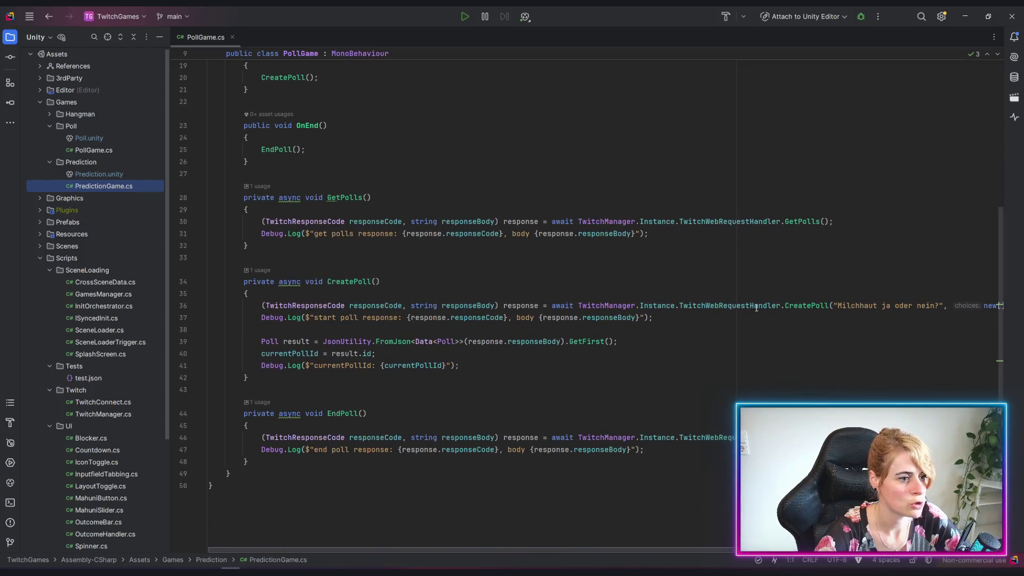
Step: Jump from CreatePoll to TwitchWebRequestHandler.cs and select the get-polls URL in Poll Requests
{"action": "left_click", "coordinate": [809, 305], "text": "ctrl"}
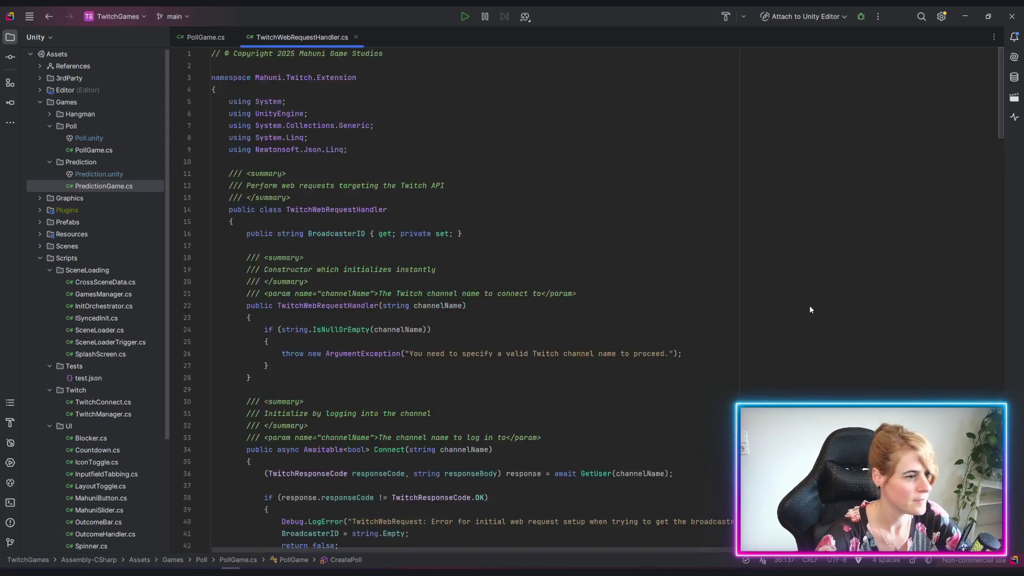
{"action": "scroll", "coordinate": [465, 245], "scroll_direction": "down", "scroll_amount": 2}
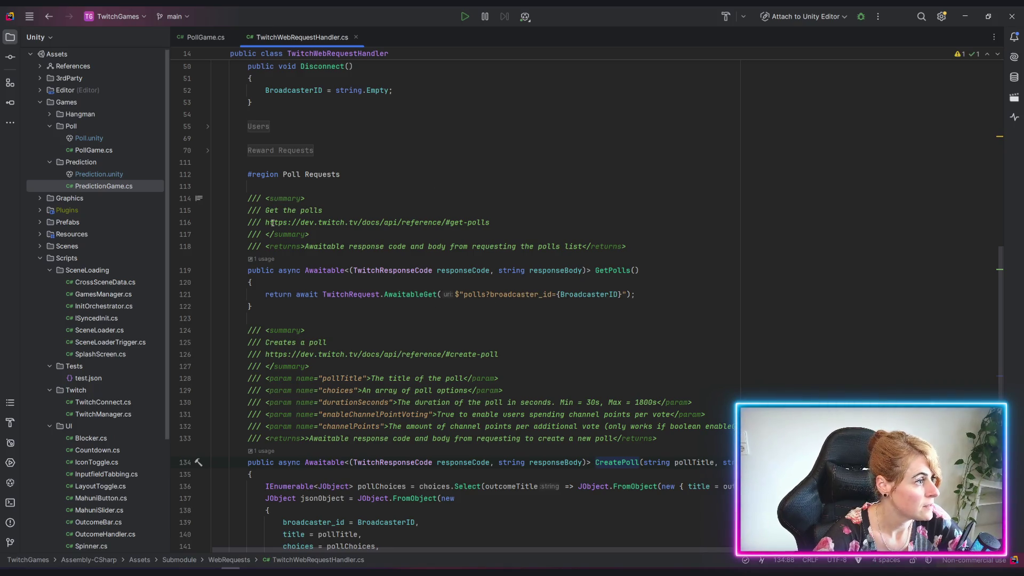
{"action": "left_click_drag", "start_coordinate": [266, 222], "coordinate": [490, 222]}
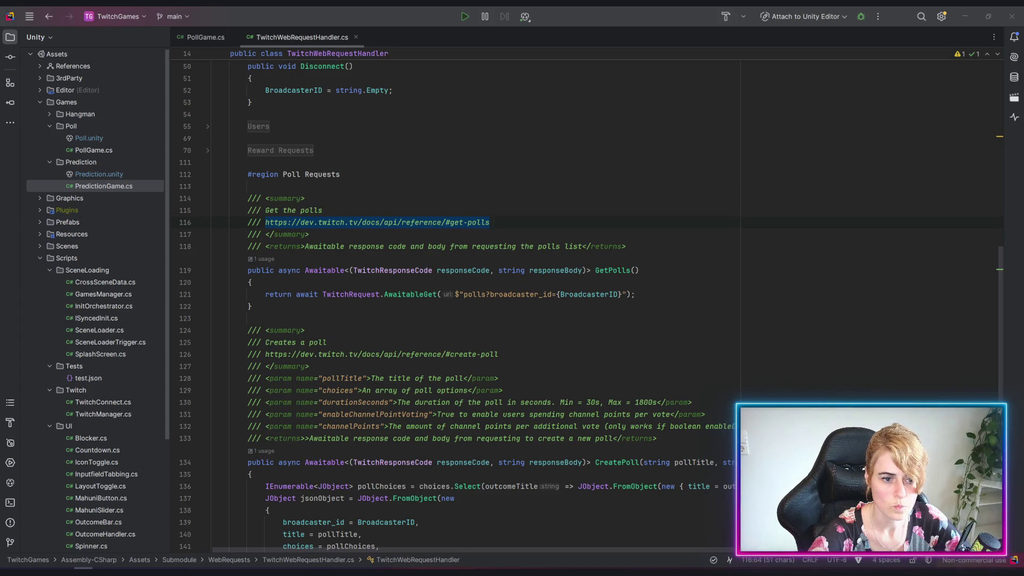
{"action": "scroll", "coordinate": [536, 357], "scroll_direction": "down", "scroll_amount": 2}
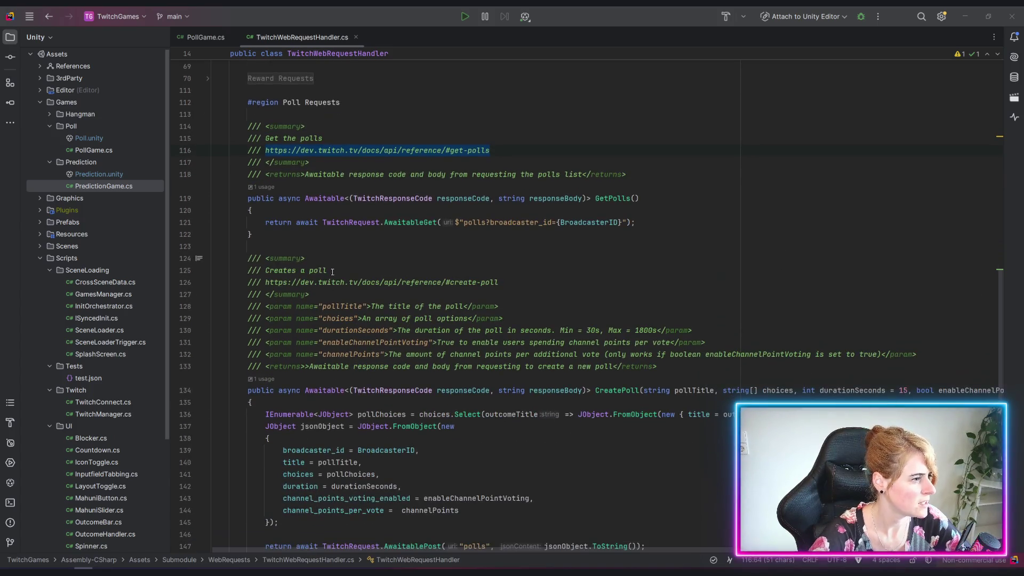
{"action": "left_click_drag", "start_coordinate": [265, 282], "coordinate": [498, 282]}
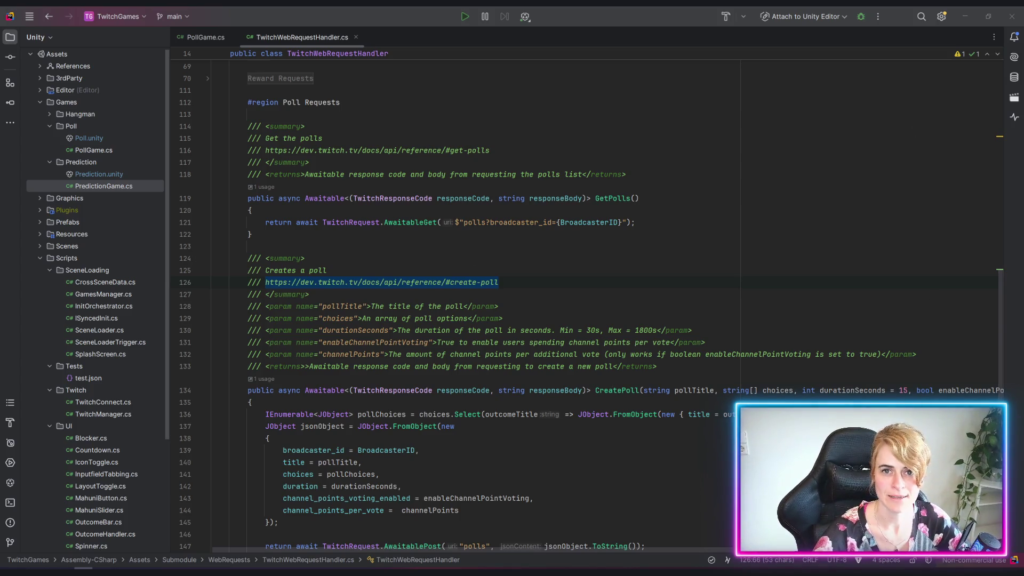
{"action": "key", "text": "alt+Tab"}
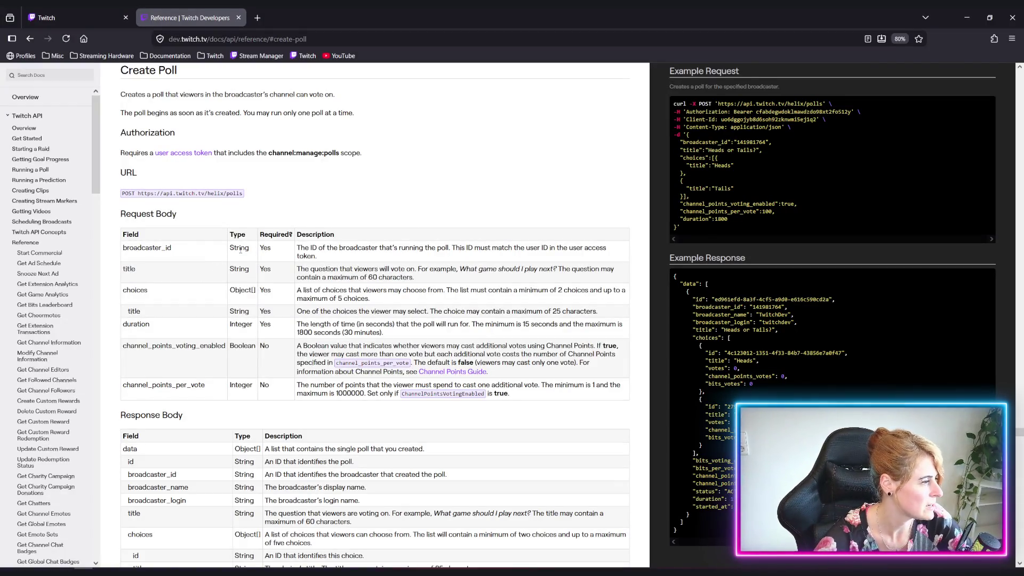
{"action": "double_click", "coordinate": [269, 269]}
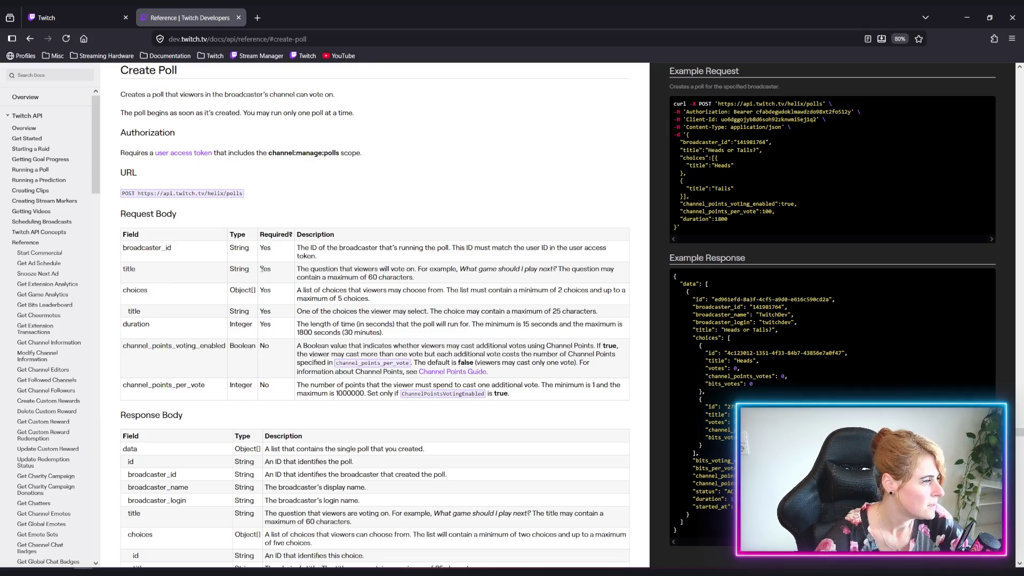
{"action": "double_click", "coordinate": [132, 269]}
{"action": "double_click", "coordinate": [141, 291]}
{"action": "double_click", "coordinate": [130, 312]}
{"action": "left_click_drag", "start_coordinate": [126, 326], "coordinate": [150, 326]}
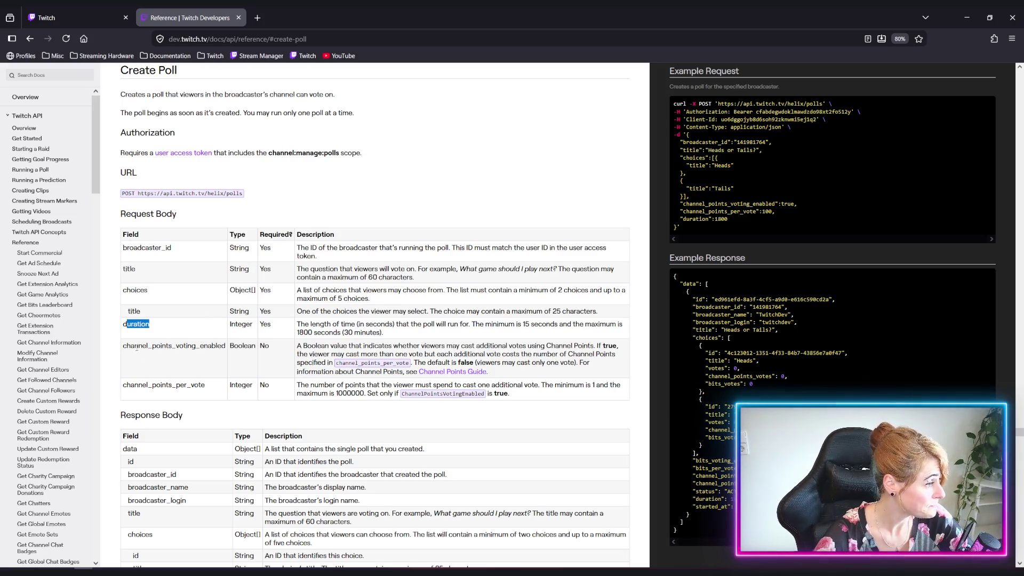
{"action": "mouse_move", "coordinate": [124, 347]}
{"action": "left_mouse_down"}
{"action": "mouse_move", "coordinate": [234, 352]}
{"action": "mouse_move", "coordinate": [203, 384]}
{"action": "mouse_move", "coordinate": [122, 385]}
{"action": "left_mouse_up"}
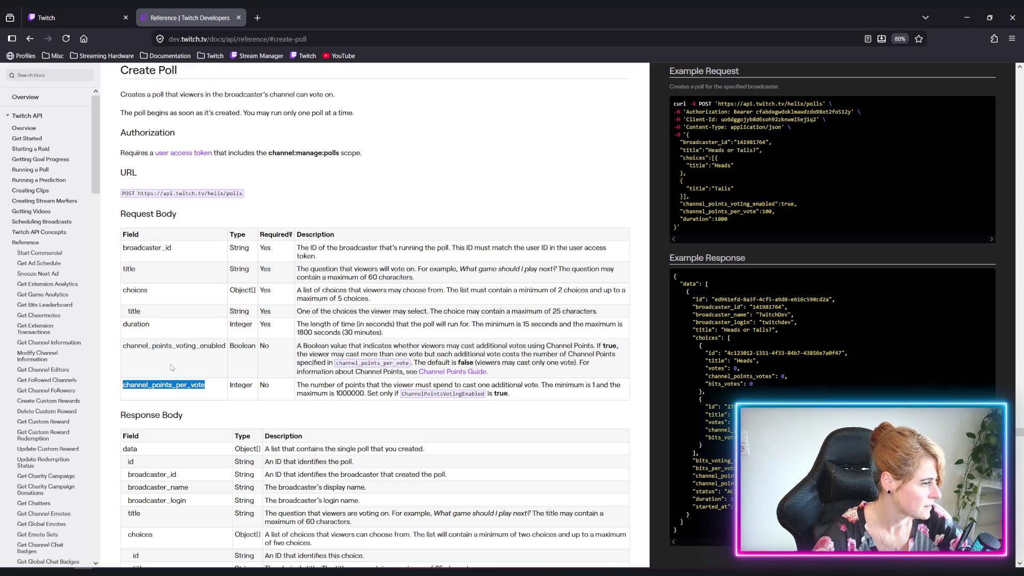
{"action": "left_click", "coordinate": [172, 367]}
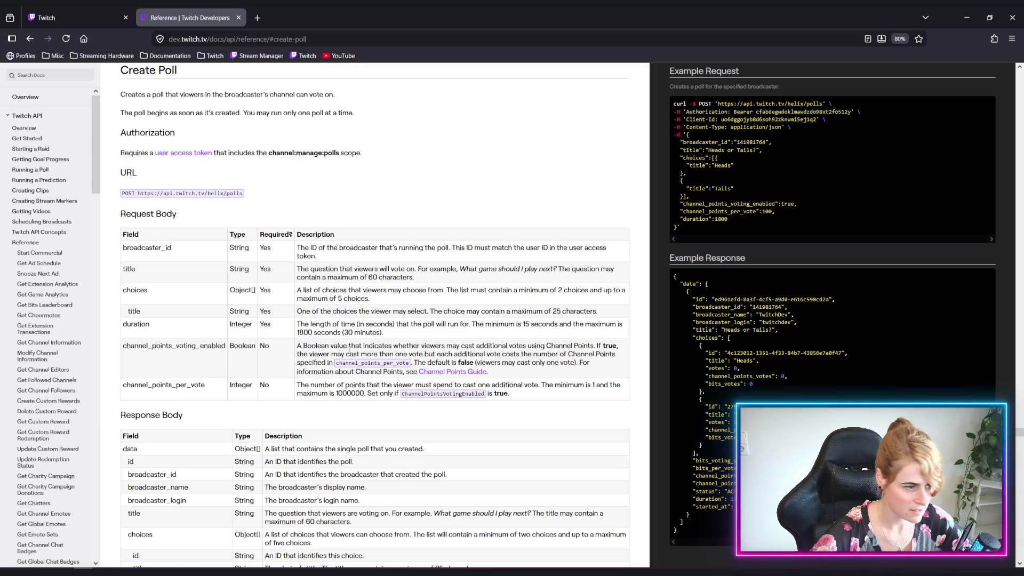
{"action": "key", "text": "alt+Tab"}
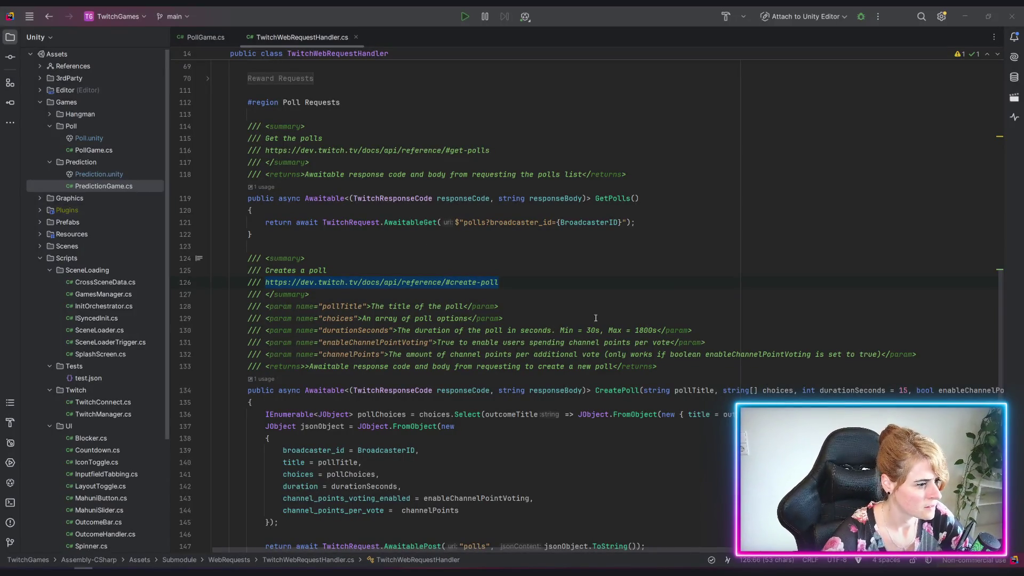
{"action": "scroll", "coordinate": [595, 318], "scroll_direction": "down", "scroll_amount": 2}
{"action": "left_click", "coordinate": [820, 318]}
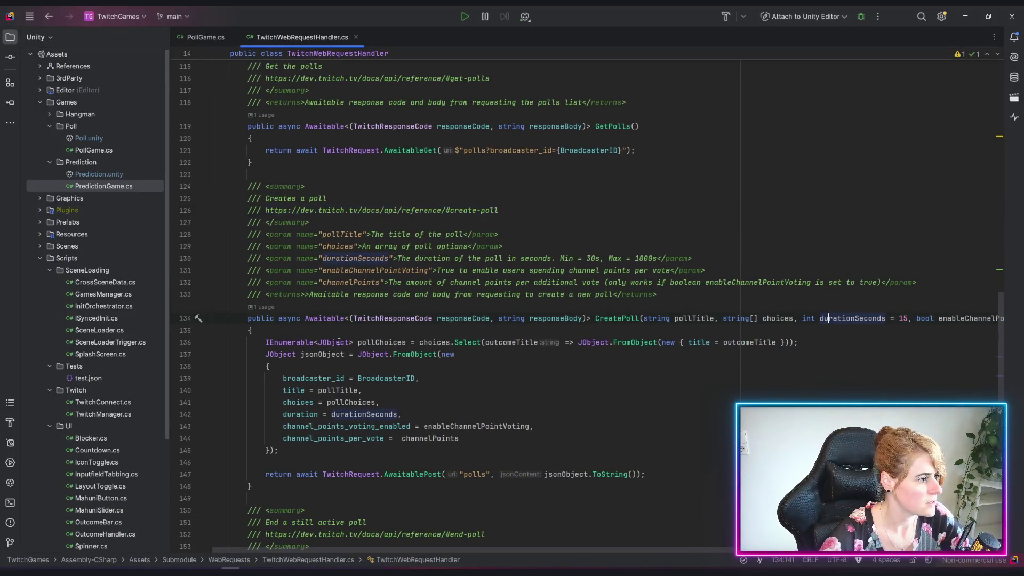
{"action": "left_click", "coordinate": [622, 318]}
{"action": "left_click_drag", "start_coordinate": [689, 549], "coordinate": [848, 549]}
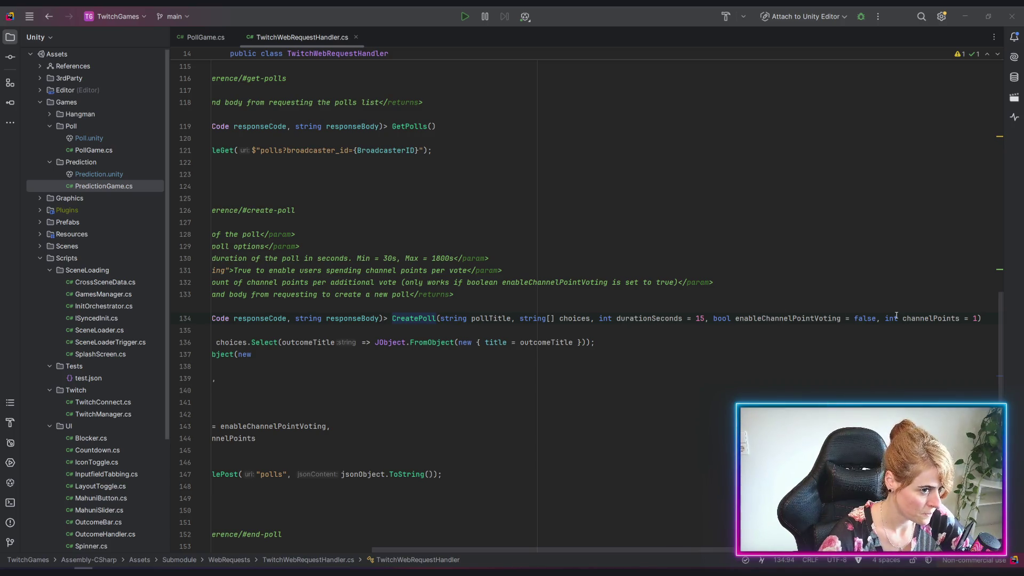
{"action": "left_click_drag", "start_coordinate": [712, 320], "coordinate": [980, 320]}
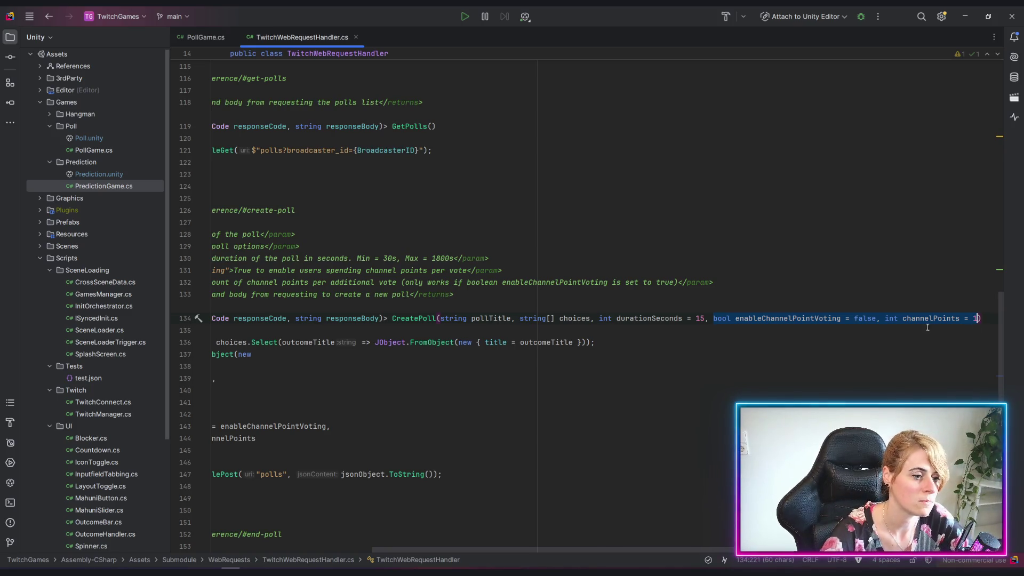
{"action": "left_click", "coordinate": [738, 368]}
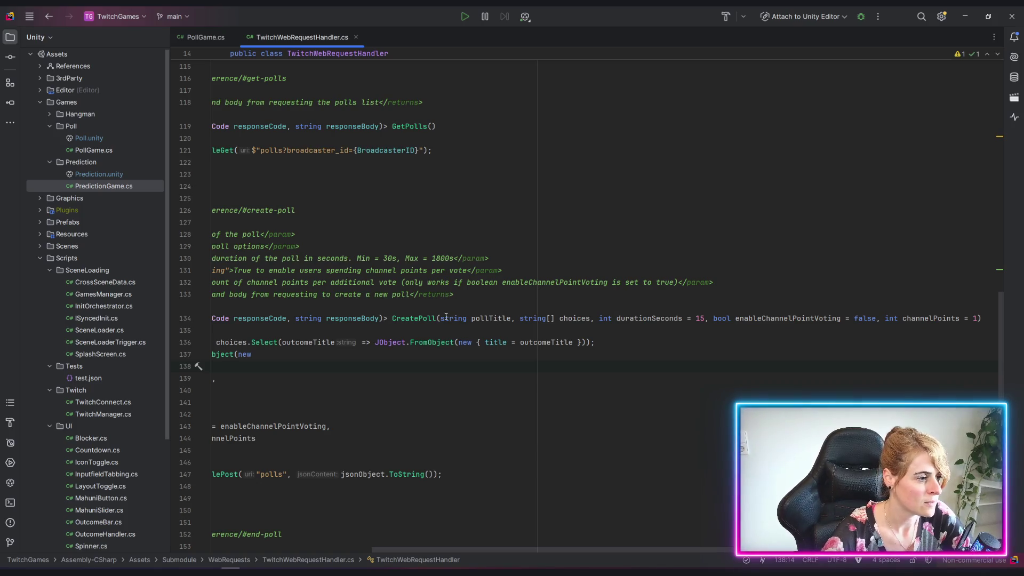
{"action": "left_click_drag", "start_coordinate": [440, 318], "coordinate": [705, 320]}
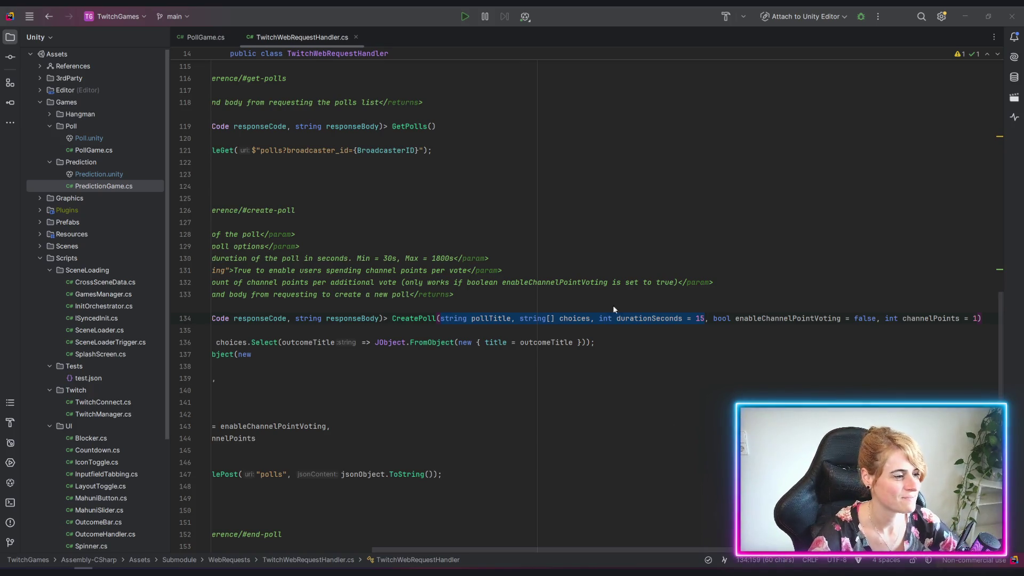
Step: Hide Left_Request's Blocker object in the Scene view, then return to the Create Poll docs
{"action": "left_click", "coordinate": [964, 16]}
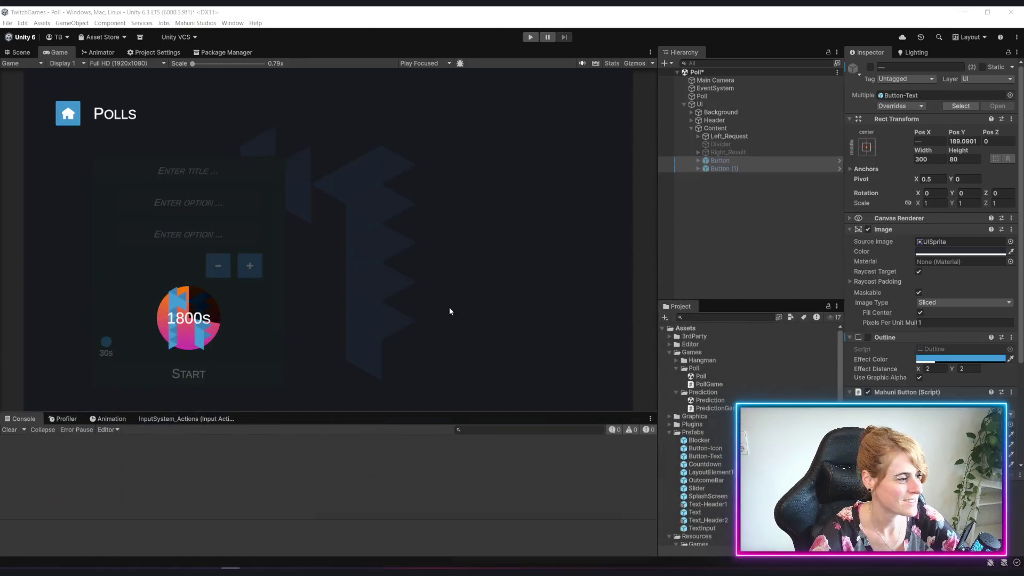
{"action": "left_click", "coordinate": [697, 135]}
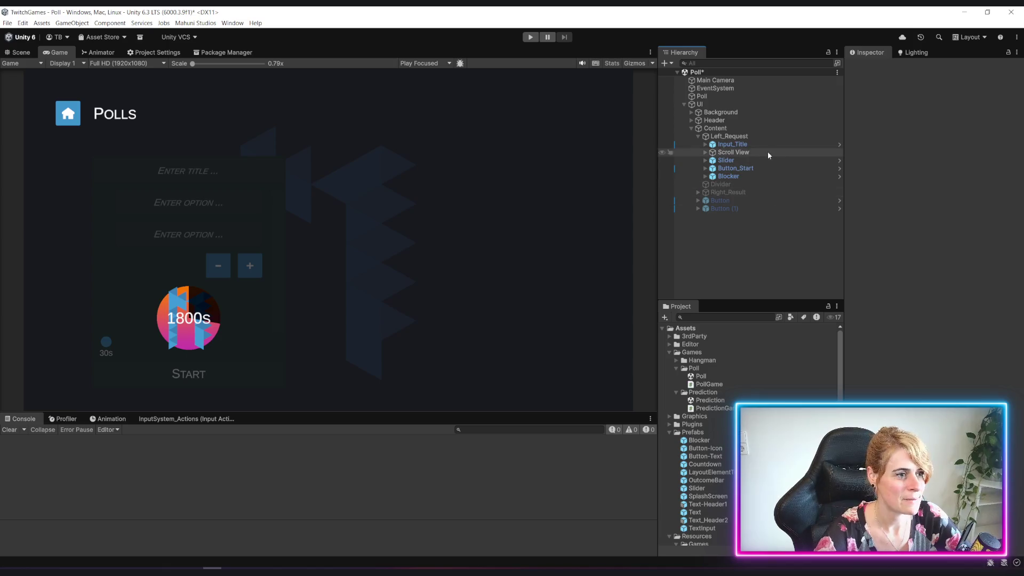
{"action": "left_click", "coordinate": [741, 176]}
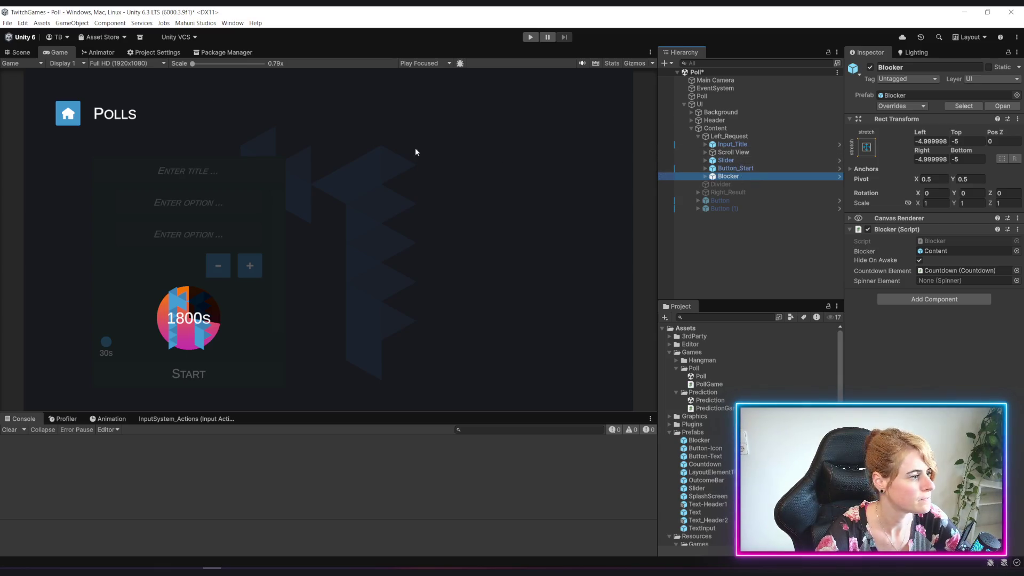
{"action": "left_click", "coordinate": [19, 52]}
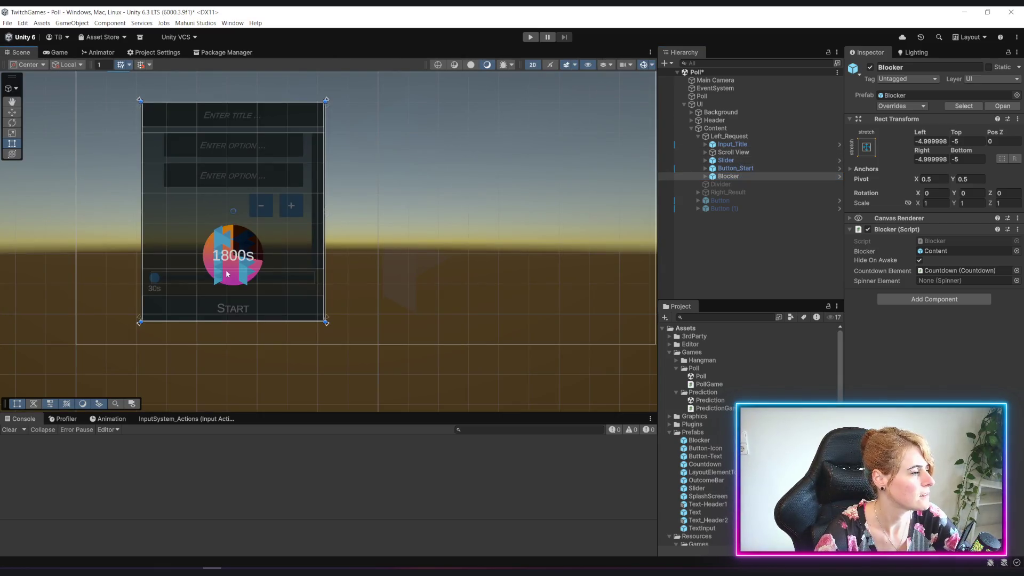
{"action": "scroll", "coordinate": [226, 274], "scroll_direction": "down", "scroll_amount": 3}
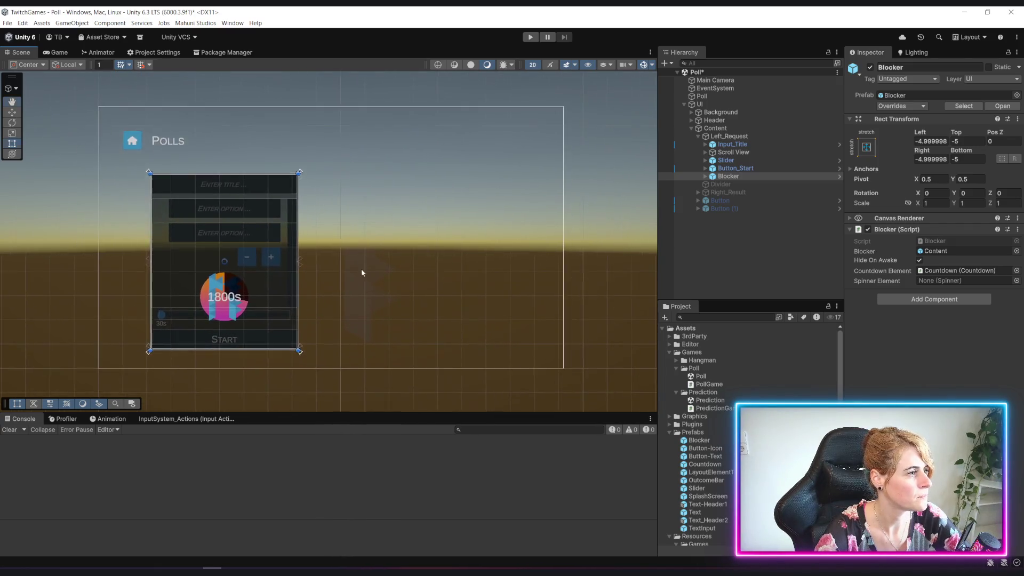
{"action": "scroll", "coordinate": [360, 268], "scroll_direction": "up", "scroll_amount": 2}
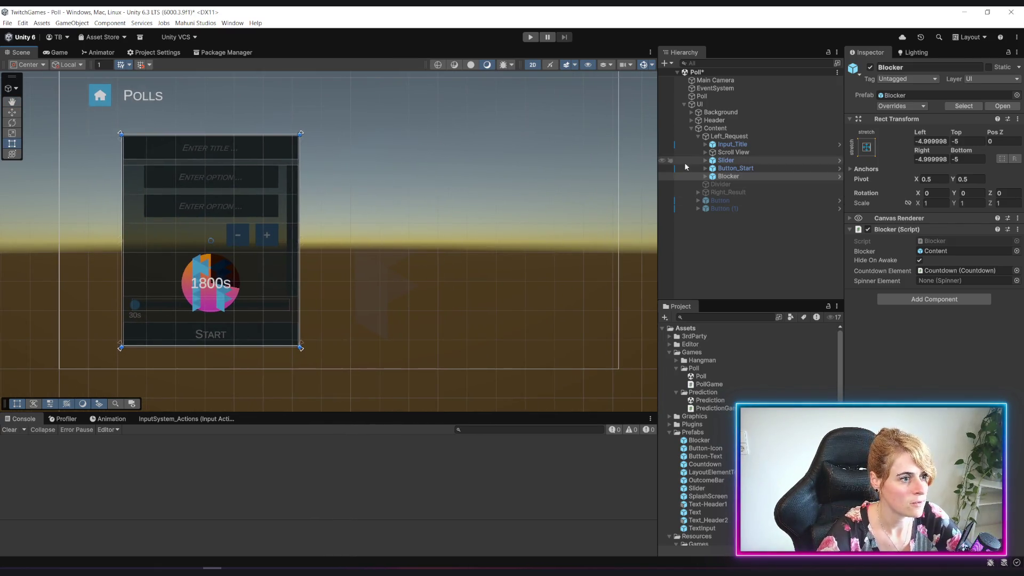
{"action": "left_click", "coordinate": [662, 176]}
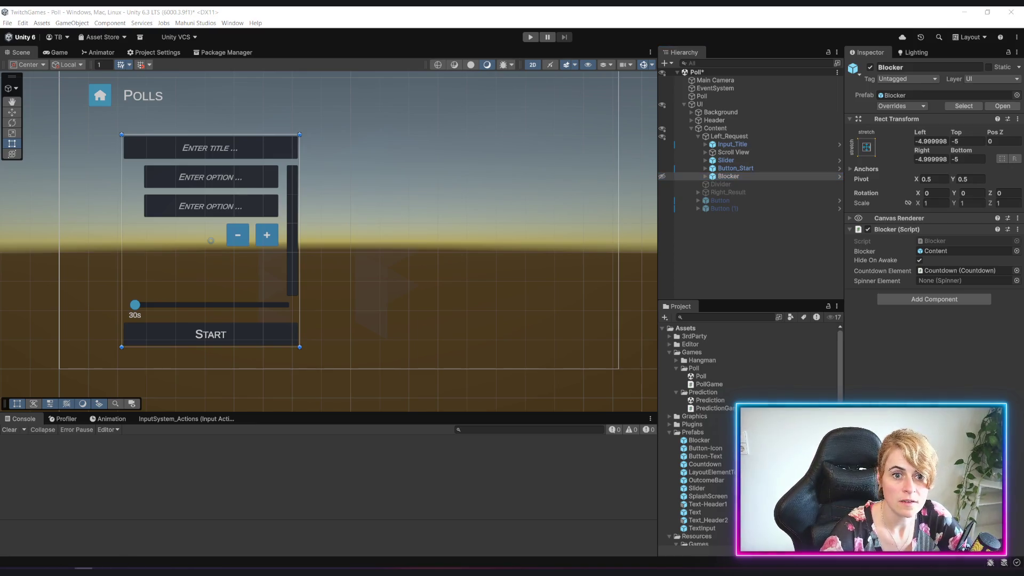
{"action": "key", "text": "alt+Tab"}
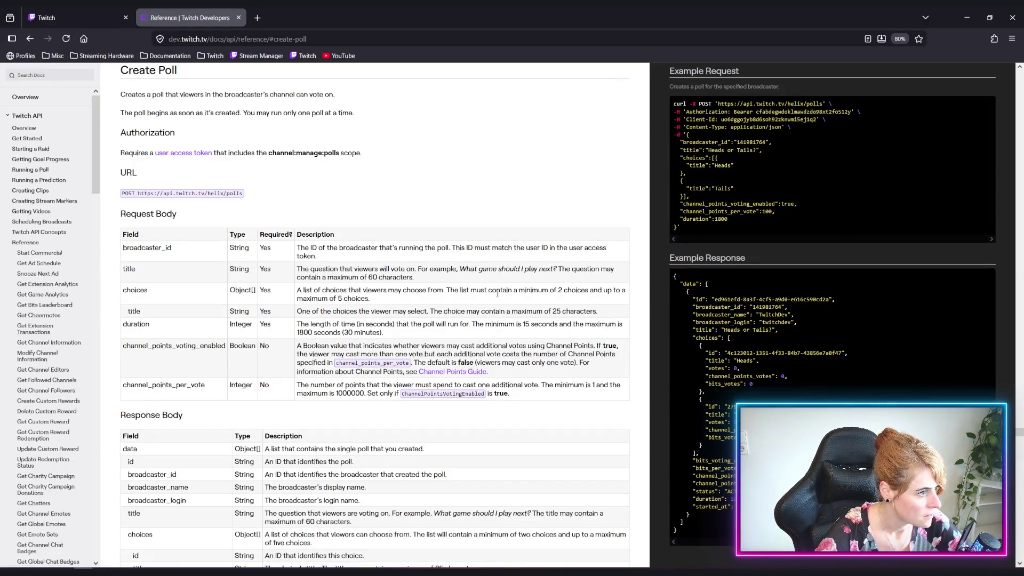
Step: Highlight the 2-to-5 choices requirement in the Request Body table, then go back to Unity
{"action": "left_click_drag", "start_coordinate": [445, 292], "coordinate": [367, 300]}
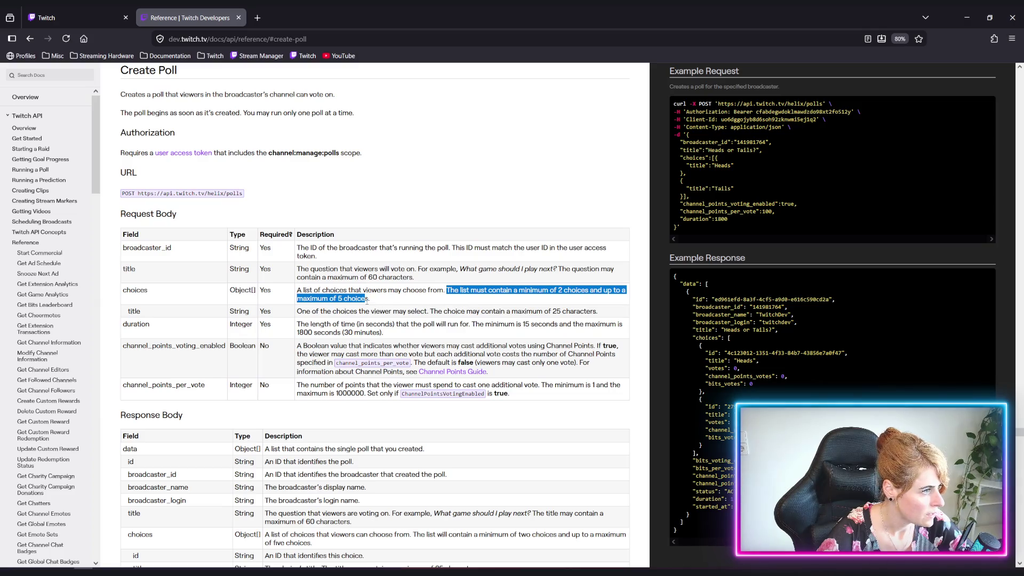
{"action": "left_click", "coordinate": [406, 300]}
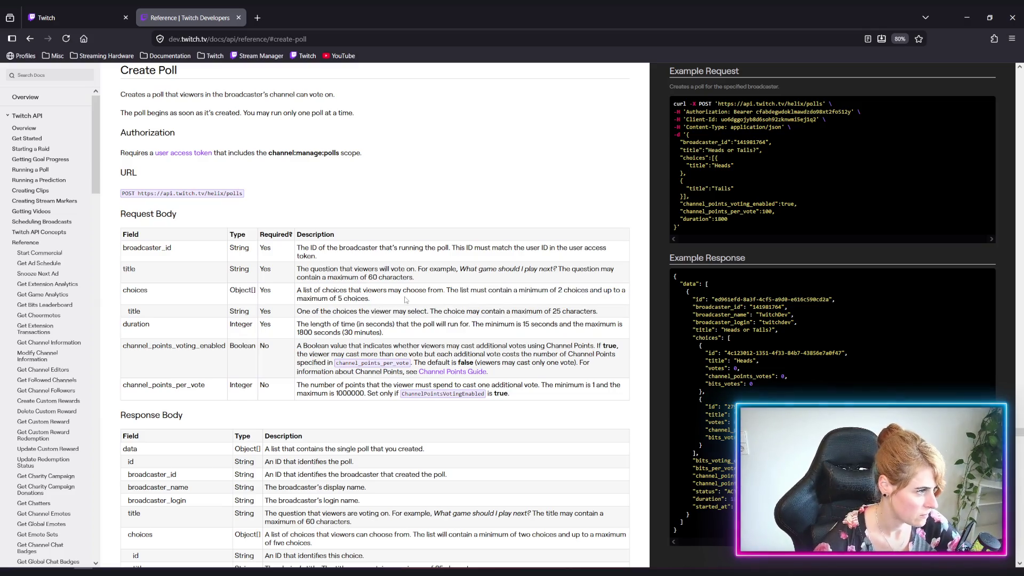
{"action": "key", "text": "alt+Tab"}
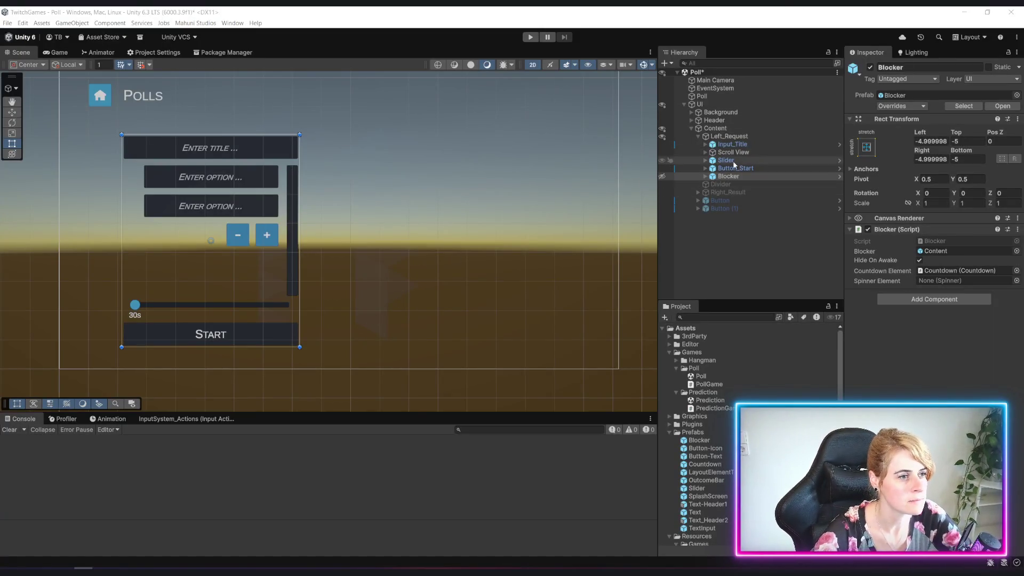
Step: Select the Poll object under UI and check its Text Input Handler's inputs parent, Content
{"action": "left_click", "coordinate": [726, 137]}
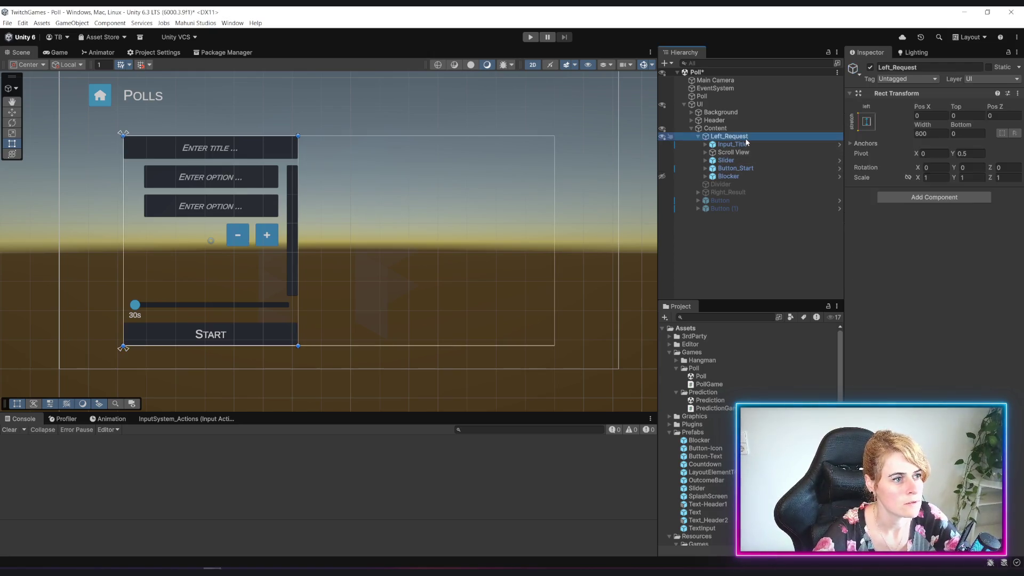
{"action": "left_click", "coordinate": [718, 105]}
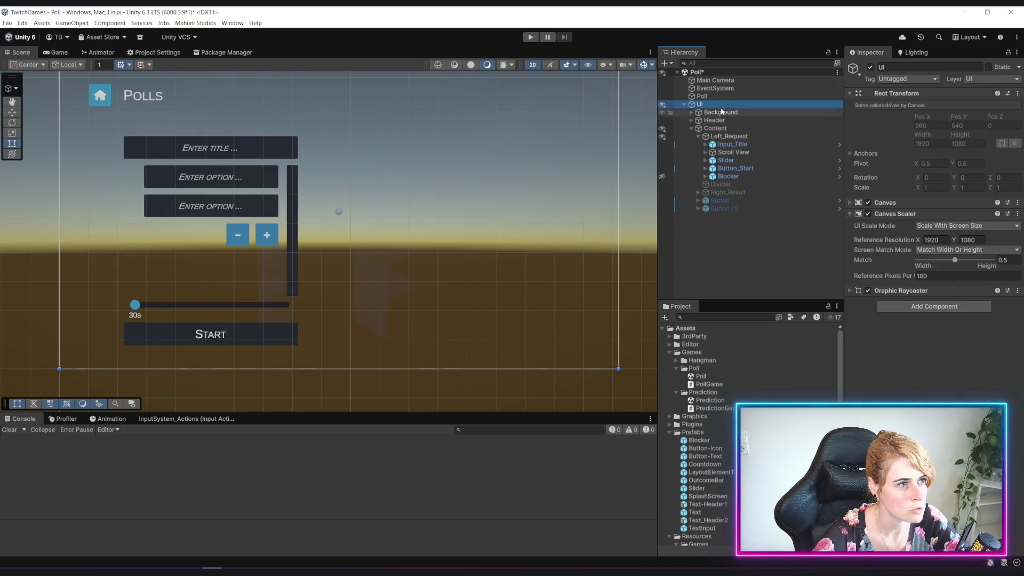
{"action": "left_click", "coordinate": [721, 96]}
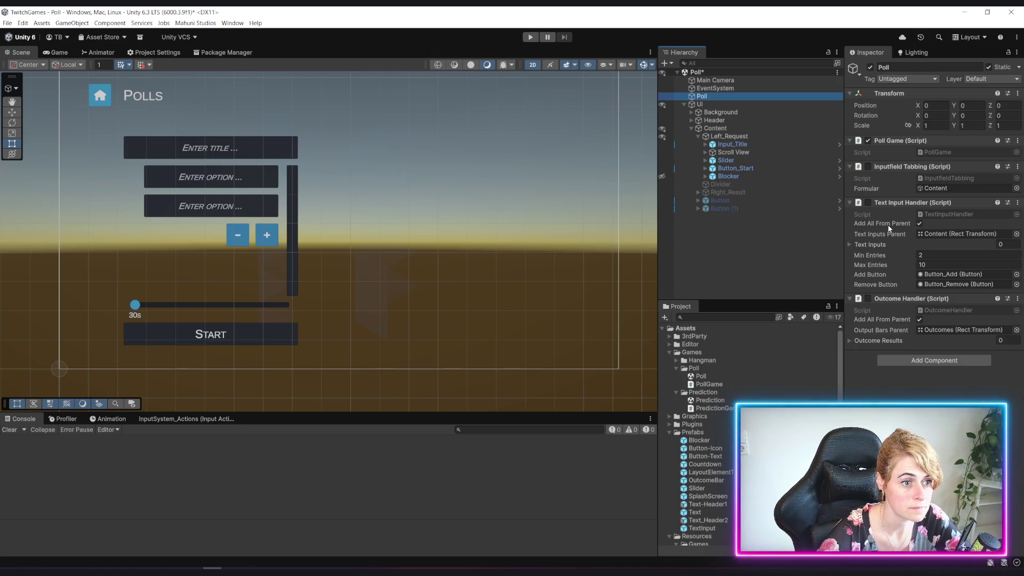
{"action": "left_click", "coordinate": [942, 234]}
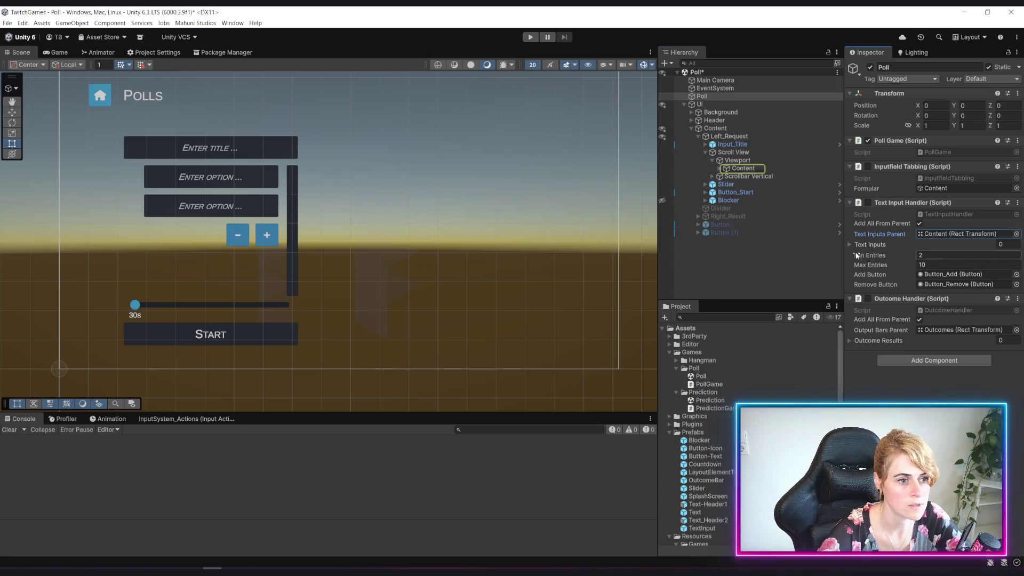
Step: Set the Text Input Handler's Max Entries to 5
{"action": "left_click", "coordinate": [931, 264]}
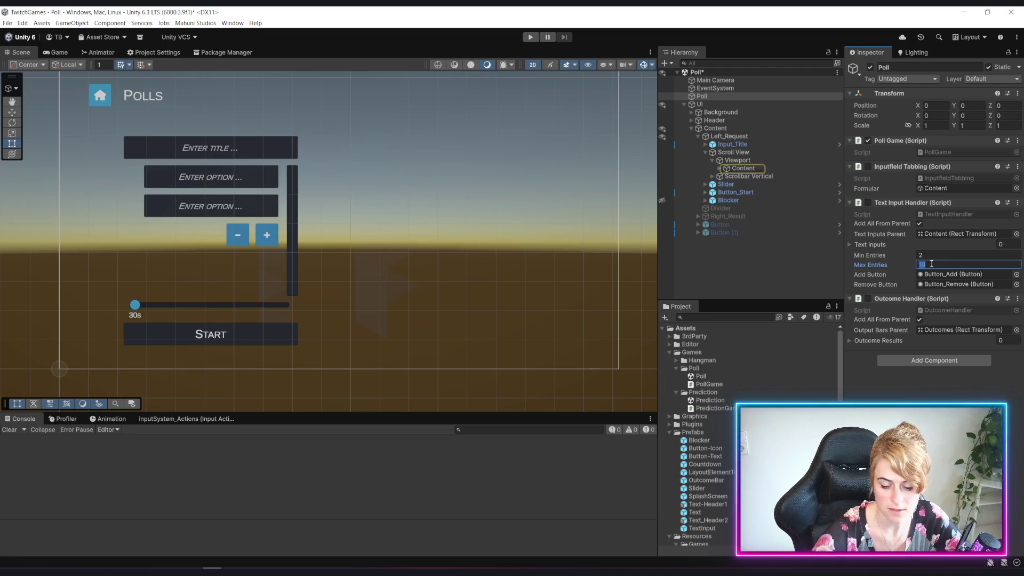
{"action": "type", "text": "5"}
{"action": "key", "text": "Return"}
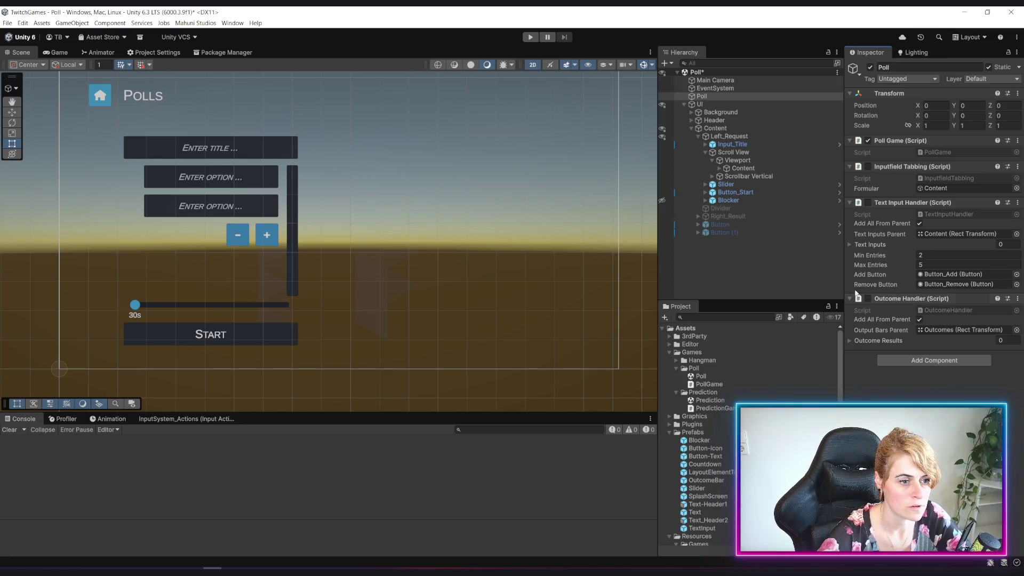
Step: Enable the Text Input Handler and Inputfield Tabbing scripts on Poll
{"action": "left_click", "coordinate": [868, 203]}
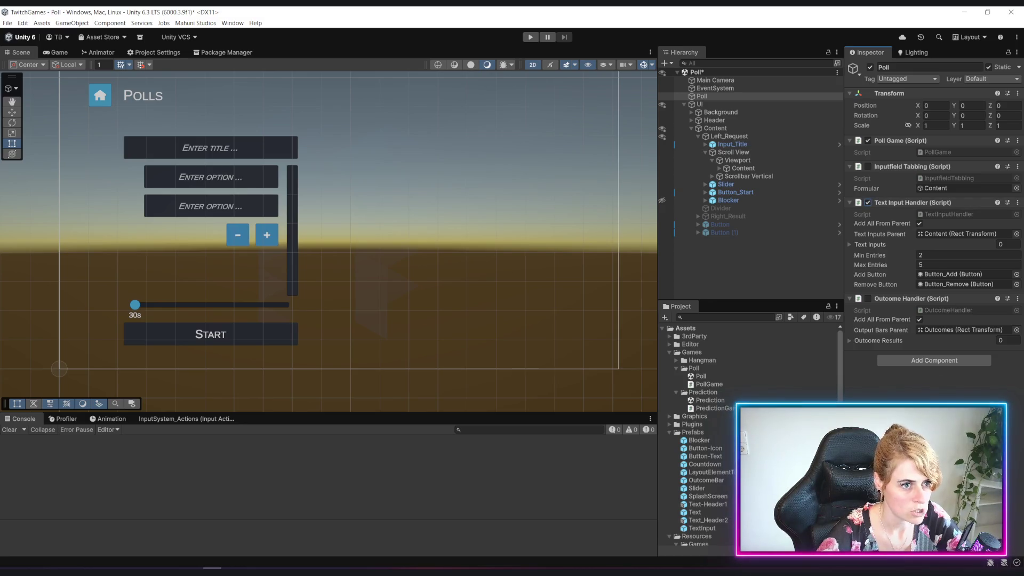
{"action": "left_click", "coordinate": [945, 189]}
{"action": "left_click", "coordinate": [868, 166]}
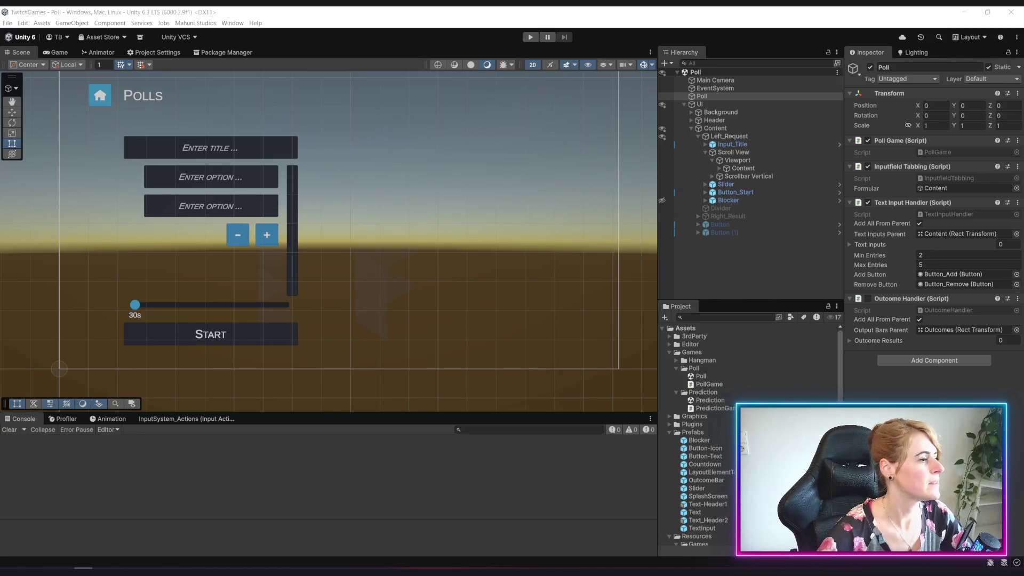
Step: Enter Play mode, connect to the Twitch channel and open the Polls screen
{"action": "left_click", "coordinate": [530, 37]}
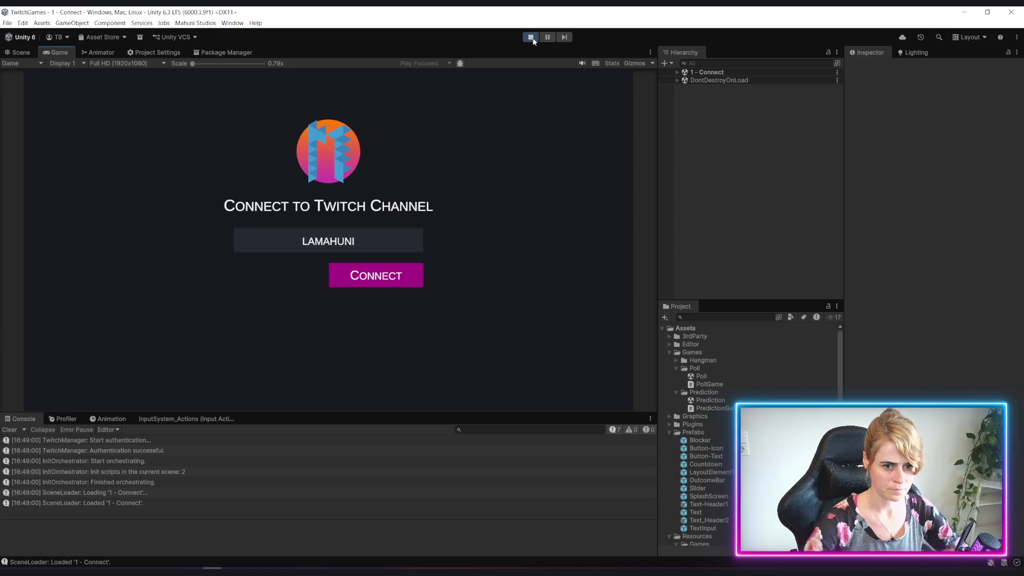
{"action": "left_click", "coordinate": [380, 282]}
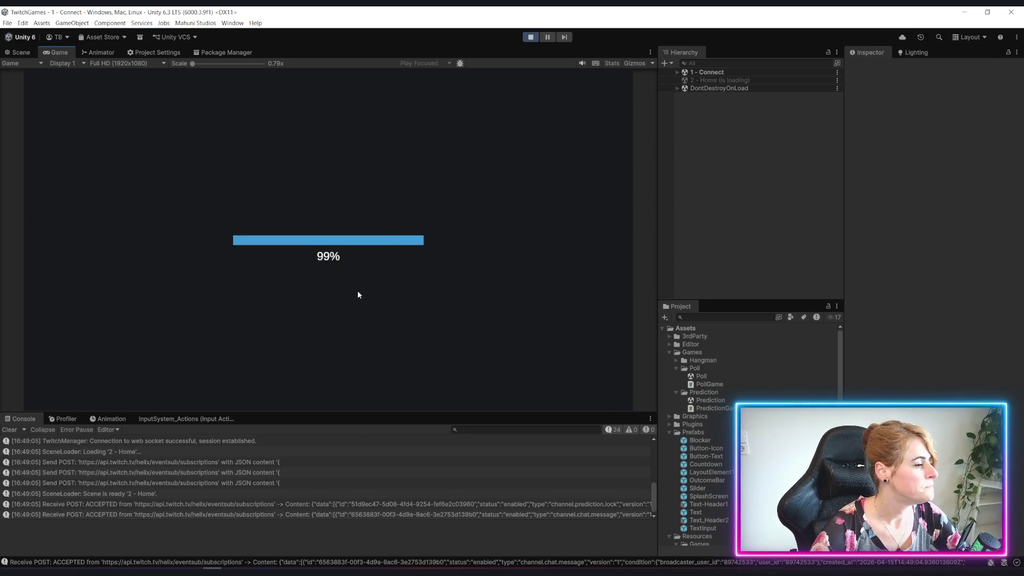
{"action": "left_click", "coordinate": [284, 202]}
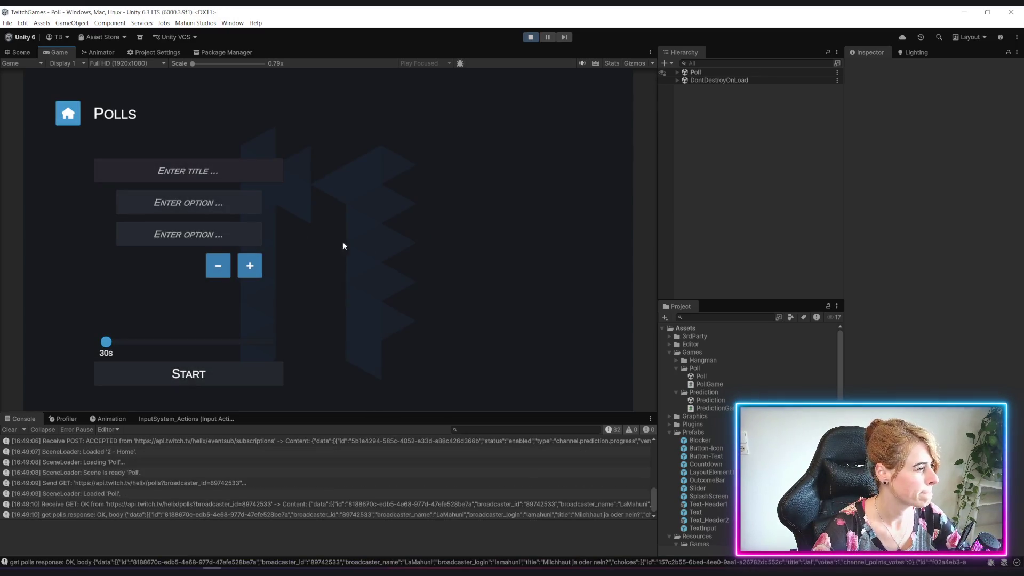
Step: Add and remove poll option fields, drag the duration slider higher, then stop Play mode
{"action": "left_click", "coordinate": [226, 234]}
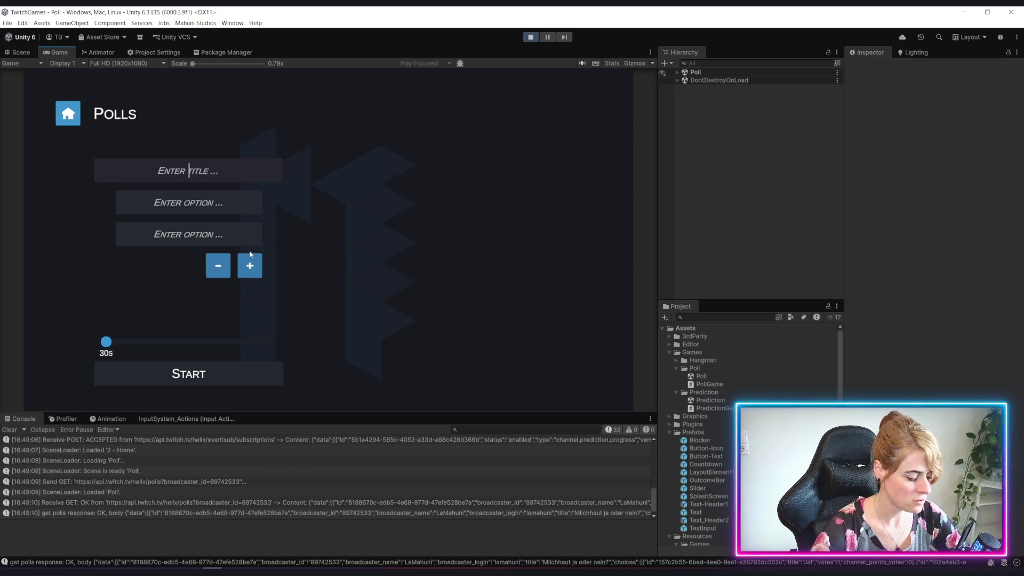
{"action": "left_click", "coordinate": [250, 266]}
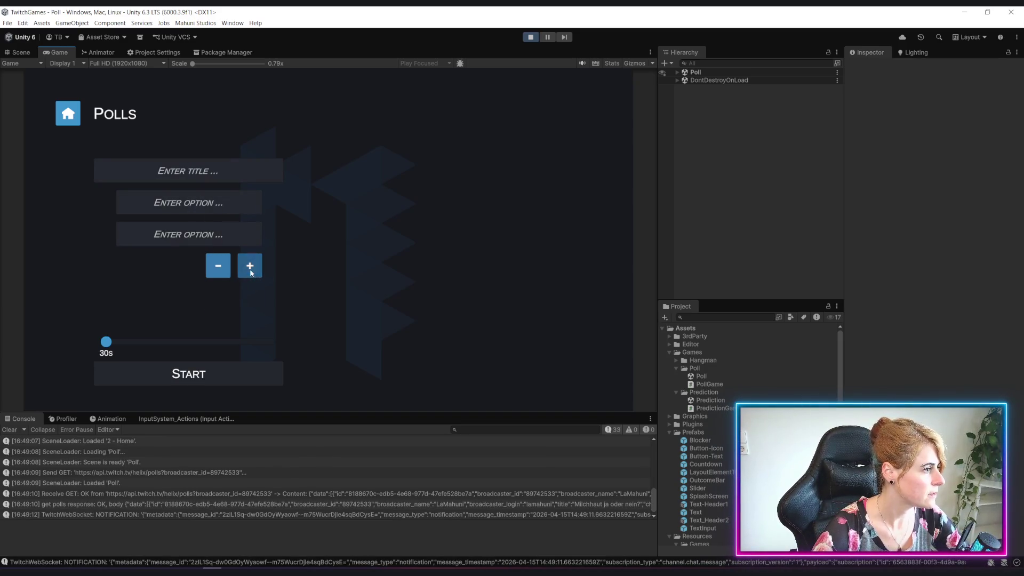
{"action": "left_click", "coordinate": [251, 298]}
{"action": "left_click", "coordinate": [248, 319]}
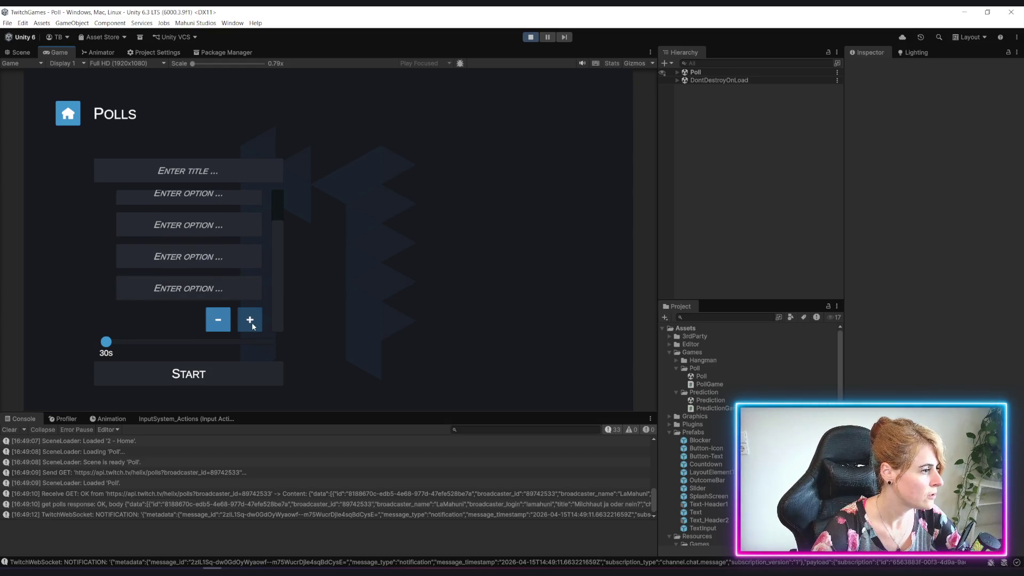
{"action": "left_click", "coordinate": [218, 316]}
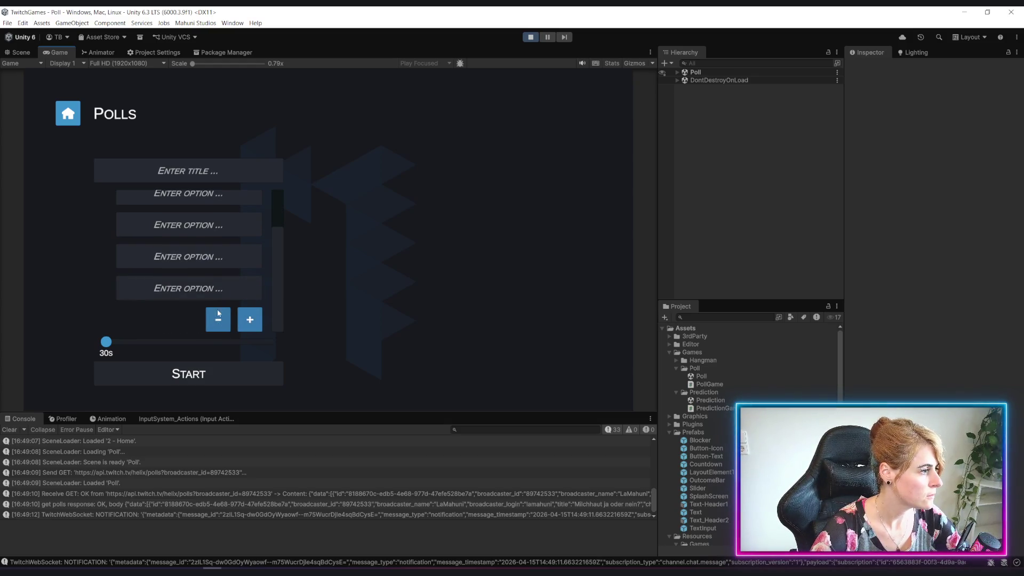
{"action": "left_click", "coordinate": [221, 325]}
{"action": "left_click", "coordinate": [220, 306]}
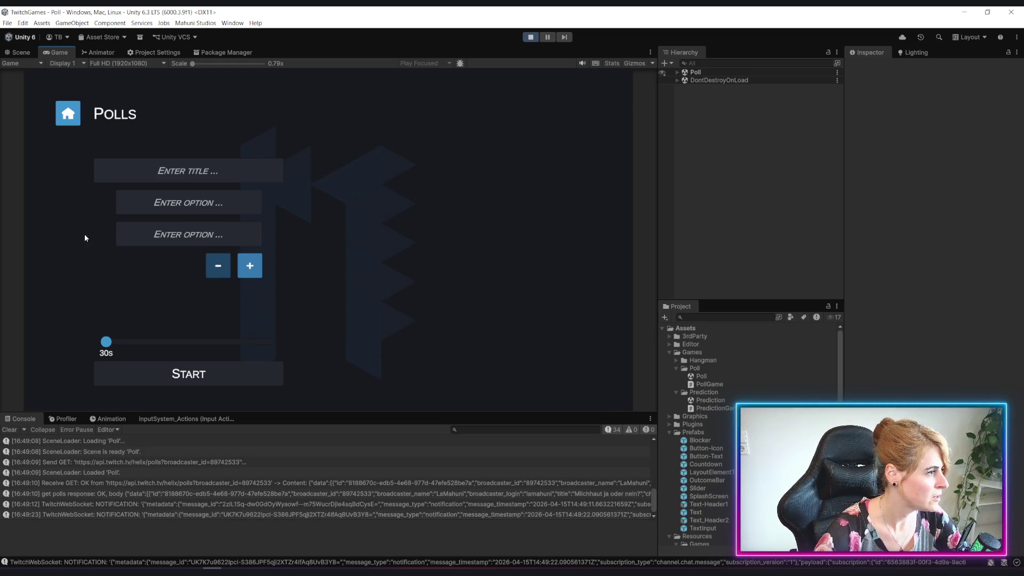
{"action": "mouse_move", "coordinate": [106, 342]}
{"action": "left_mouse_down"}
{"action": "mouse_move", "coordinate": [294, 345]}
{"action": "mouse_move", "coordinate": [107, 346]}
{"action": "mouse_move", "coordinate": [273, 344]}
{"action": "left_mouse_up"}
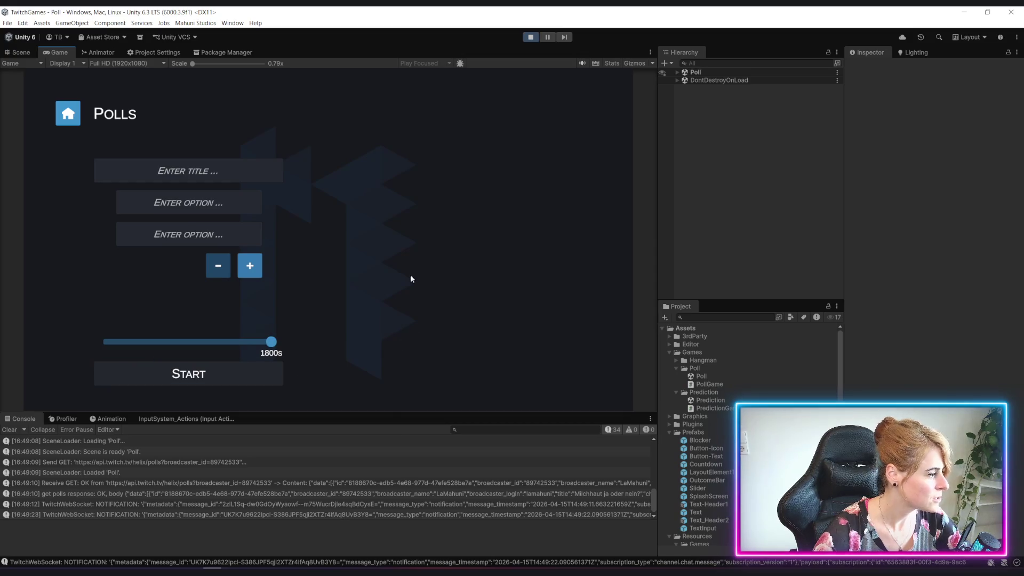
{"action": "left_click", "coordinate": [530, 36]}
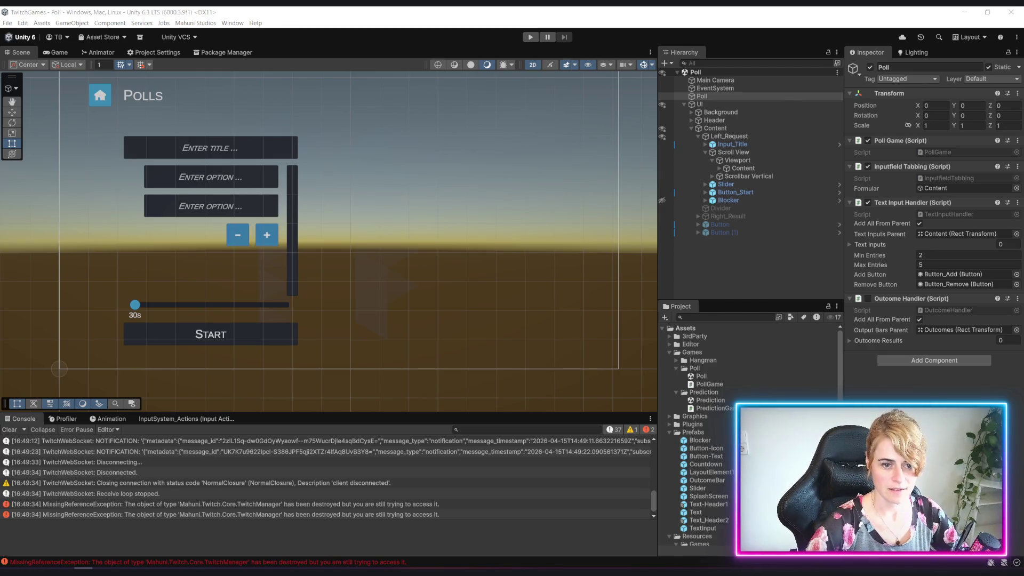
{"action": "key", "text": "alt+Tab"}
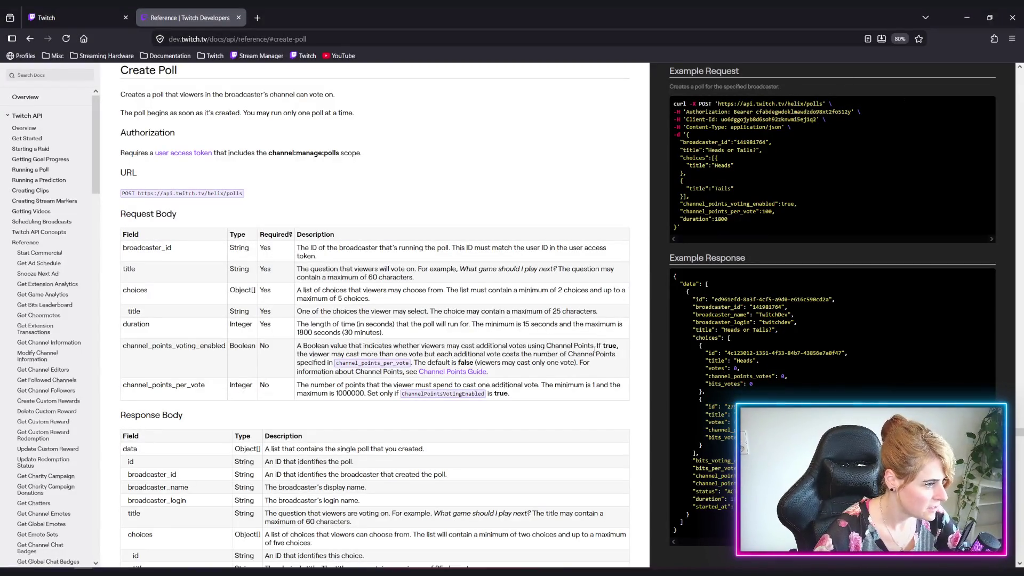
{"action": "double_click", "coordinate": [525, 323]}
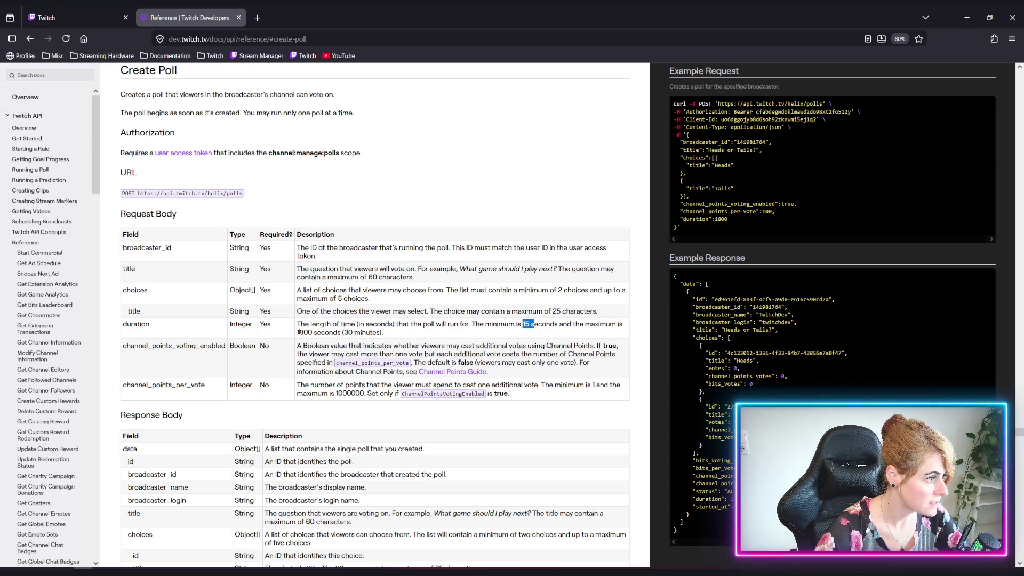
{"action": "double_click", "coordinate": [302, 332]}
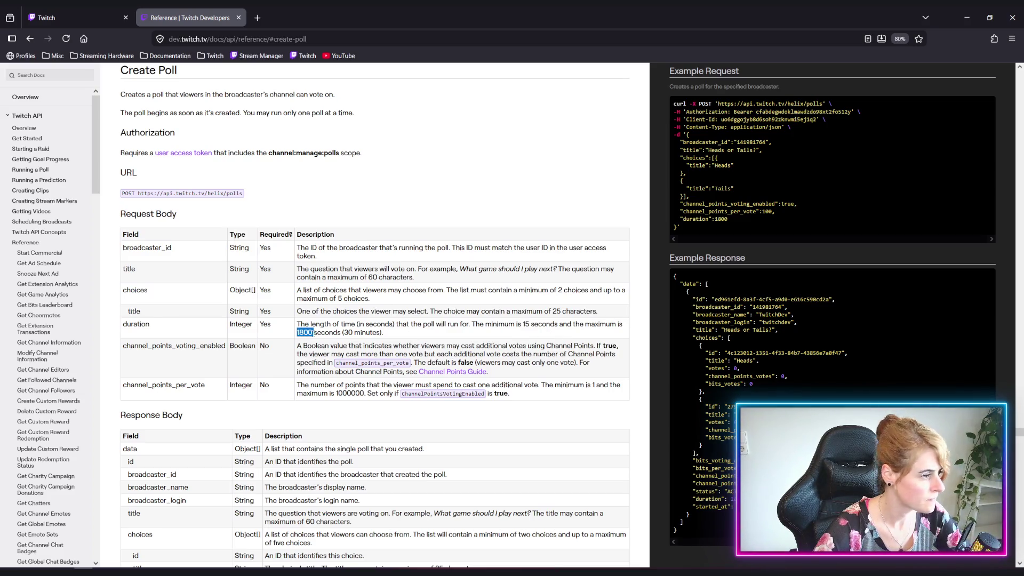
{"action": "key", "text": "alt+Tab"}
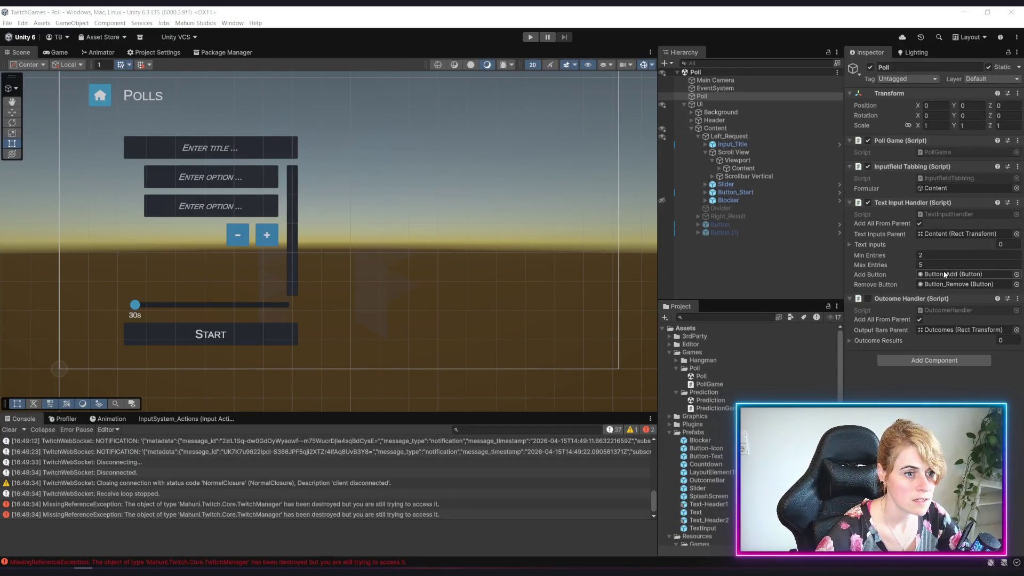
Step: Set the Slider's Mahuni Slider Min Value to 15 and save the Poll scene
{"action": "left_click", "coordinate": [725, 185]}
{"action": "scroll", "coordinate": [919, 380], "scroll_direction": "down", "scroll_amount": 5}
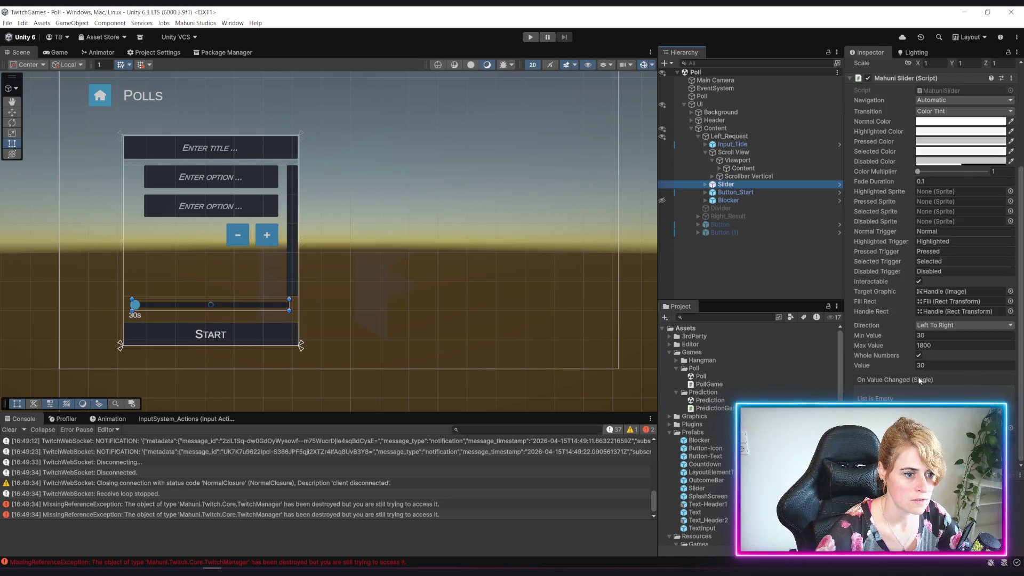
{"action": "left_click", "coordinate": [938, 334]}
{"action": "type", "text": "15"}
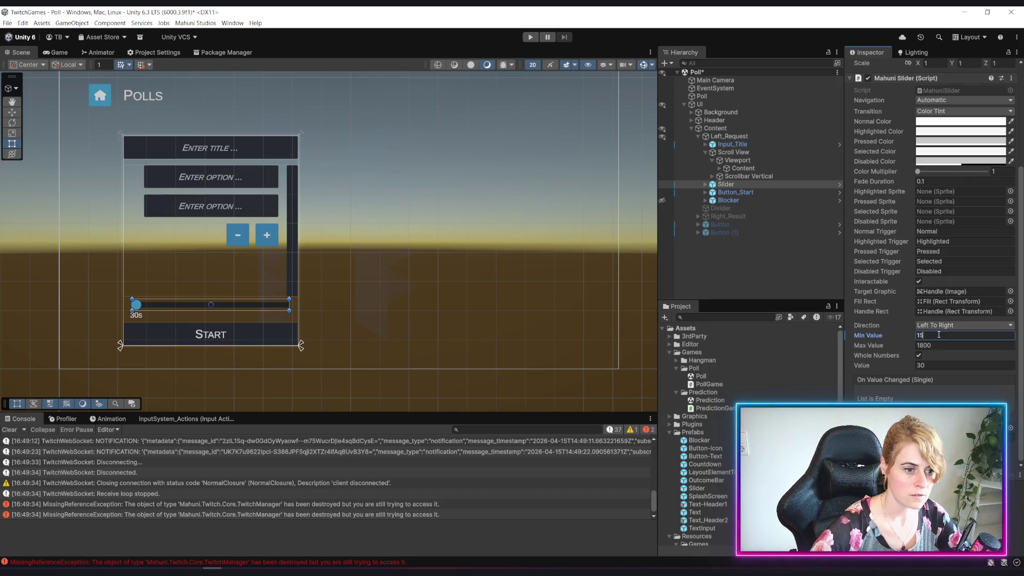
{"action": "left_click", "coordinate": [773, 285]}
{"action": "key", "text": "ctrl+s"}
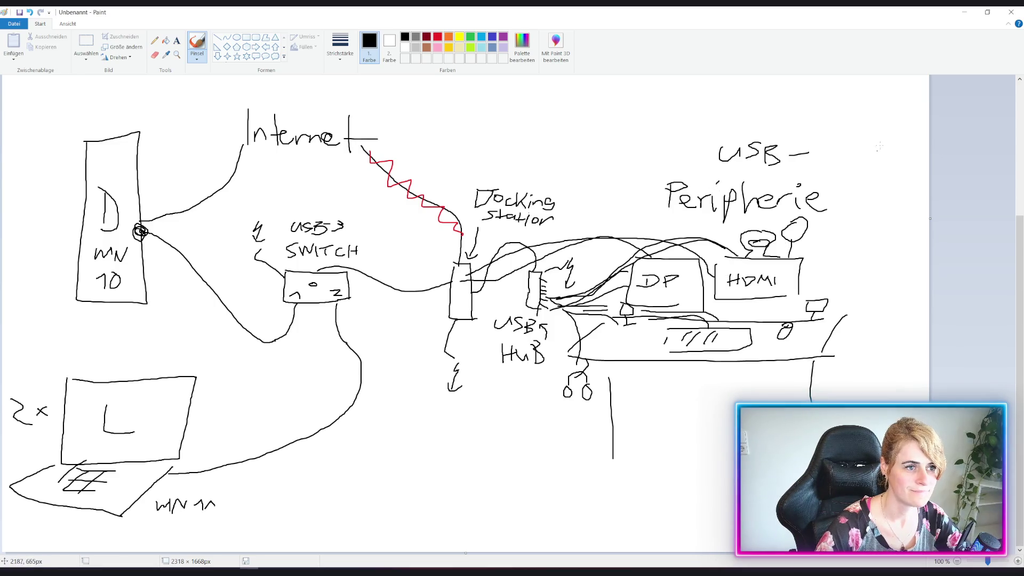
Step: Minimize the Paint network diagram to bring the Unity Poll scene back
{"action": "left_click", "coordinate": [962, 13]}
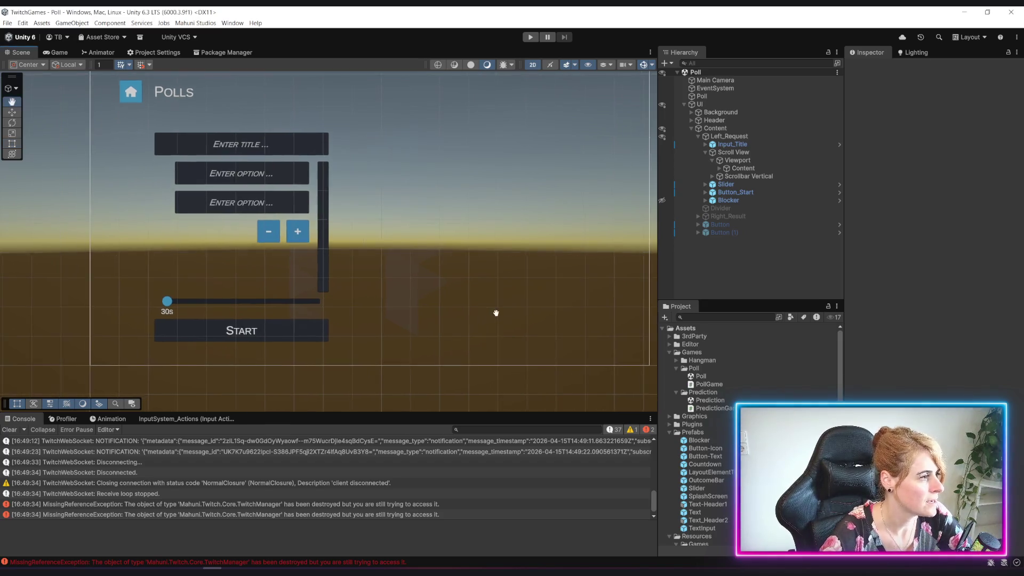
Step: Preview the Polls layout, then inspect the Scroll View's Viewport (Right inset 37) before switching to Firefox
{"action": "scroll", "coordinate": [434, 313], "scroll_direction": "up", "scroll_amount": 2}
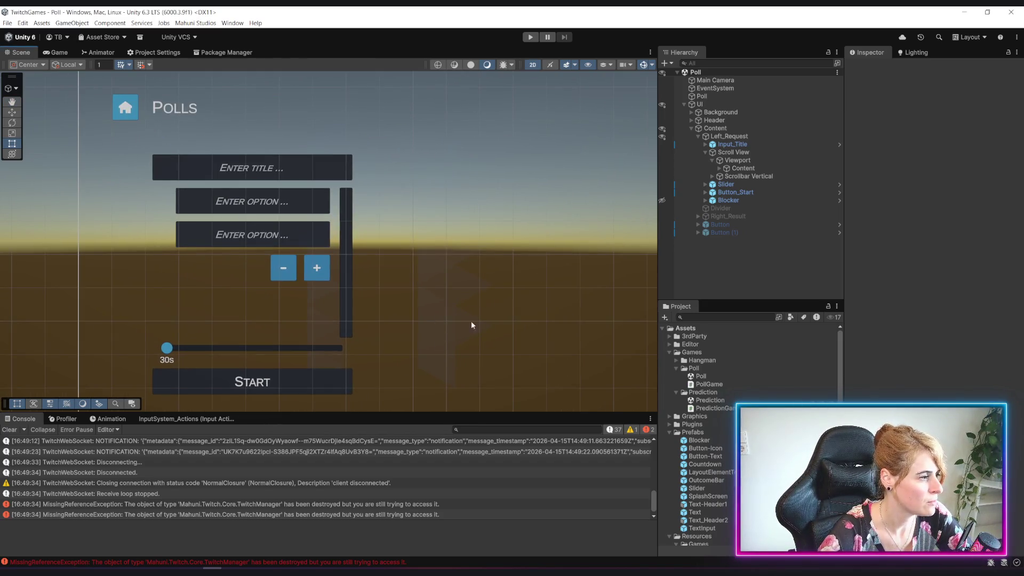
{"action": "left_click_drag", "start_coordinate": [471, 324], "coordinate": [505, 295]}
{"action": "scroll", "coordinate": [370, 275], "scroll_direction": "down", "scroll_amount": 1}
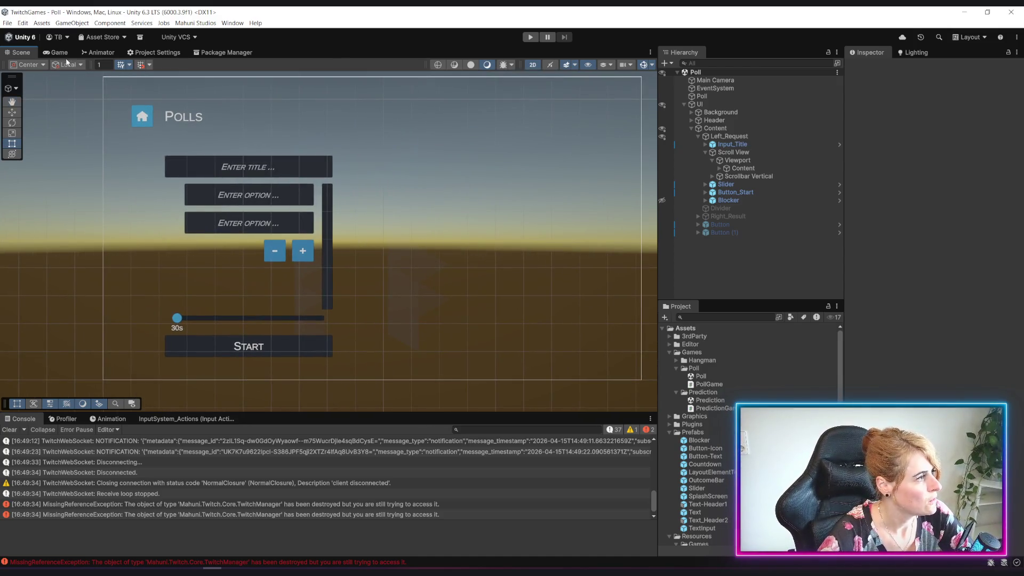
{"action": "key", "text": "ctrl+2"}
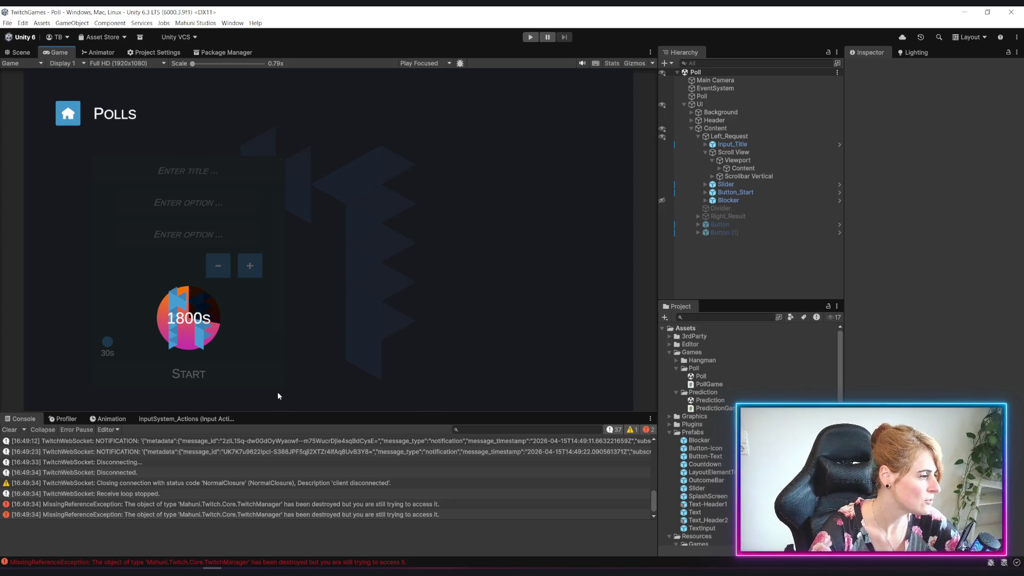
{"action": "left_click", "coordinate": [21, 52]}
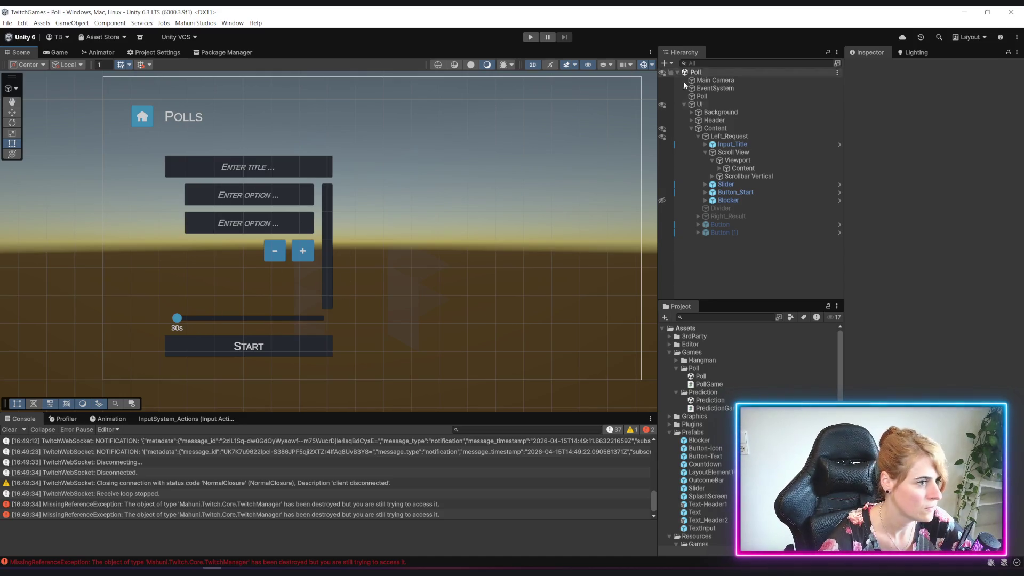
{"action": "left_click", "coordinate": [738, 161]}
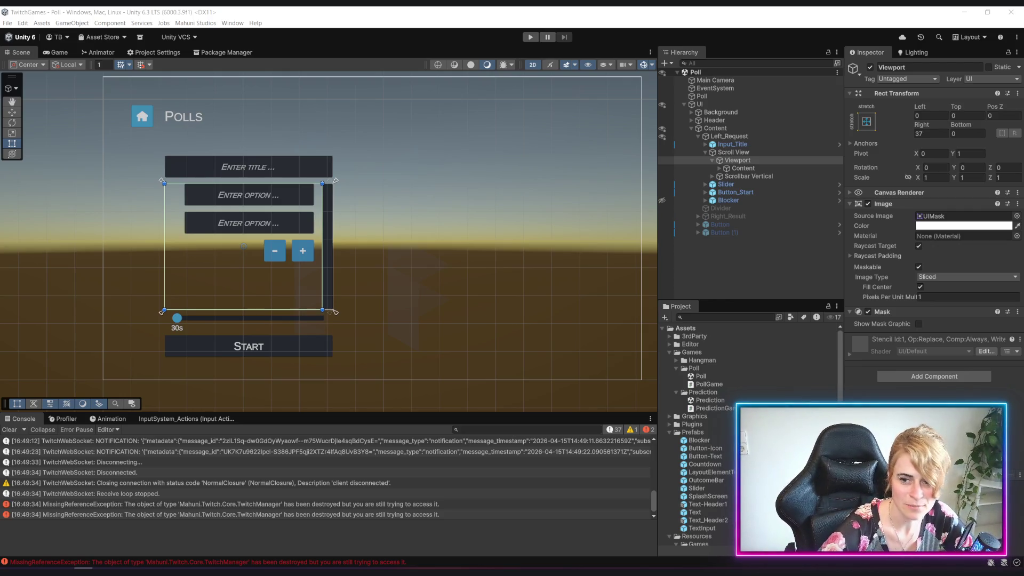
{"action": "key", "text": "alt+Tab"}
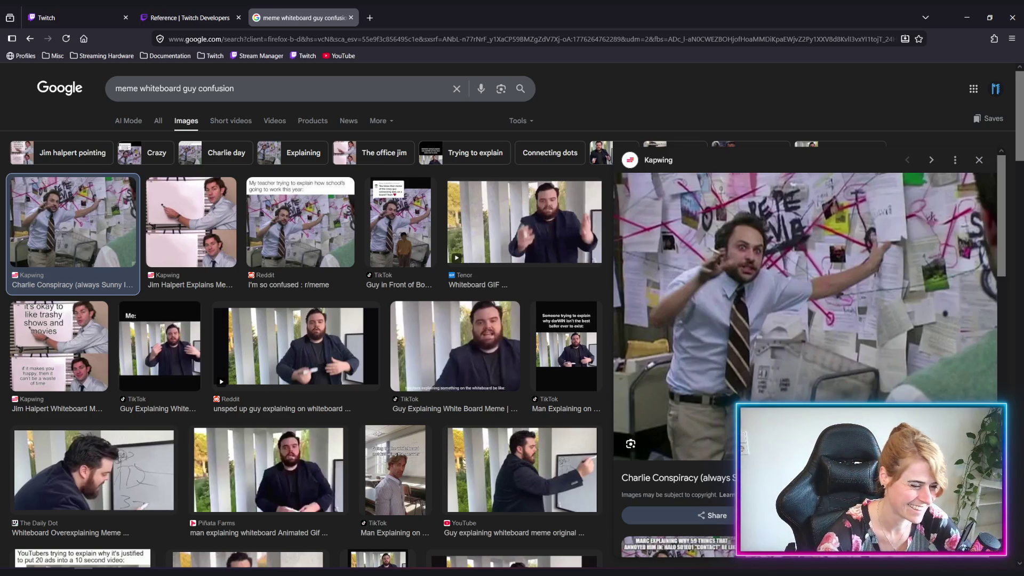
Step: Switch back and forth between the Paint network sketch and the whiteboard meme image results
{"action": "key", "text": "alt+Tab"}
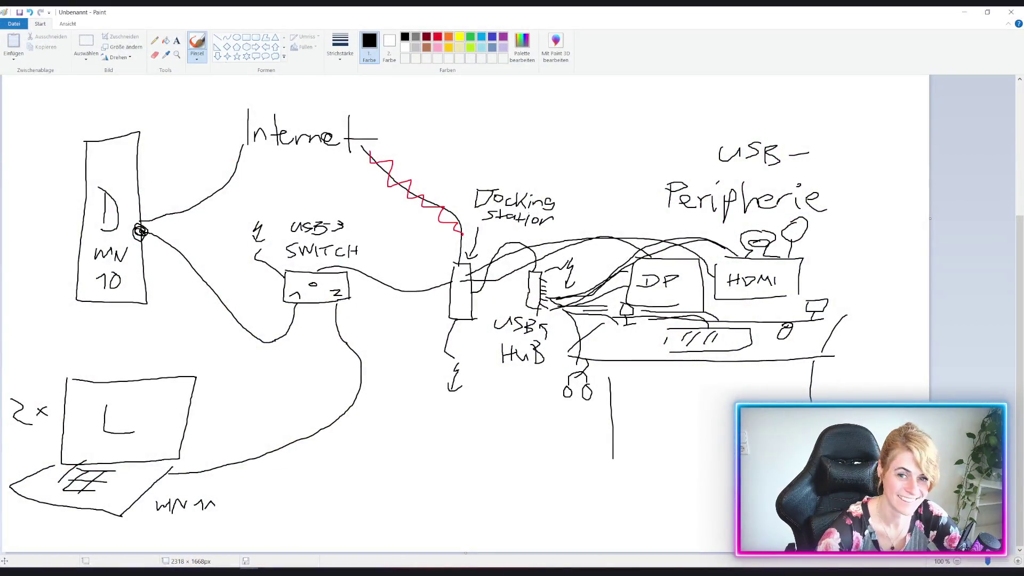
{"action": "key", "text": "alt+Tab"}
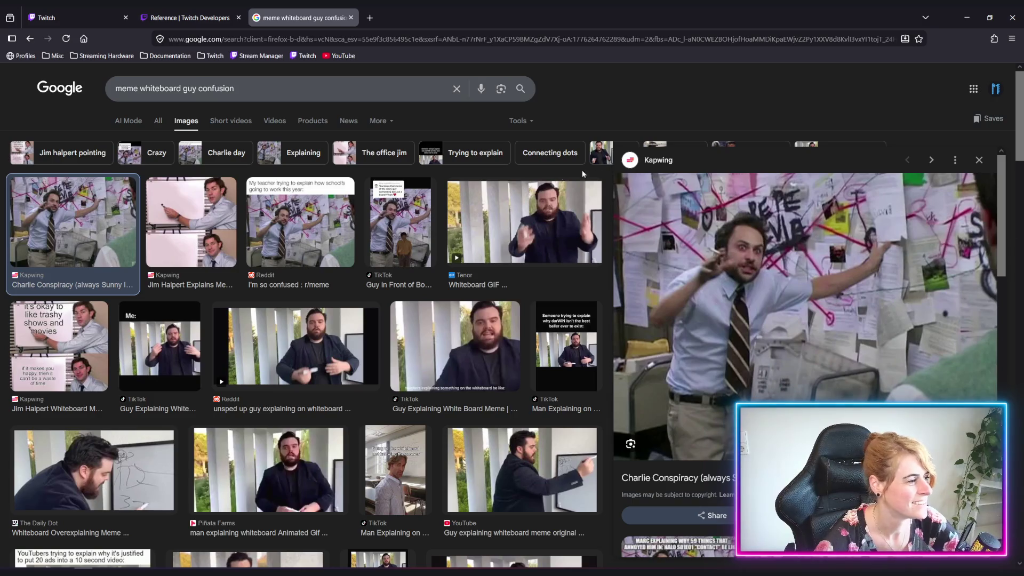
{"action": "key", "text": "alt+Tab"}
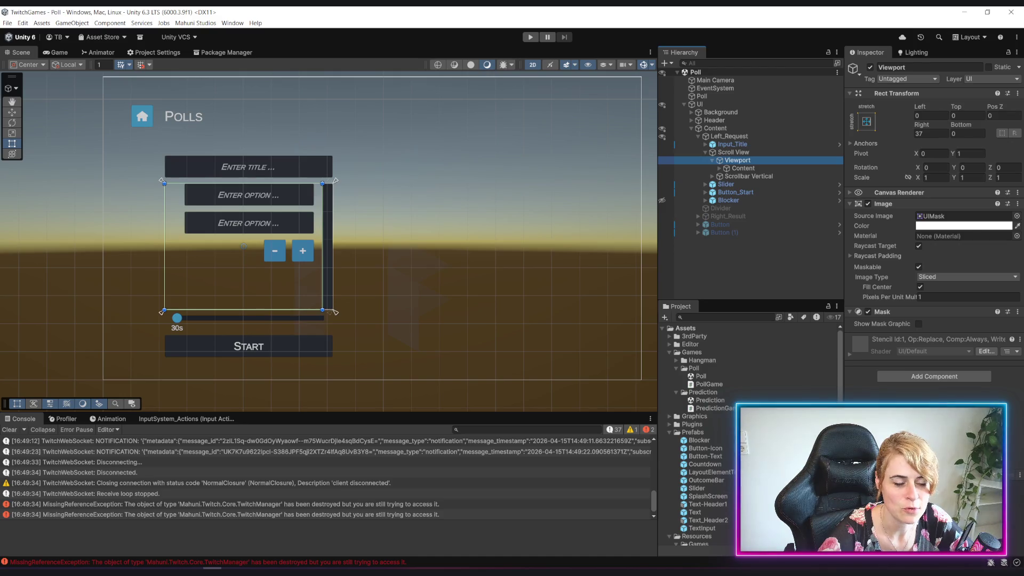
Step: Return from the Paint diagram to Unity and zoom the Scene view in on the Polls layout
{"action": "key", "text": "alt+Tab"}
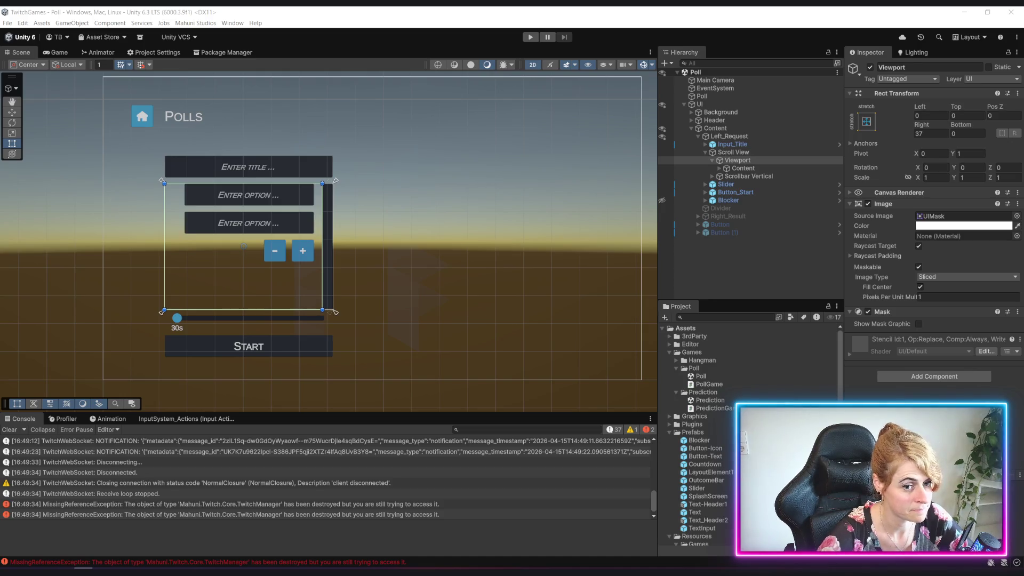
{"action": "key", "text": "alt+Tab"}
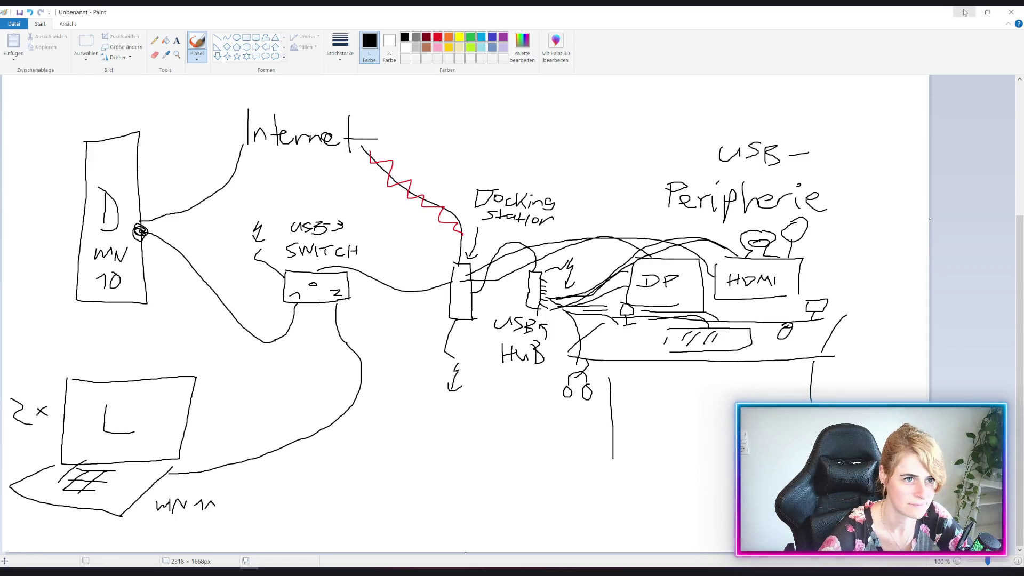
{"action": "key", "text": "alt+Tab"}
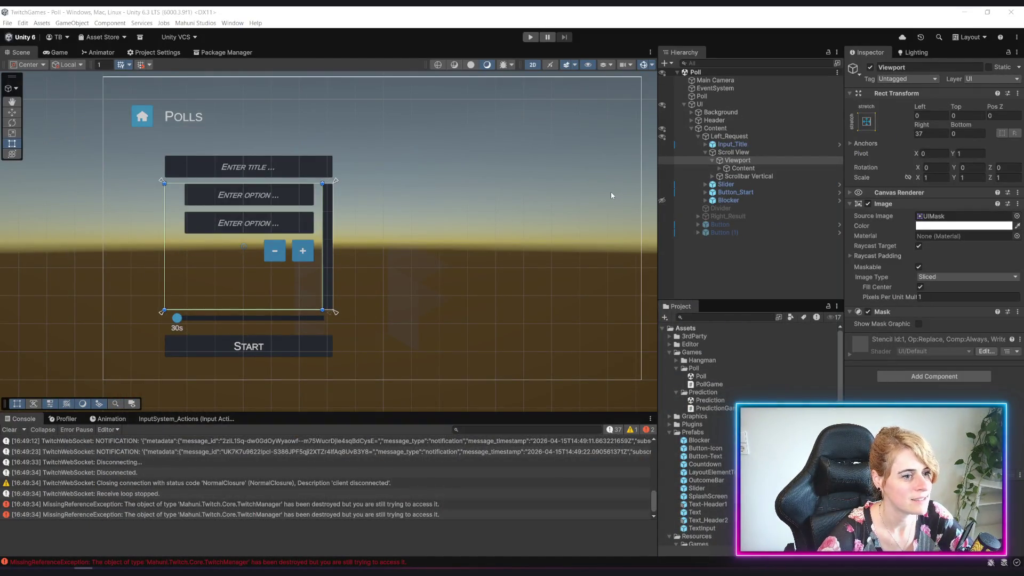
{"action": "scroll", "coordinate": [265, 330], "scroll_direction": "up", "scroll_amount": 2}
{"action": "left_click_drag", "start_coordinate": [332, 257], "coordinate": [479, 223]}
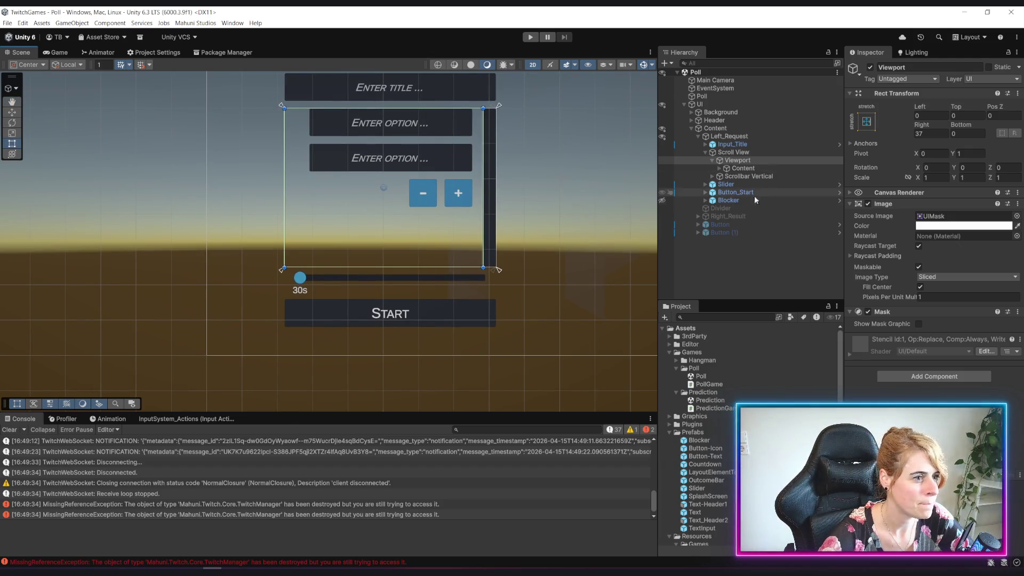
Step: Toggle Blocker's visibility, check Button_Start and Slider, and collapse the Scroll View's children
{"action": "left_click", "coordinate": [662, 200]}
{"action": "left_click", "coordinate": [663, 201]}
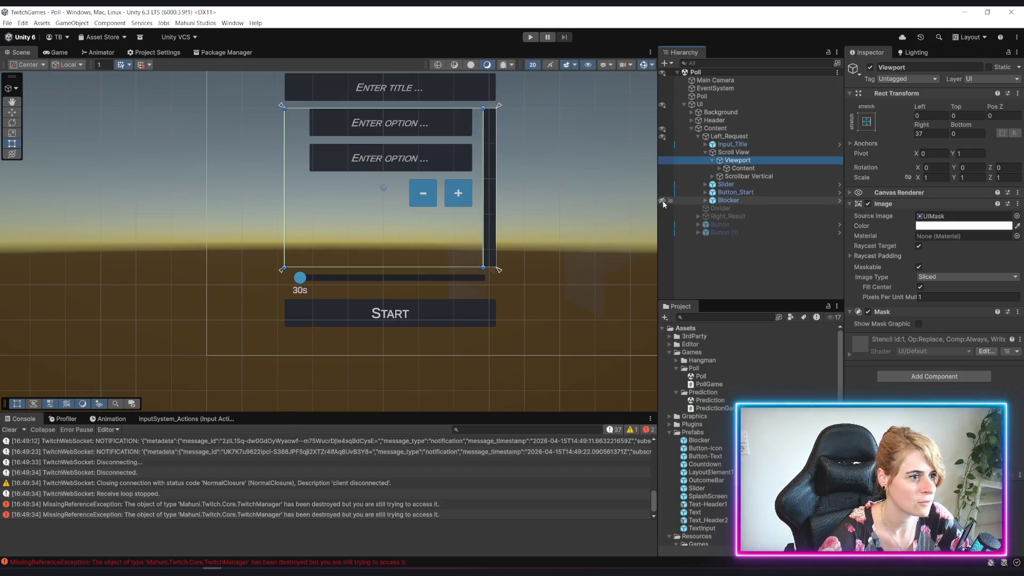
{"action": "left_click", "coordinate": [744, 193]}
{"action": "left_click", "coordinate": [730, 186]}
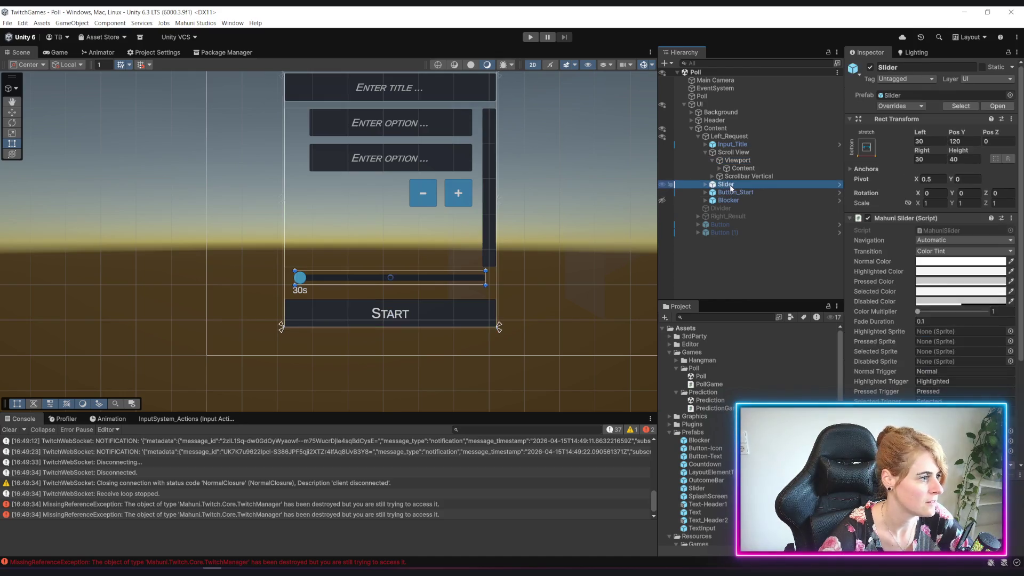
{"action": "left_click", "coordinate": [703, 155]}
{"action": "double_click", "coordinate": [754, 153]}
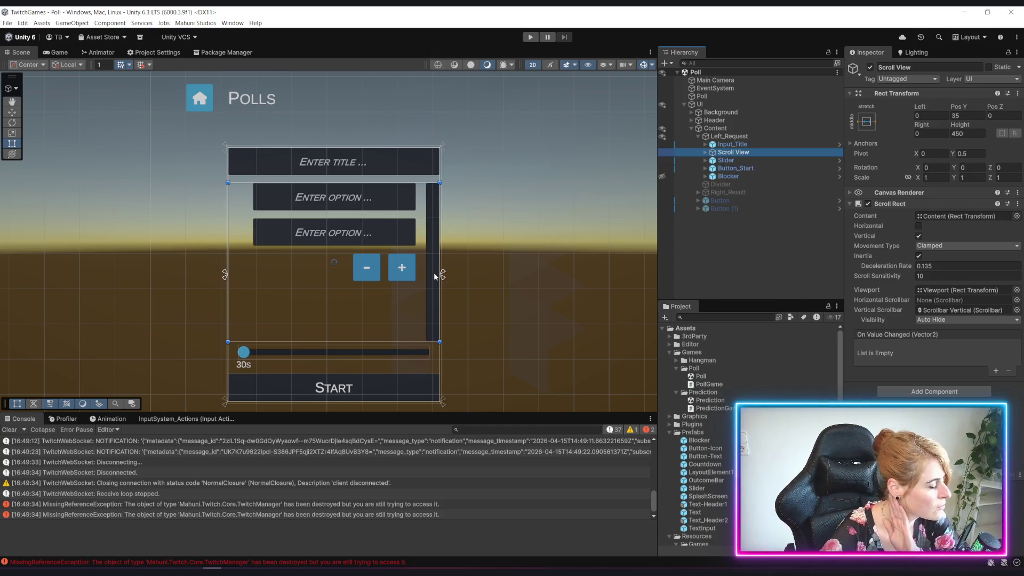
{"action": "left_click", "coordinate": [709, 224]}
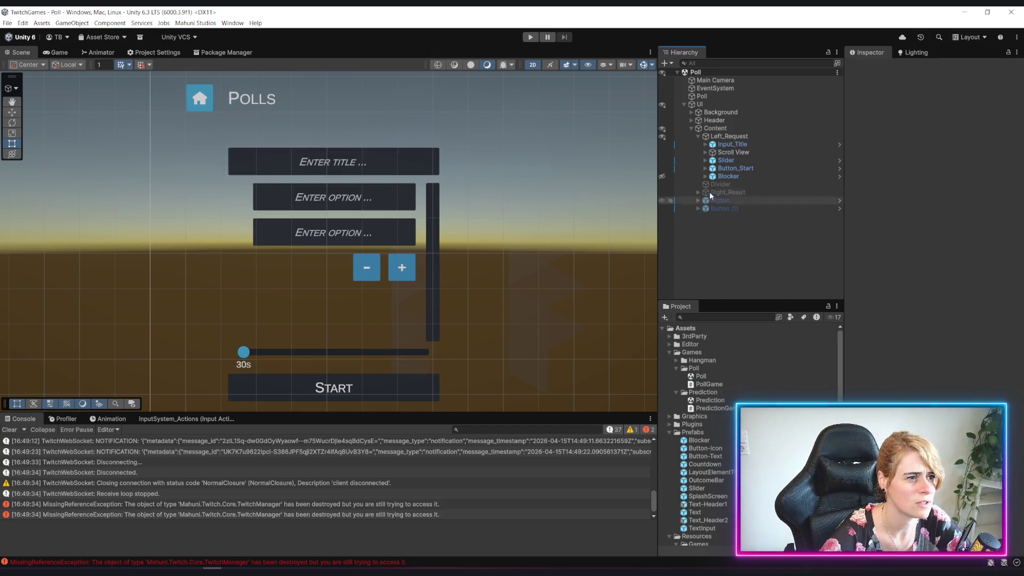
{"action": "left_click", "coordinate": [714, 136]}
Step: Create a UI Toggle as a child of Left_Request
{"action": "right_click", "coordinate": [726, 136]}
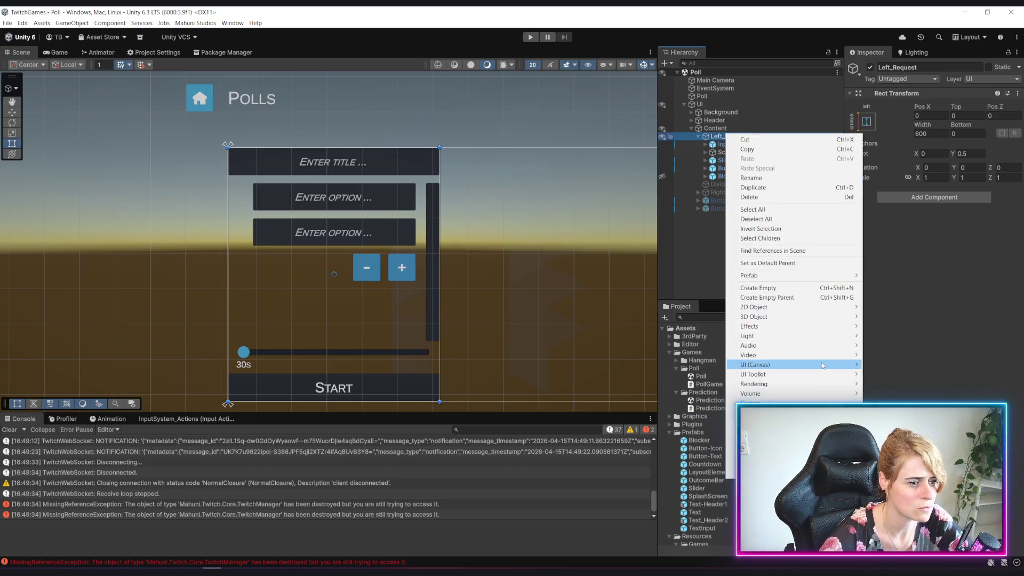
{"action": "mouse_move", "coordinate": [788, 368]}
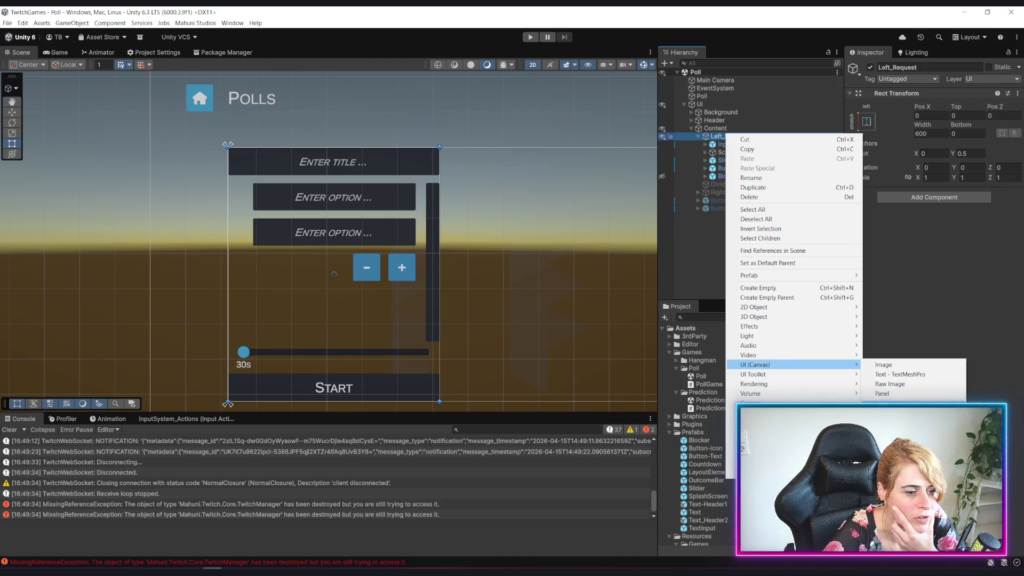
{"action": "left_click", "coordinate": [885, 404]}
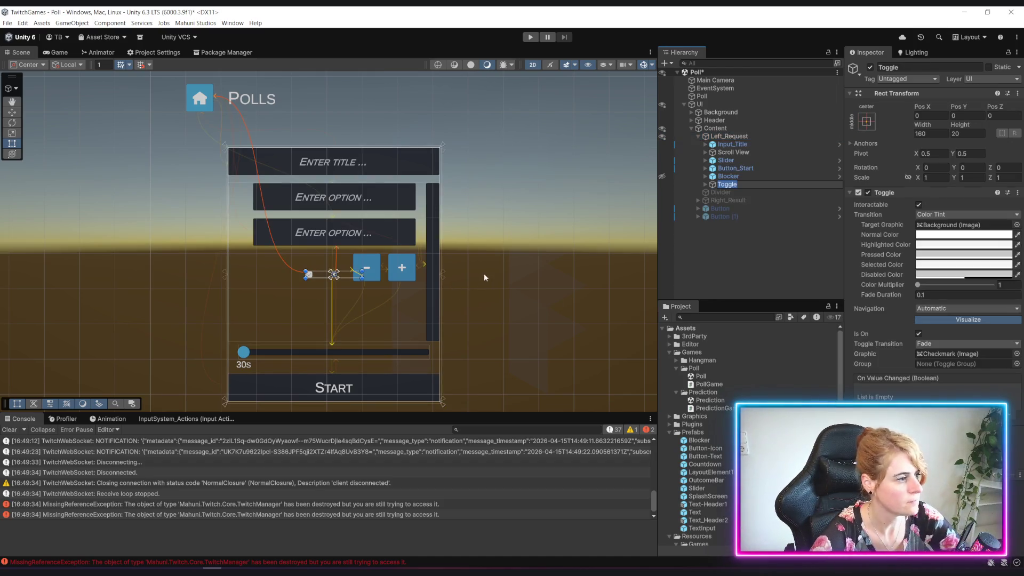
{"action": "scroll", "coordinate": [318, 280], "scroll_direction": "up", "scroll_amount": 2}
{"action": "scroll", "coordinate": [307, 288], "scroll_direction": "up", "scroll_amount": 2}
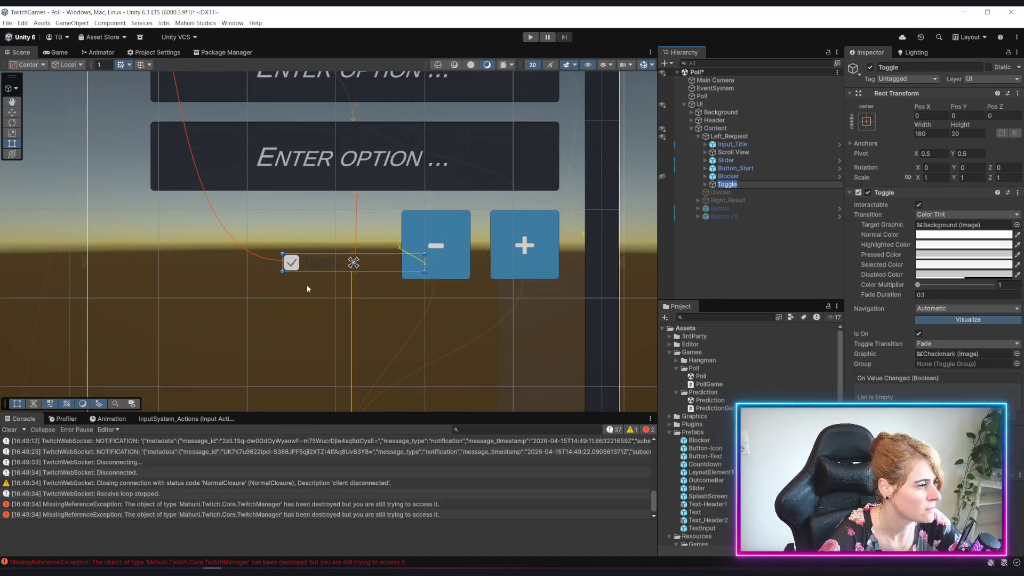
{"action": "scroll", "coordinate": [307, 288], "scroll_direction": "down", "scroll_amount": 3}
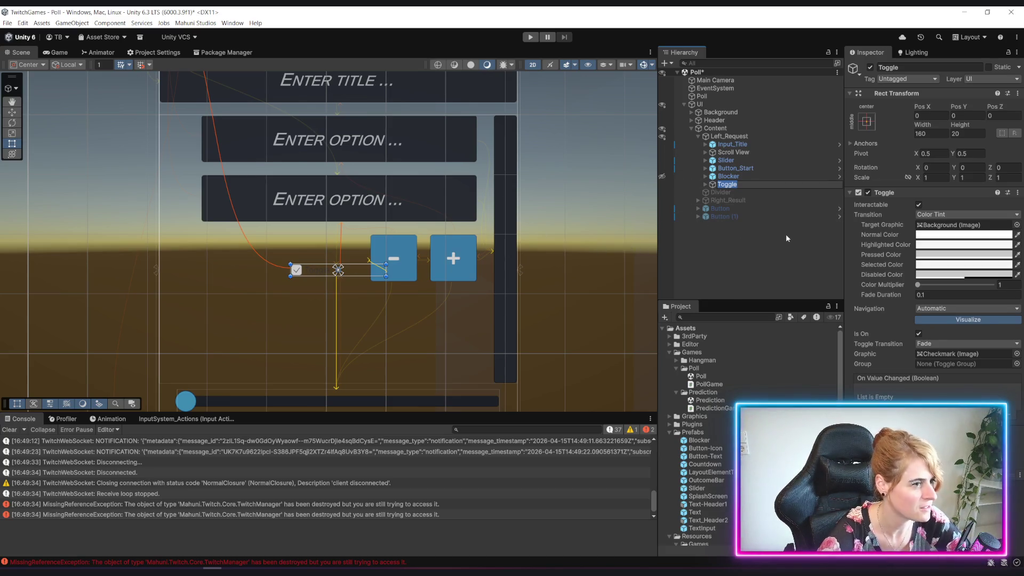
Step: Reorder the Toggle between Slider and Button_Start and frame the toggle, slider and Start button
{"action": "left_click", "coordinate": [726, 184], "text": "ctrl"}
{"action": "left_click_drag", "start_coordinate": [733, 187], "coordinate": [708, 172]}
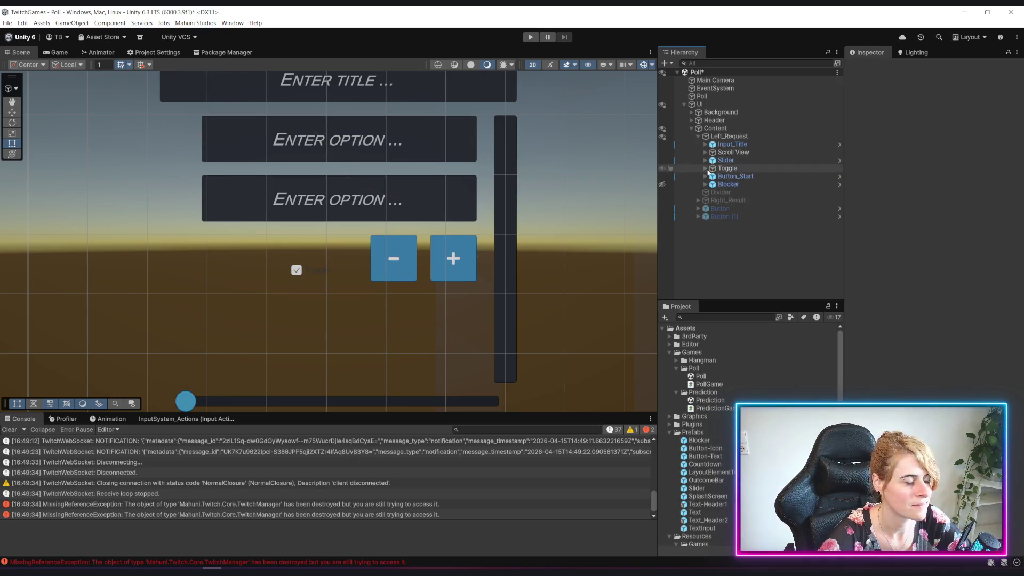
{"action": "scroll", "coordinate": [252, 277], "scroll_direction": "down", "scroll_amount": 1}
{"action": "mouse_move", "coordinate": [401, 312]}
{"action": "left_mouse_down"}
{"action": "mouse_move", "coordinate": [487, 278]}
{"action": "mouse_move", "coordinate": [487, 251]}
{"action": "left_mouse_up"}
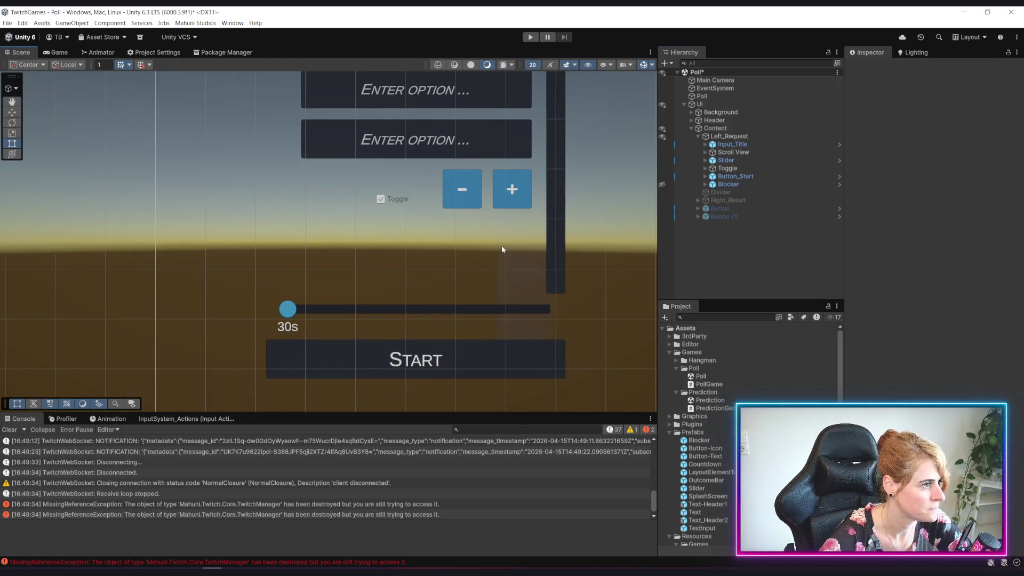
{"action": "left_click", "coordinate": [733, 152]}
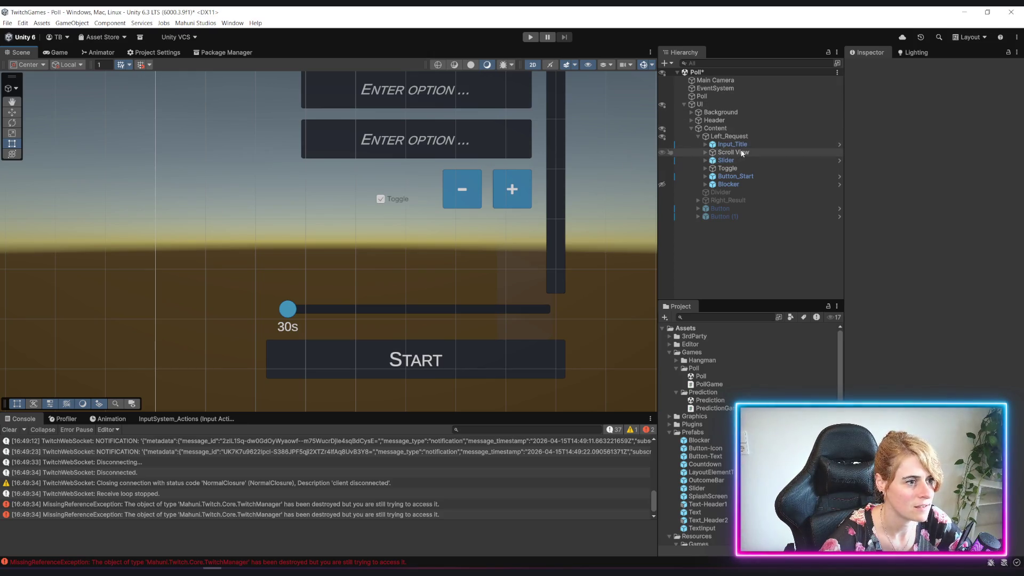
Step: Reframe the Scene view to show the POLLS header and reselect the Scroll View
{"action": "mouse_move", "coordinate": [960, 124]}
{"action": "left_mouse_down"}
{"action": "mouse_move", "coordinate": [458, 156]}
{"action": "mouse_move", "coordinate": [179, 143]}
{"action": "left_mouse_up"}
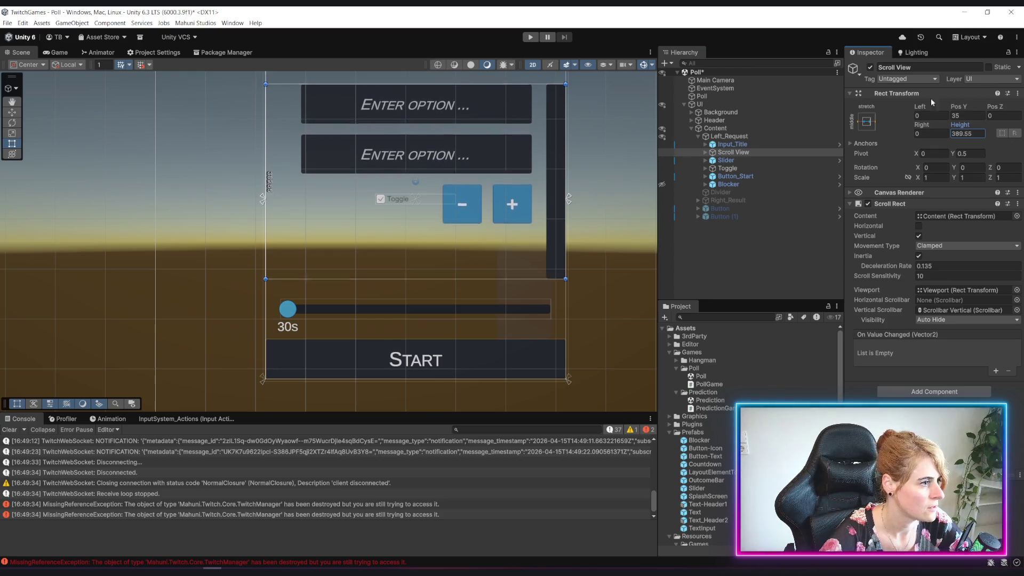
{"action": "mouse_move", "coordinate": [608, 179]}
{"action": "left_mouse_down"}
{"action": "mouse_move", "coordinate": [588, 268]}
{"action": "mouse_move", "coordinate": [572, 275]}
{"action": "left_mouse_up"}
{"action": "scroll", "coordinate": [571, 264], "scroll_direction": "down", "scroll_amount": 2}
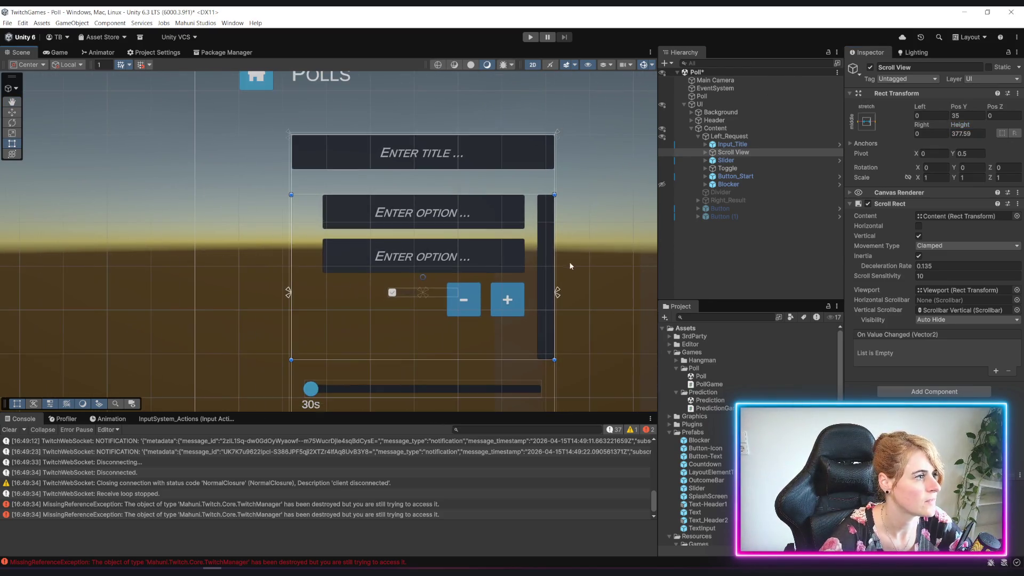
{"action": "left_click_drag", "start_coordinate": [604, 228], "coordinate": [588, 257]}
{"action": "scroll", "coordinate": [588, 257], "scroll_direction": "down", "scroll_amount": 2}
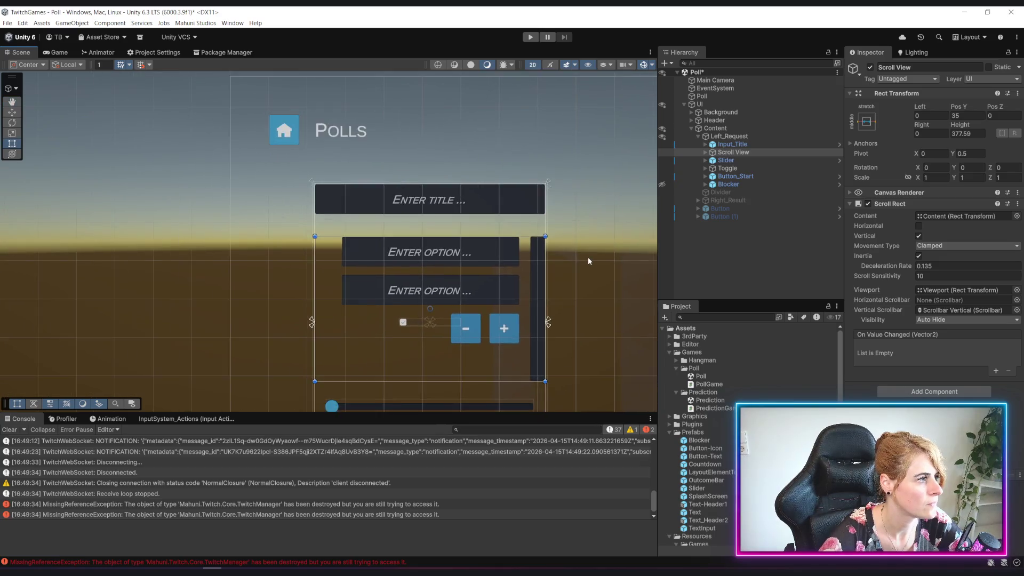
{"action": "key", "text": "Up"}
{"action": "key", "text": "Up"}
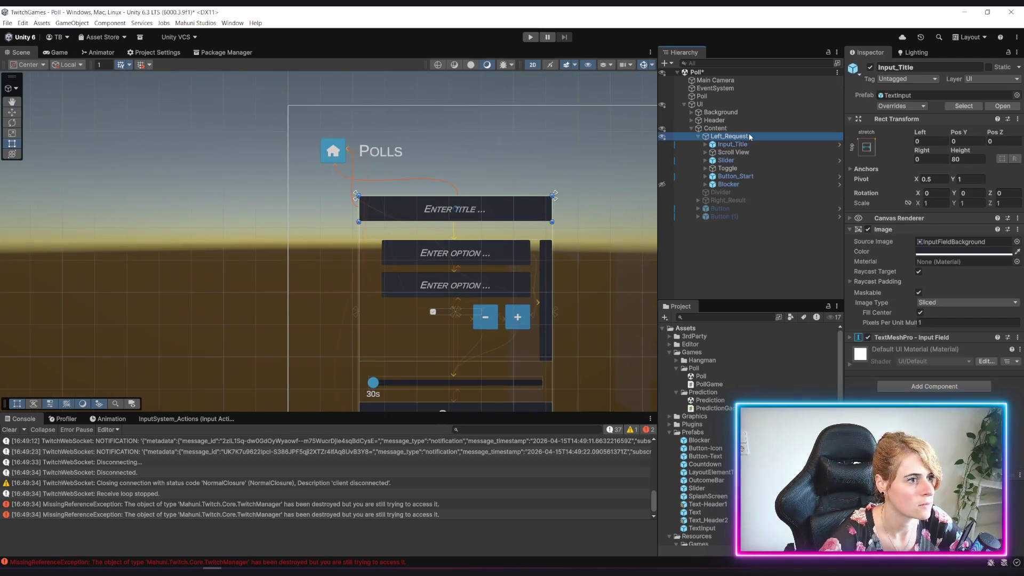
{"action": "mouse_move", "coordinate": [609, 207]}
{"action": "left_mouse_down"}
{"action": "mouse_move", "coordinate": [548, 187]}
{"action": "mouse_move", "coordinate": [565, 173]}
{"action": "left_mouse_up"}
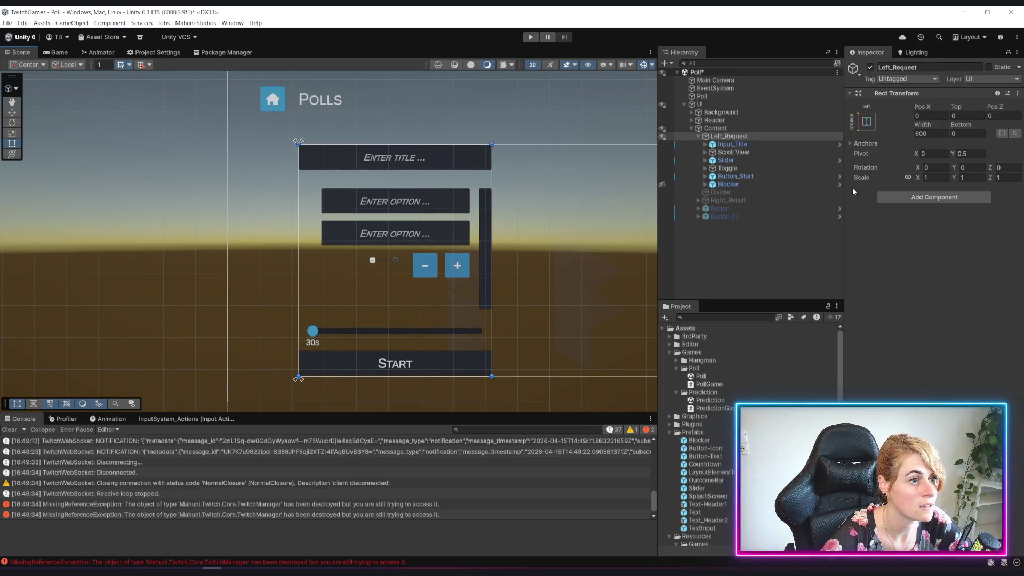
{"action": "left_click", "coordinate": [733, 152]}
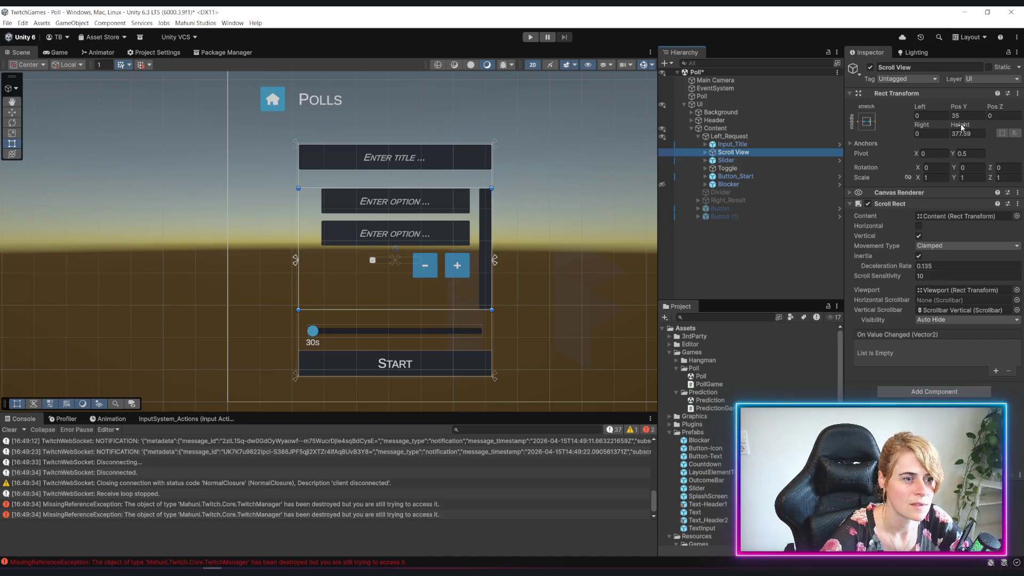
Step: Try the top-stretch anchor preset and undo it, then set Pos Y -105.1 and Height 319.74
{"action": "left_click", "coordinate": [870, 123]}
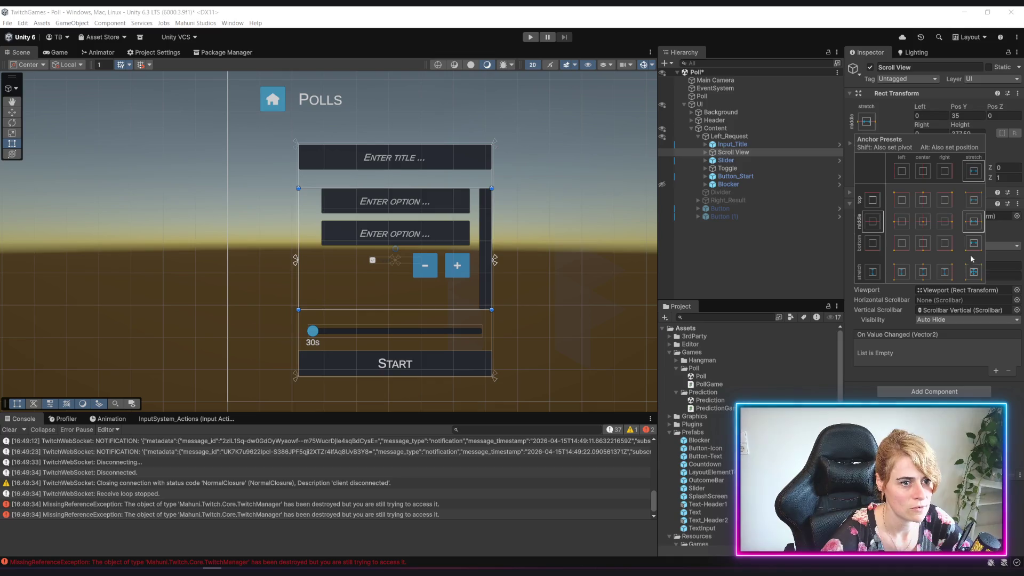
{"action": "left_click", "coordinate": [977, 200], "text": "alt+shift"}
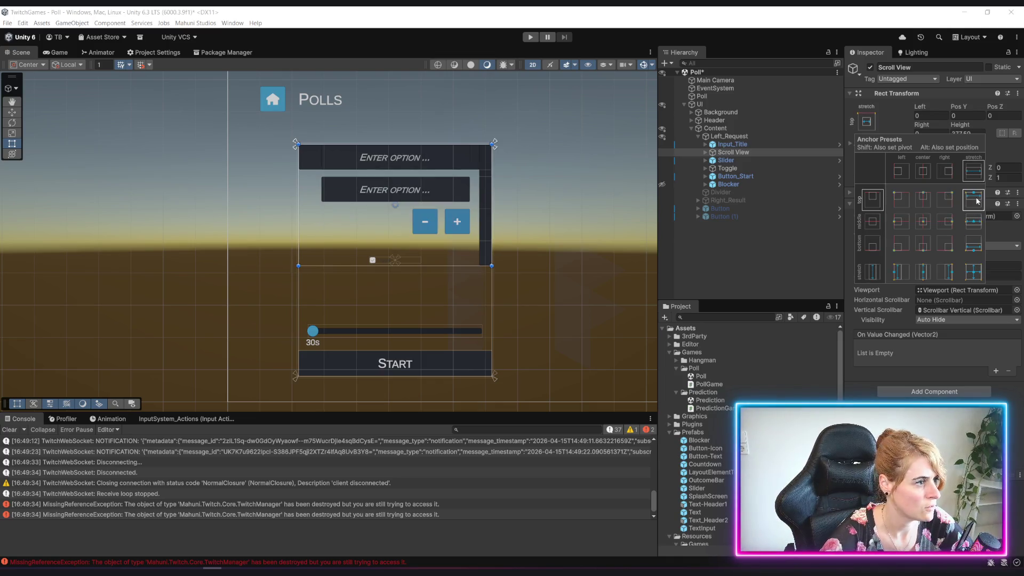
{"action": "key", "text": "ctrl+z"}
{"action": "left_click", "coordinate": [963, 115]}
{"action": "type", "text": "-105.1"}
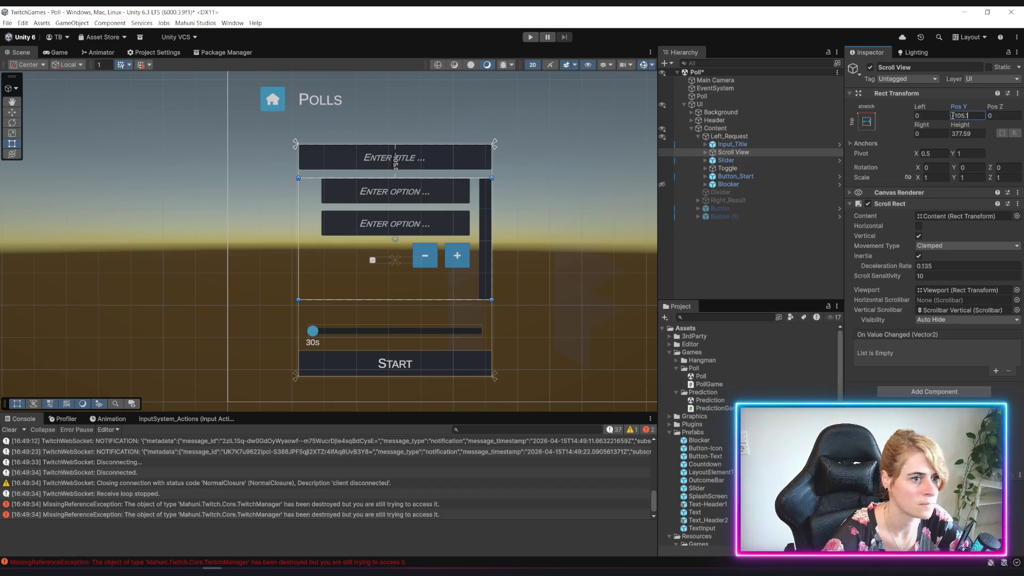
{"action": "left_click_drag", "start_coordinate": [960, 125], "coordinate": [868, 126]}
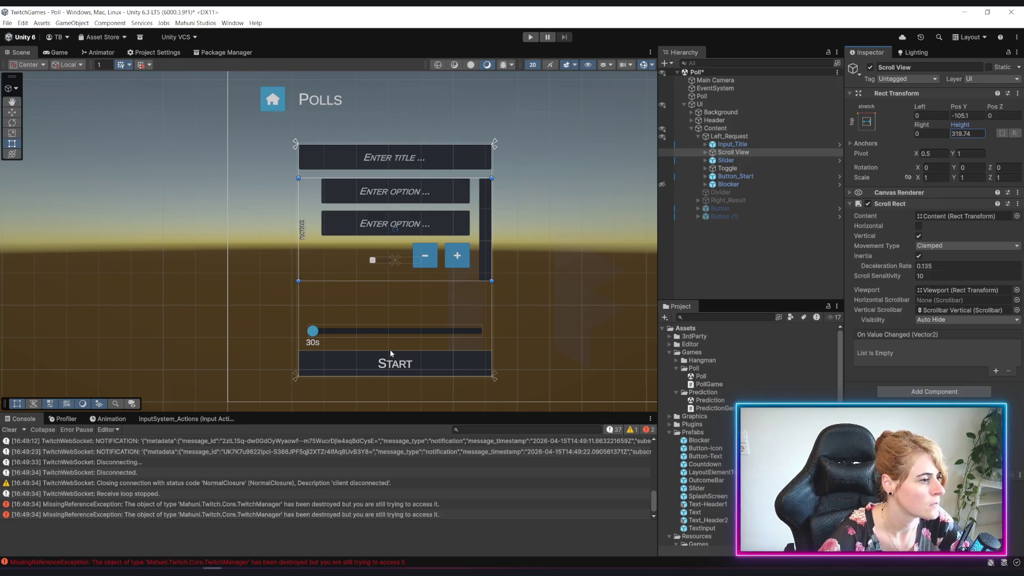
Step: Compare with the title field's layout, then change the Scroll View's Pos Y to -100
{"action": "left_click", "coordinate": [964, 116]}
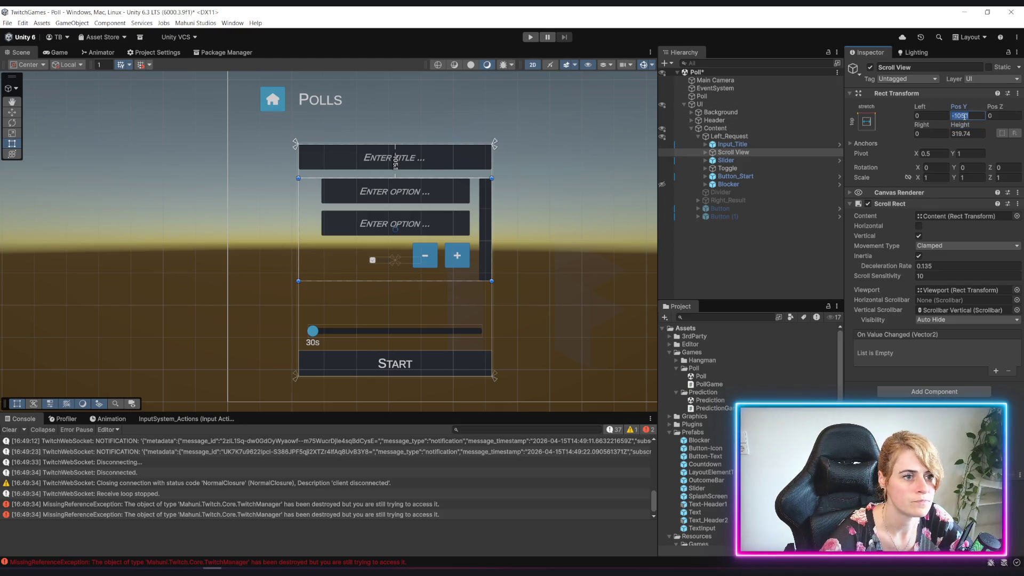
{"action": "left_click", "coordinate": [747, 144]}
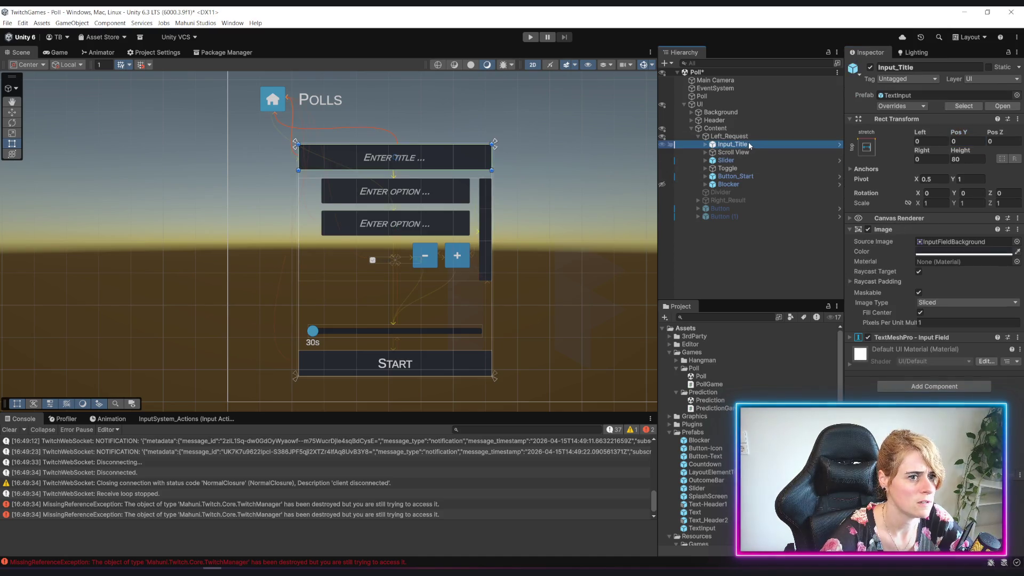
{"action": "left_click", "coordinate": [746, 152]}
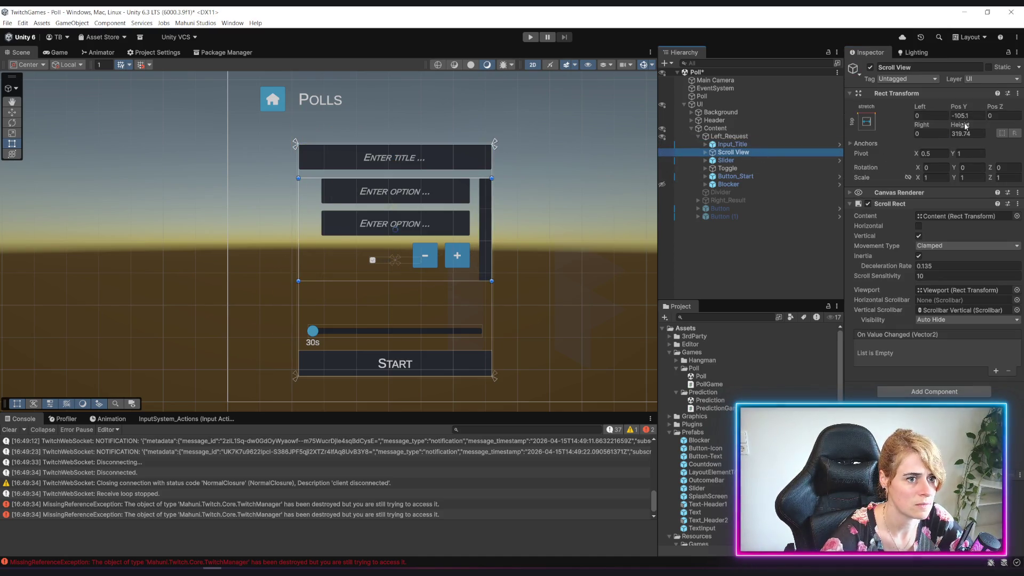
{"action": "left_click", "coordinate": [962, 116]}
{"action": "type", "text": "-100"}
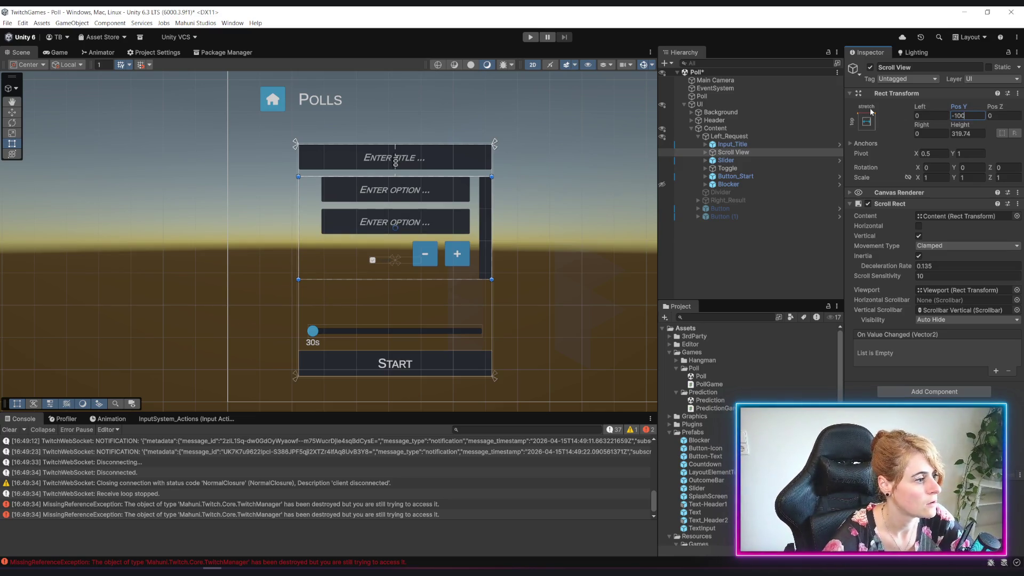
{"action": "left_click", "coordinate": [735, 162]}
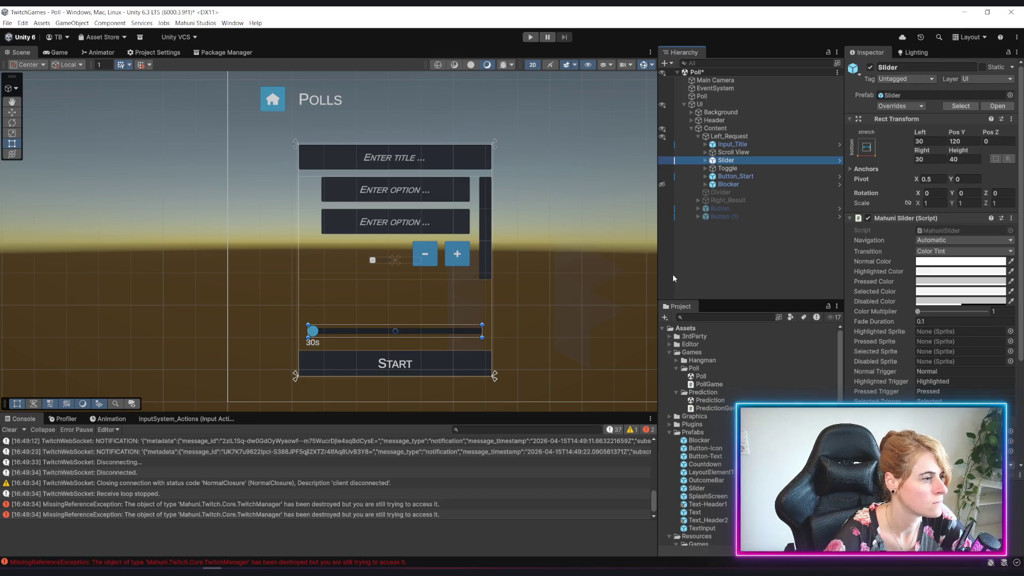
Step: Select Left_Request to show its Rect Transform, then switch to the Paint sketch
{"action": "left_click", "coordinate": [756, 255]}
{"action": "left_click", "coordinate": [729, 136]}
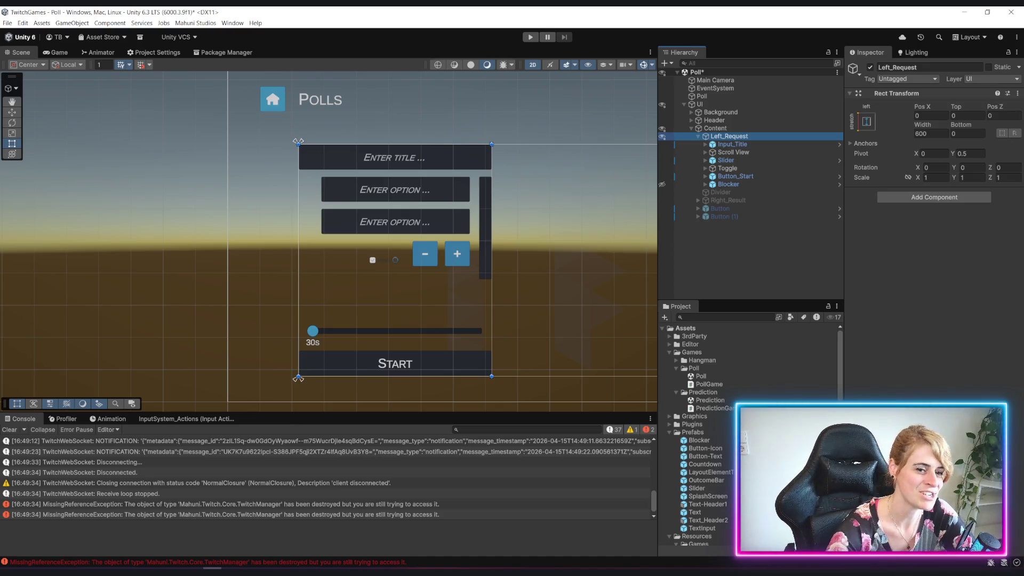
{"action": "key", "text": "alt+Tab"}
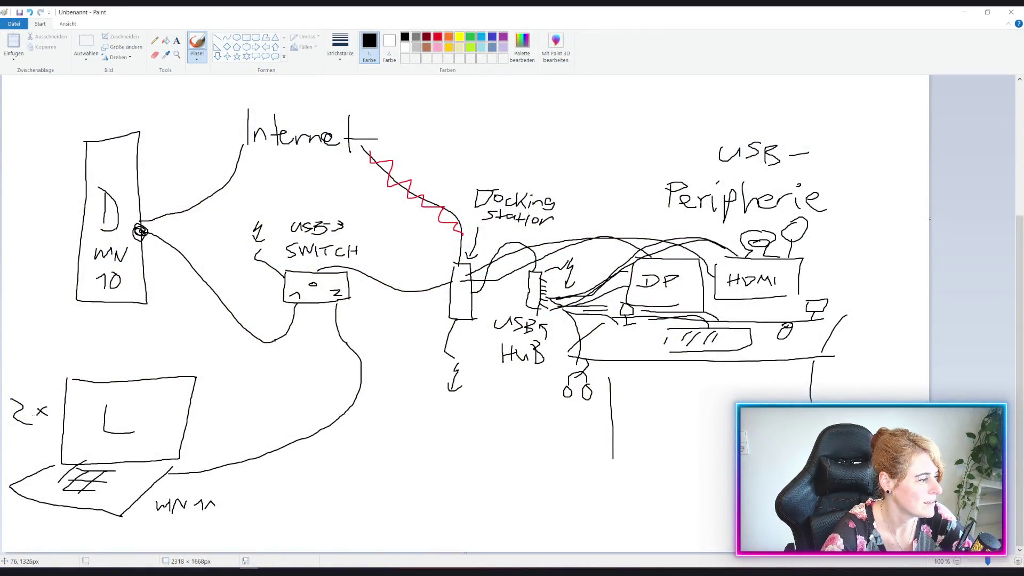
Step: Draw a P beside the D in the left tower box, then minimize Paint
{"action": "mouse_move", "coordinate": [122, 196]}
{"action": "left_mouse_down"}
{"action": "mouse_move", "coordinate": [120, 215]}
{"action": "mouse_move", "coordinate": [133, 202]}
{"action": "mouse_move", "coordinate": [123, 209]}
{"action": "left_mouse_up"}
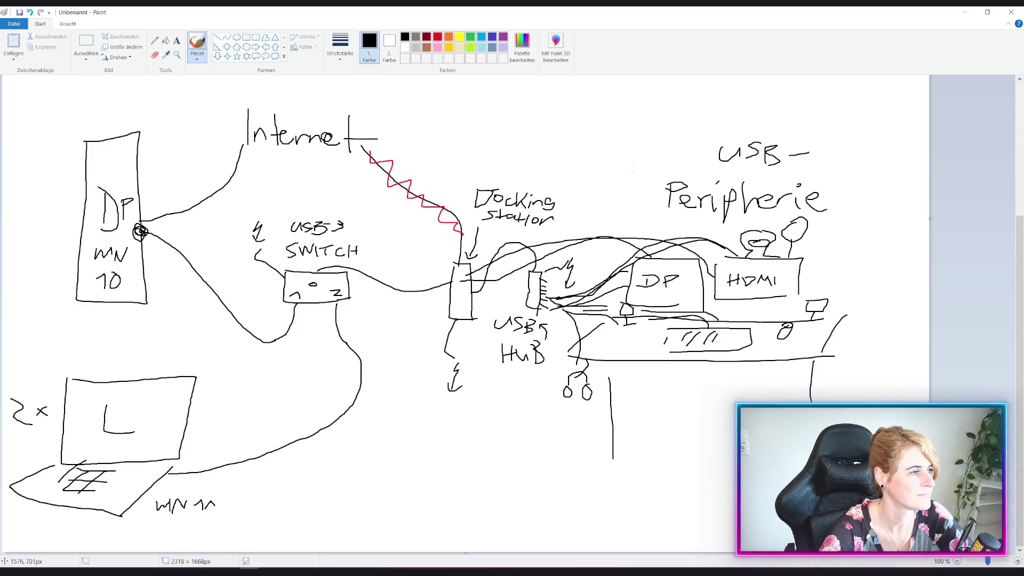
{"action": "left_click", "coordinate": [963, 12]}
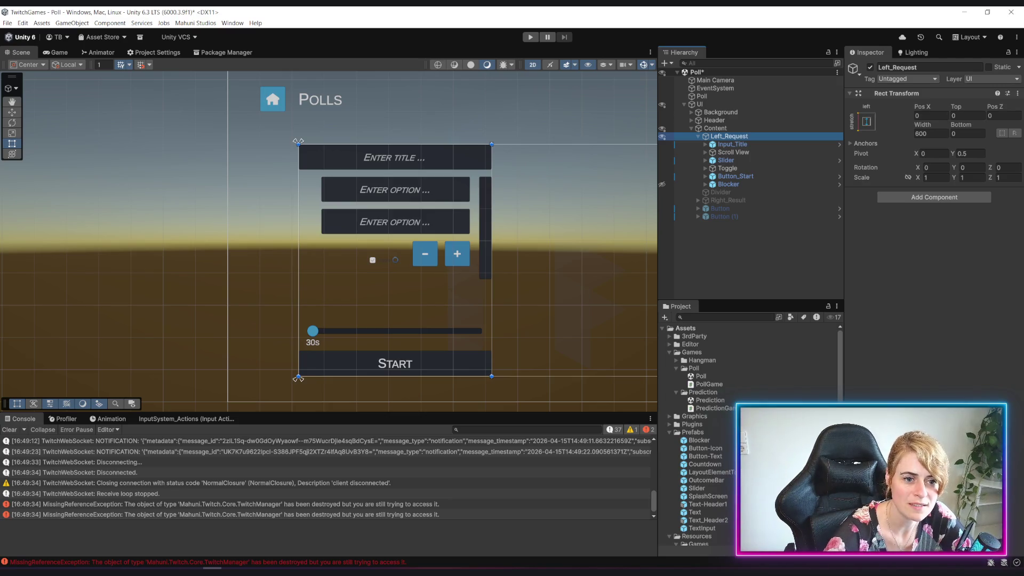
Step: Switch from Unity to the Paint network sketch with Alt+Tab
{"action": "key", "text": "alt+Tab"}
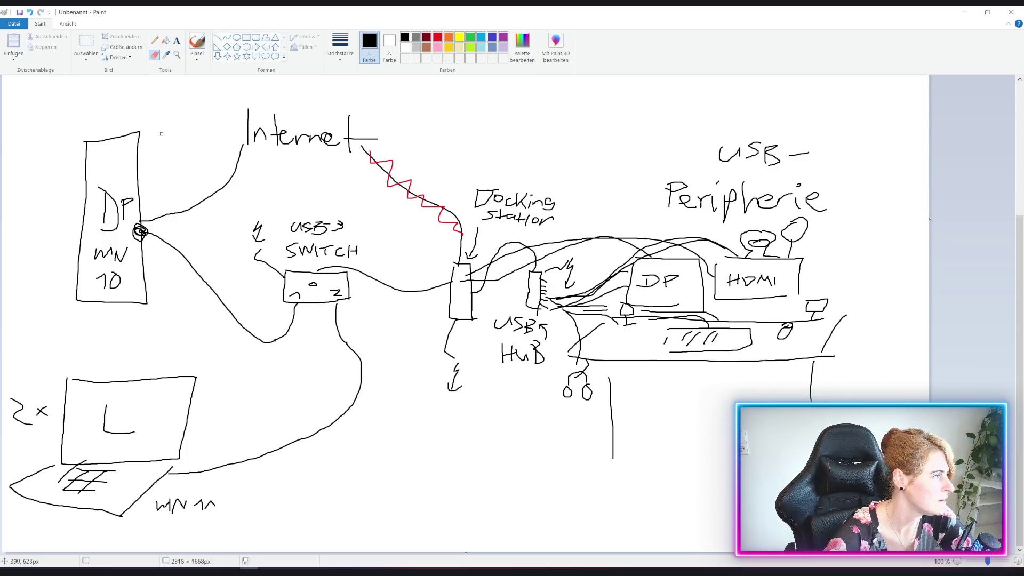
Step: Erase the DP label with a thicker eraser, brush PC into the tower box, and minimize Paint
{"action": "left_click", "coordinate": [340, 40]}
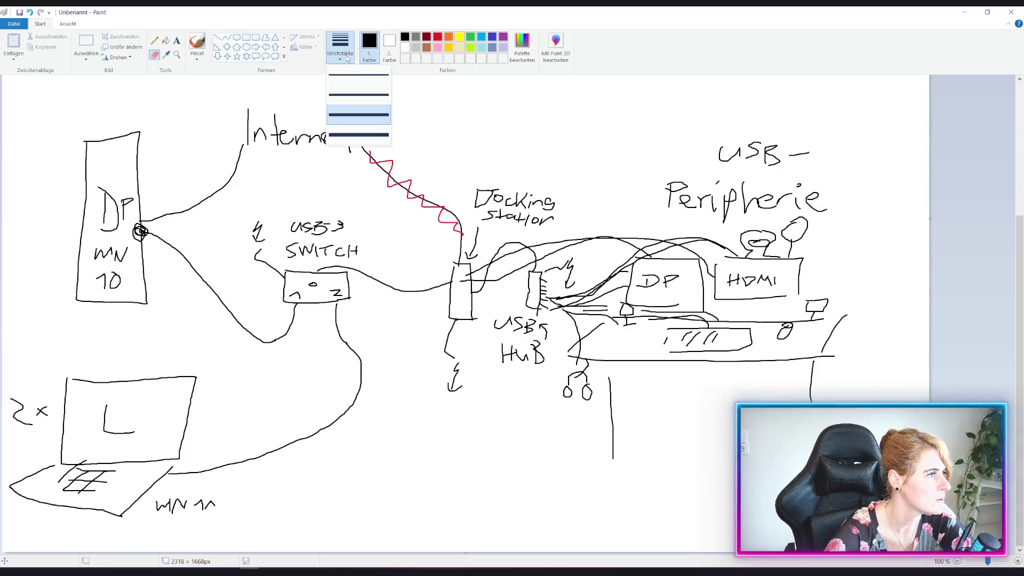
{"action": "left_click", "coordinate": [358, 136]}
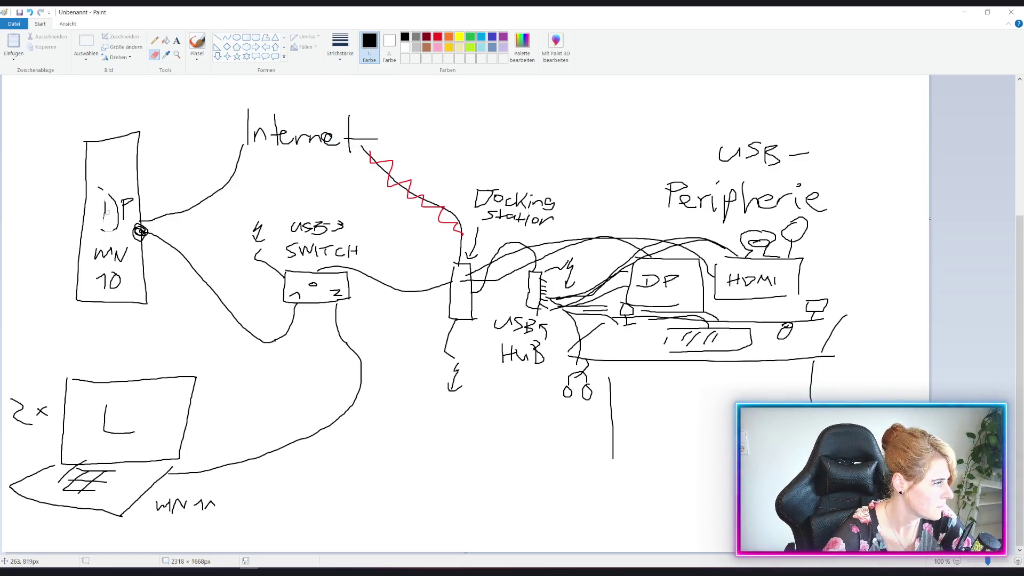
{"action": "left_click_drag", "start_coordinate": [103, 203], "coordinate": [103, 224]}
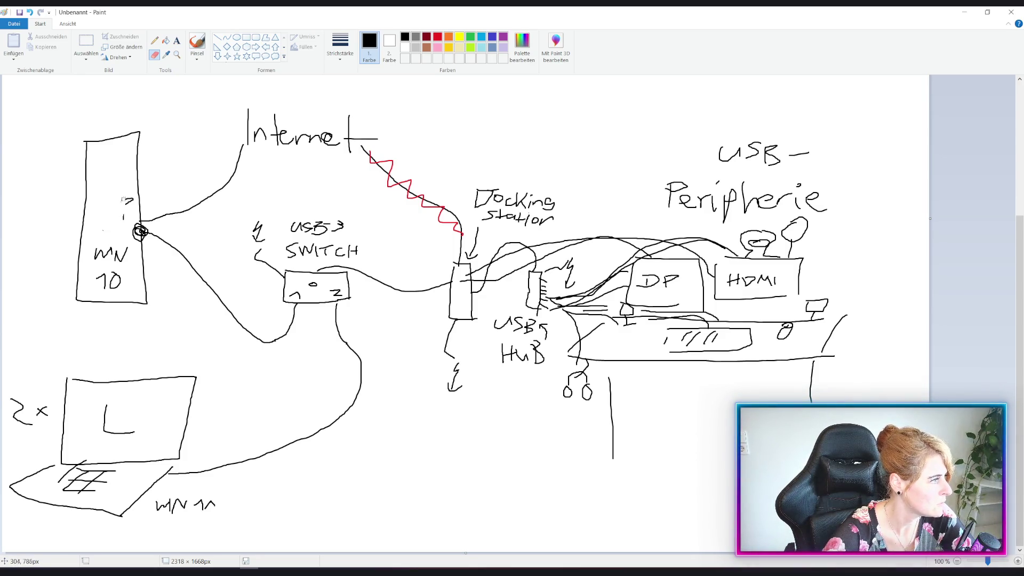
{"action": "left_click_drag", "start_coordinate": [125, 204], "coordinate": [121, 224]}
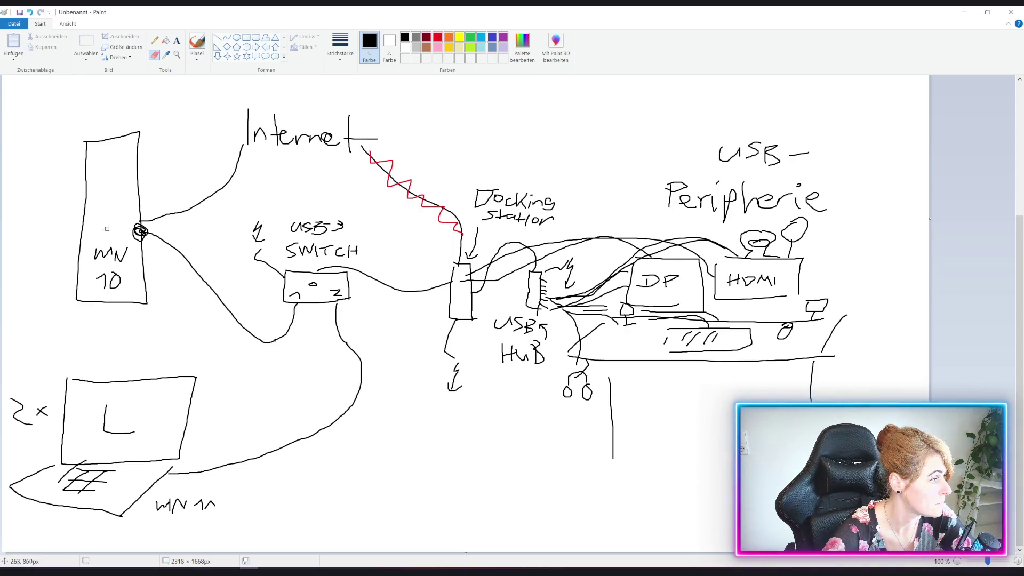
{"action": "left_click", "coordinate": [196, 45]}
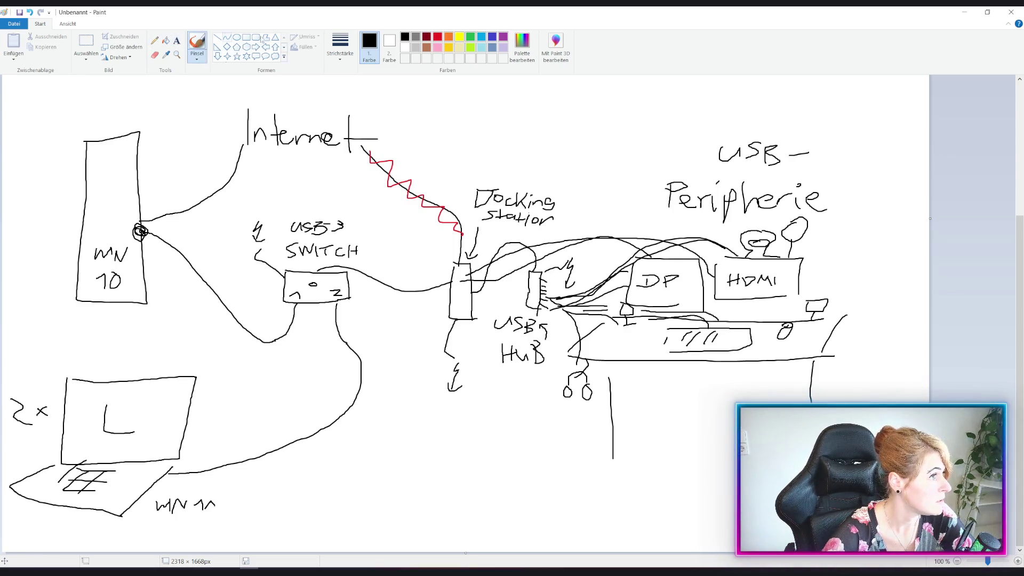
{"action": "mouse_move", "coordinate": [96, 182]}
{"action": "left_mouse_down"}
{"action": "mouse_move", "coordinate": [92, 202]}
{"action": "mouse_move", "coordinate": [123, 200]}
{"action": "left_mouse_up"}
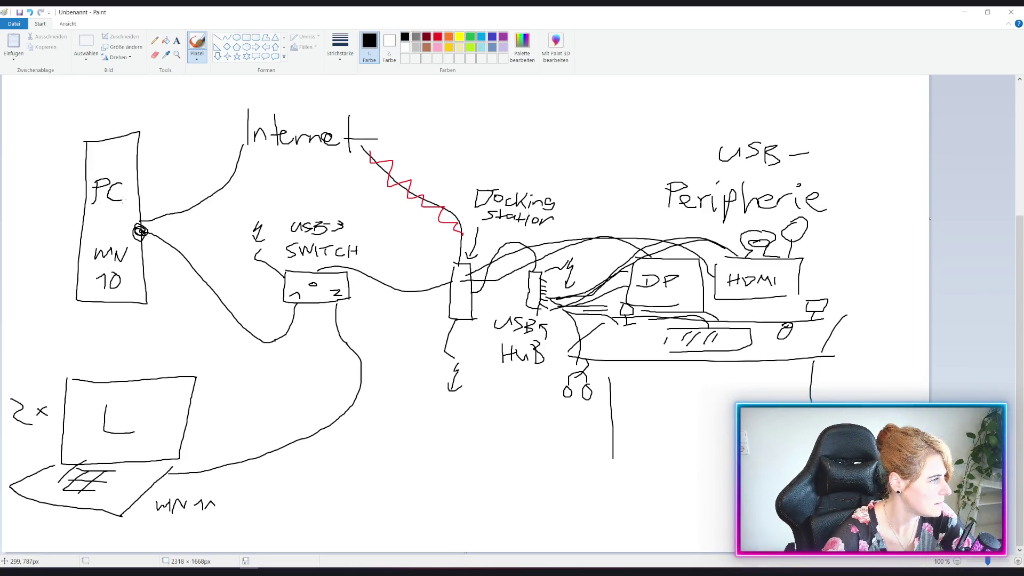
{"action": "left_click", "coordinate": [965, 15]}
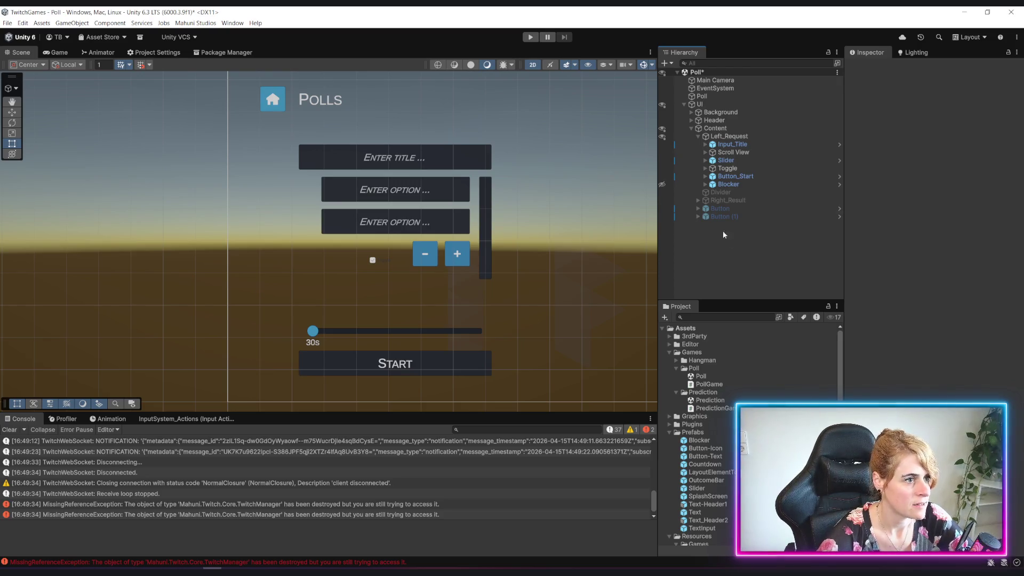
Step: Save the Poll scene with Ctrl+S and select Left_Request
{"action": "key", "text": "ctrl+s"}
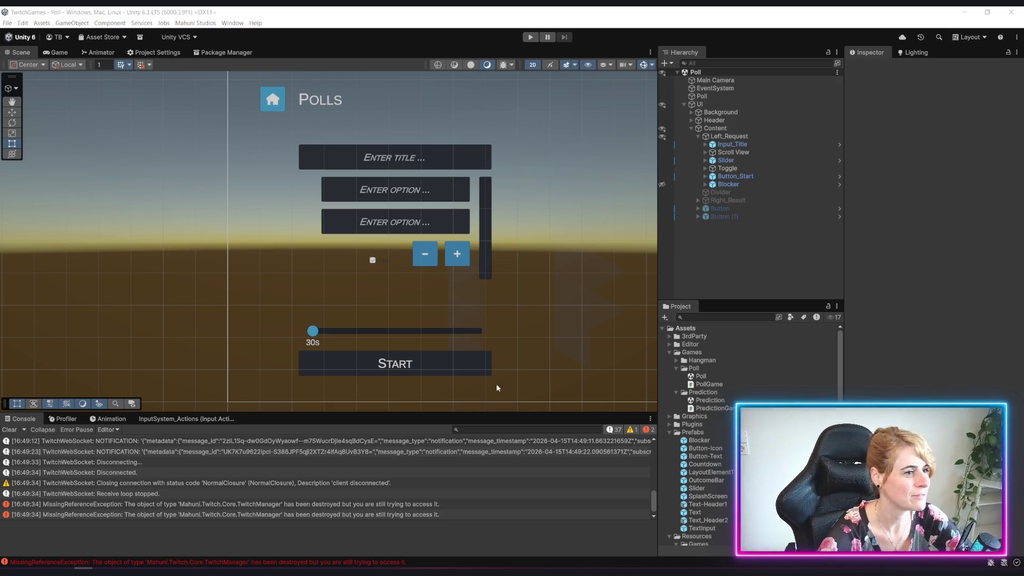
{"action": "left_click", "coordinate": [747, 137]}
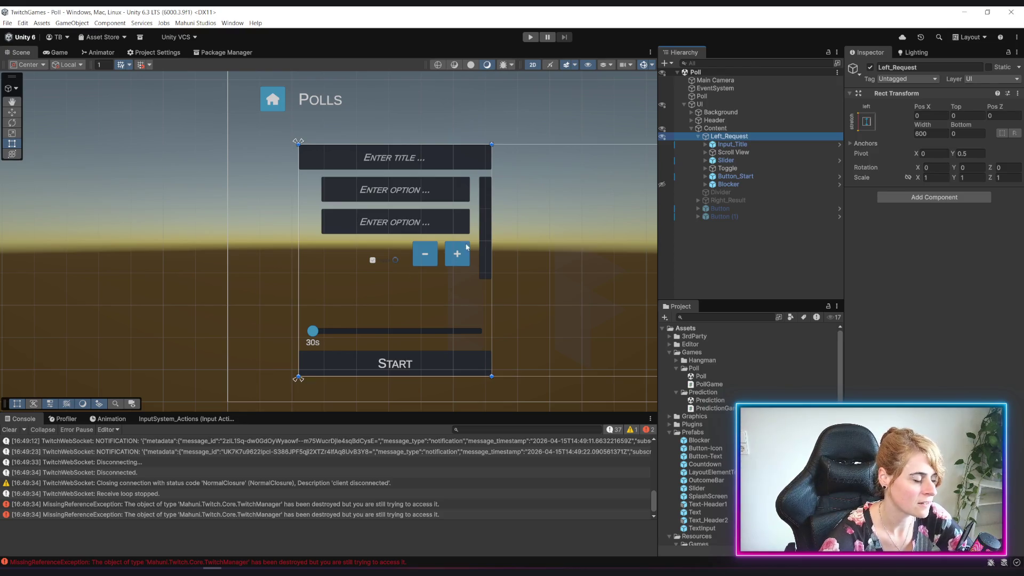
Step: Add a Vertical Layout Group to Left_Request and untick Child Force Expand width and height
{"action": "left_click", "coordinate": [922, 197]}
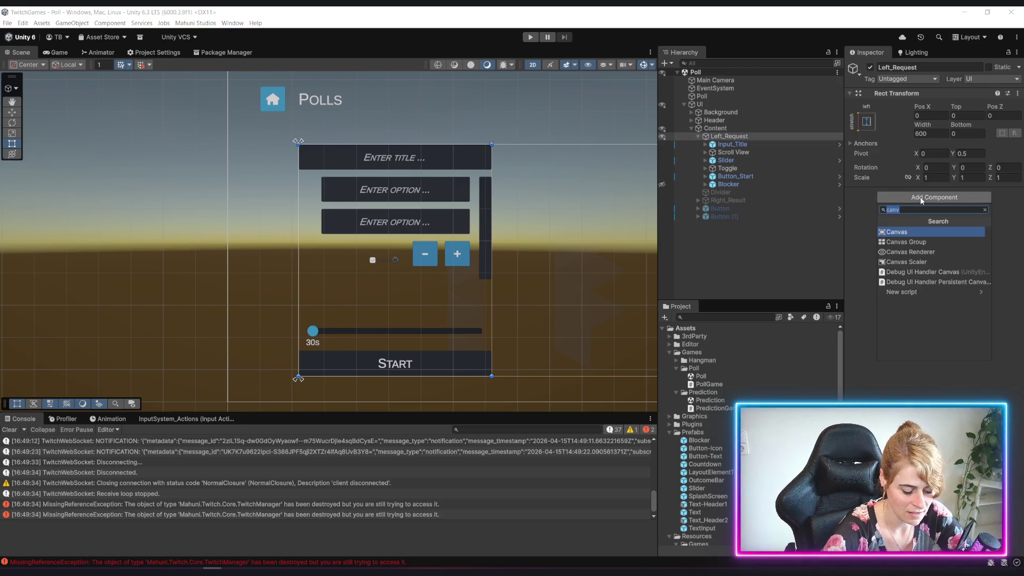
{"action": "type", "text": "verti"}
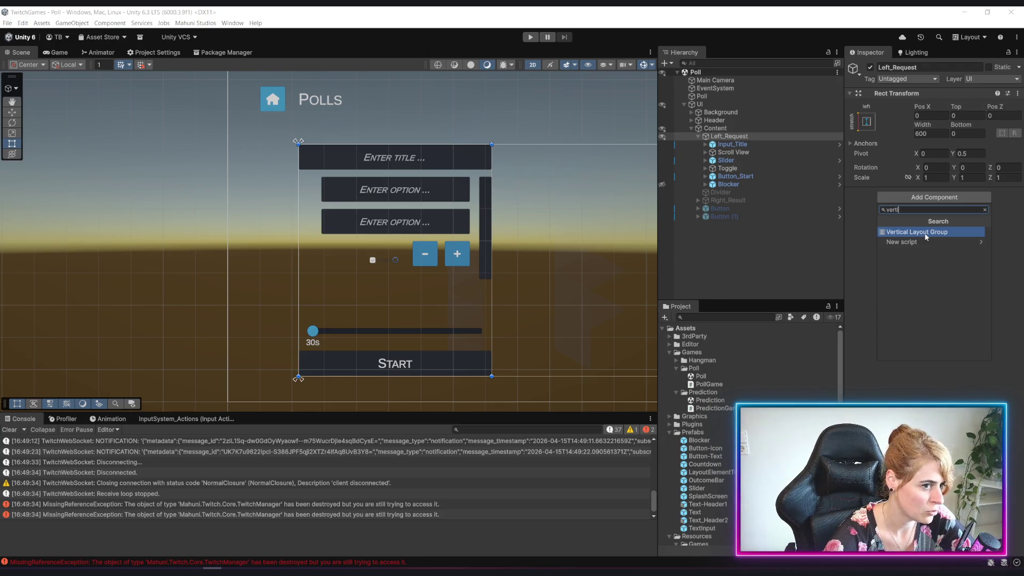
{"action": "left_click", "coordinate": [926, 234]}
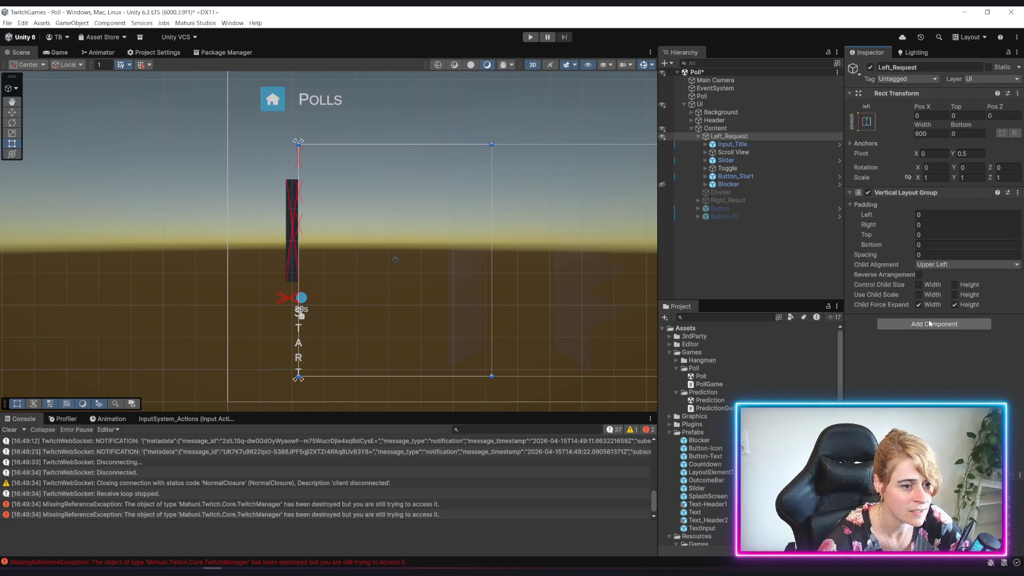
{"action": "left_click", "coordinate": [918, 304]}
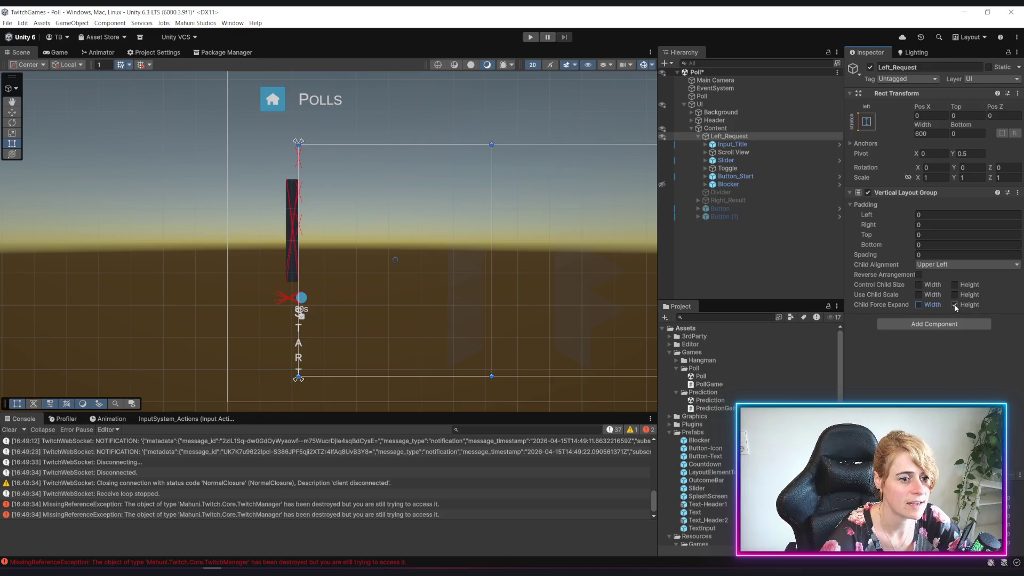
{"action": "left_click", "coordinate": [954, 305]}
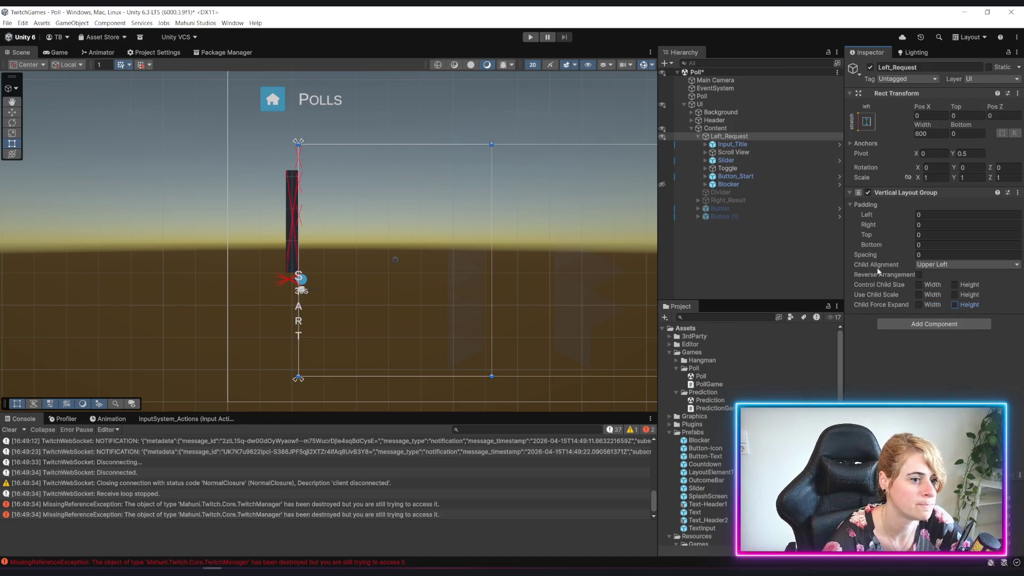
{"action": "left_click", "coordinate": [731, 144]}
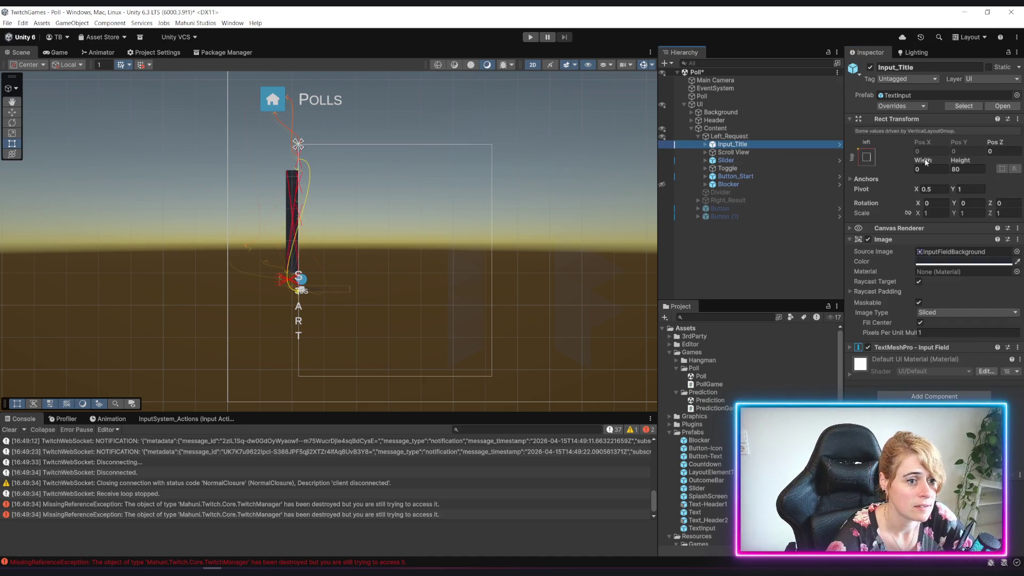
{"action": "left_click", "coordinate": [729, 137]}
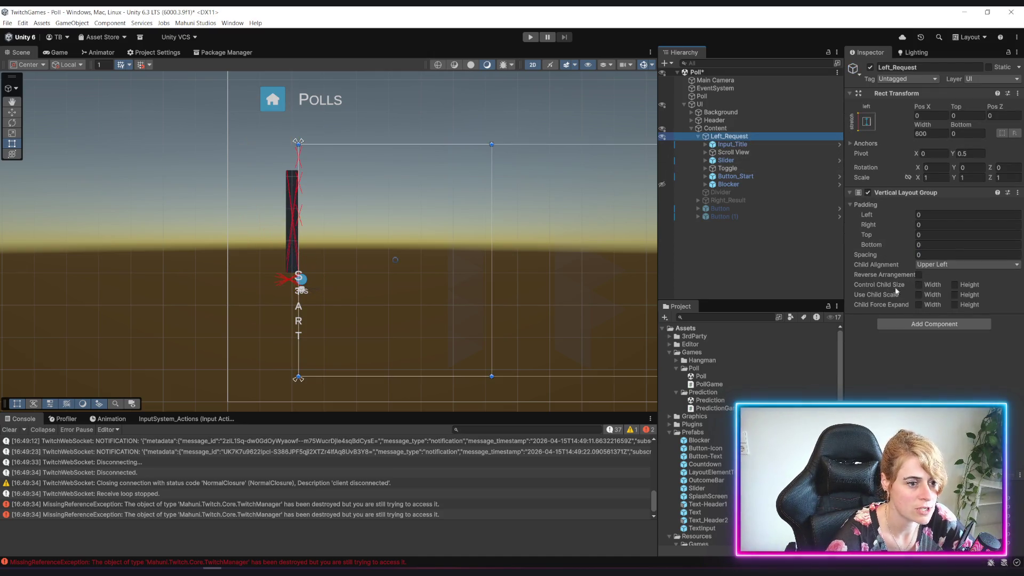
Step: Tick Control Child Size Width and Child Force Expand Width, and set Spacing to 20
{"action": "left_click", "coordinate": [919, 285]}
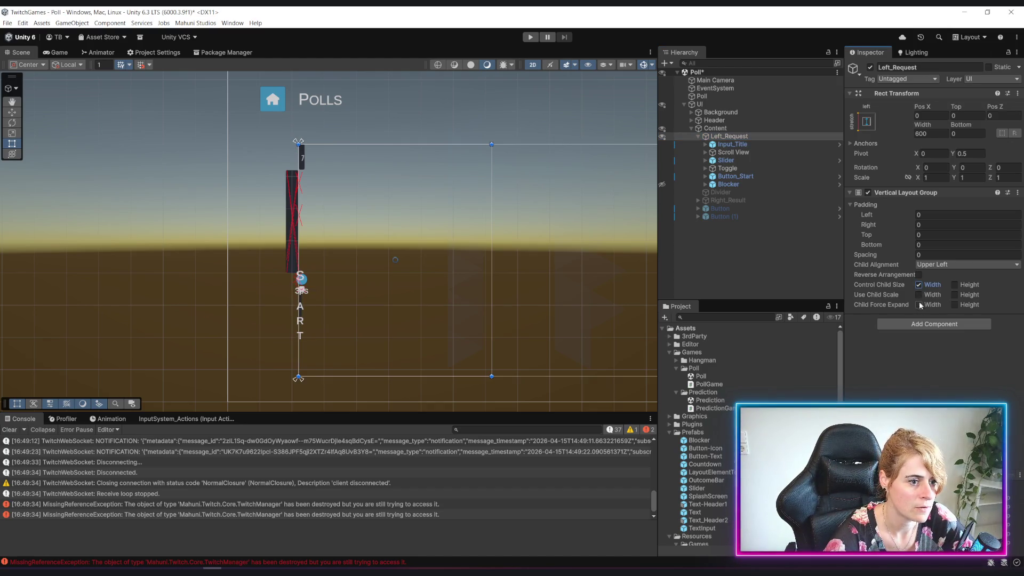
{"action": "left_click", "coordinate": [919, 305]}
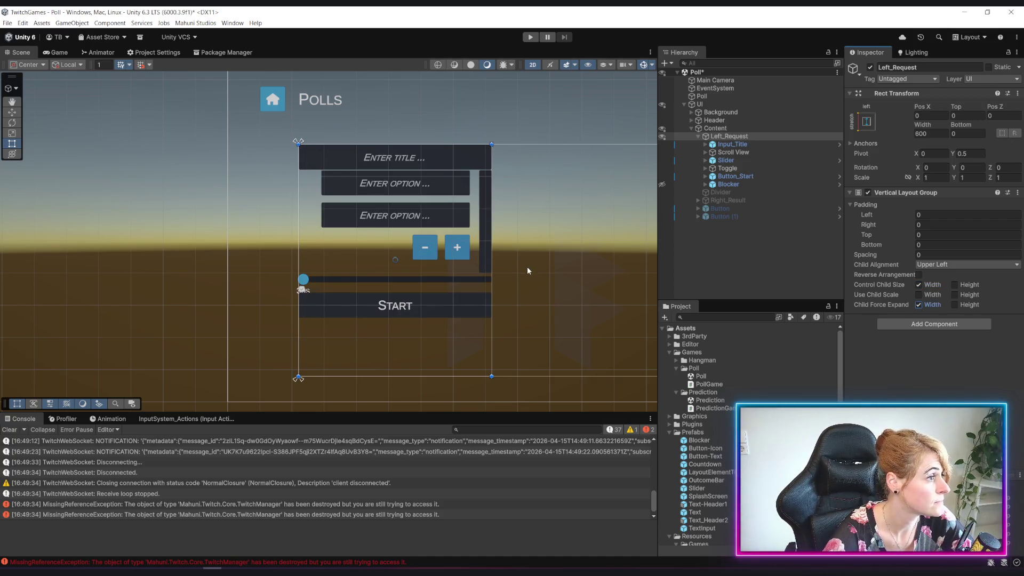
{"action": "left_click", "coordinate": [927, 254]}
{"action": "type", "text": "2"}
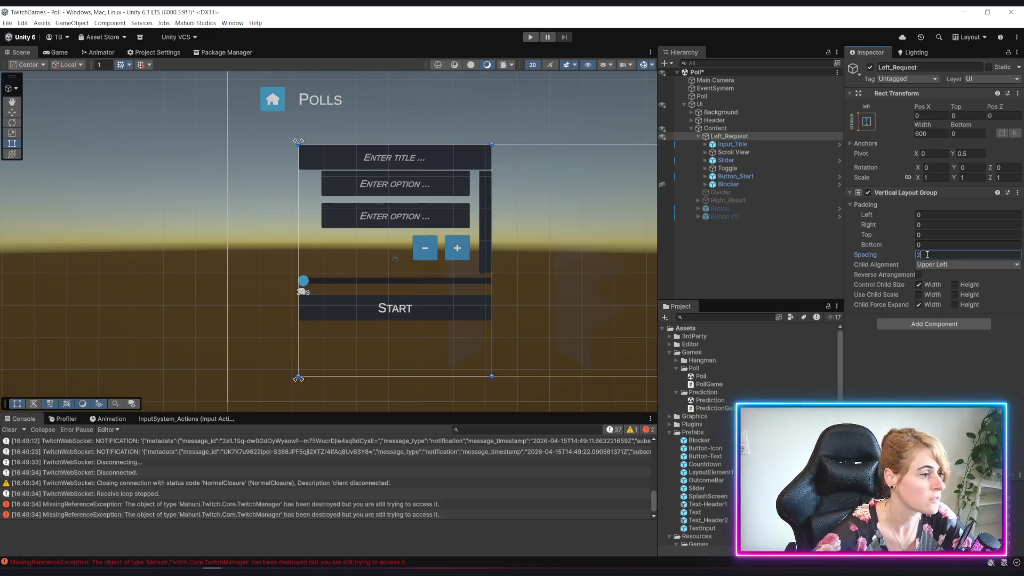
{"action": "type", "text": "0"}
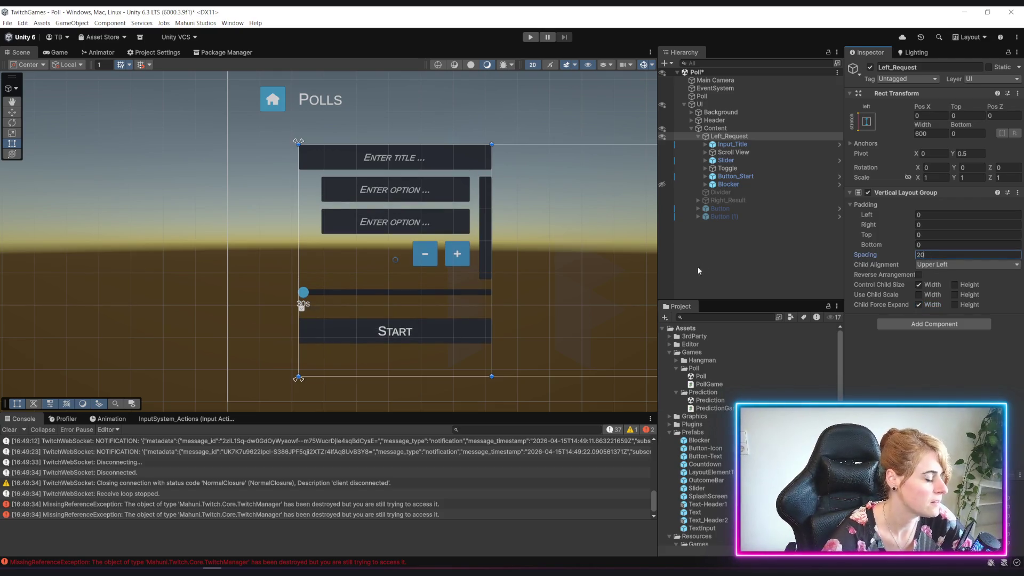
{"action": "left_click", "coordinate": [741, 246]}
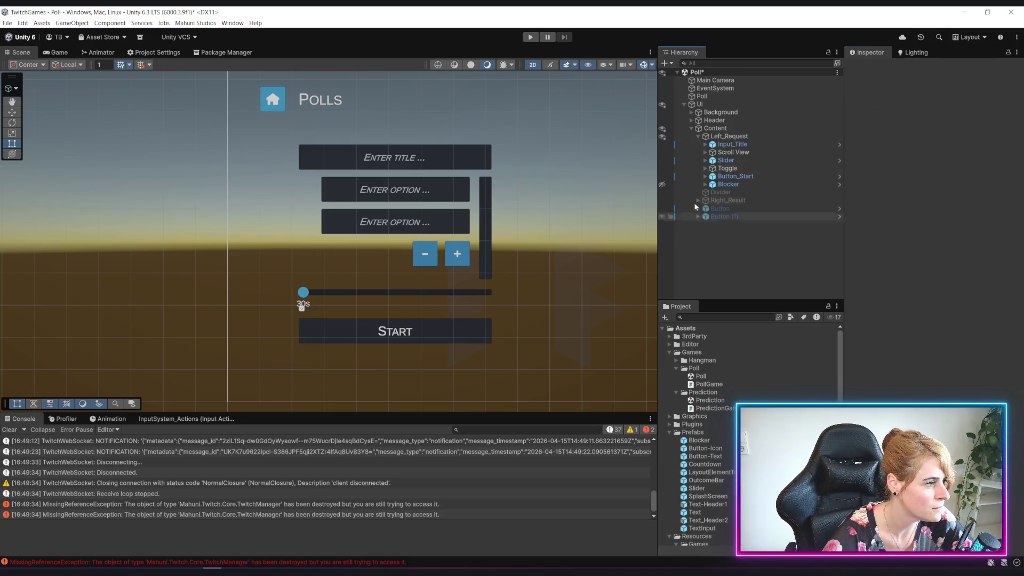
{"action": "left_click", "coordinate": [730, 137]}
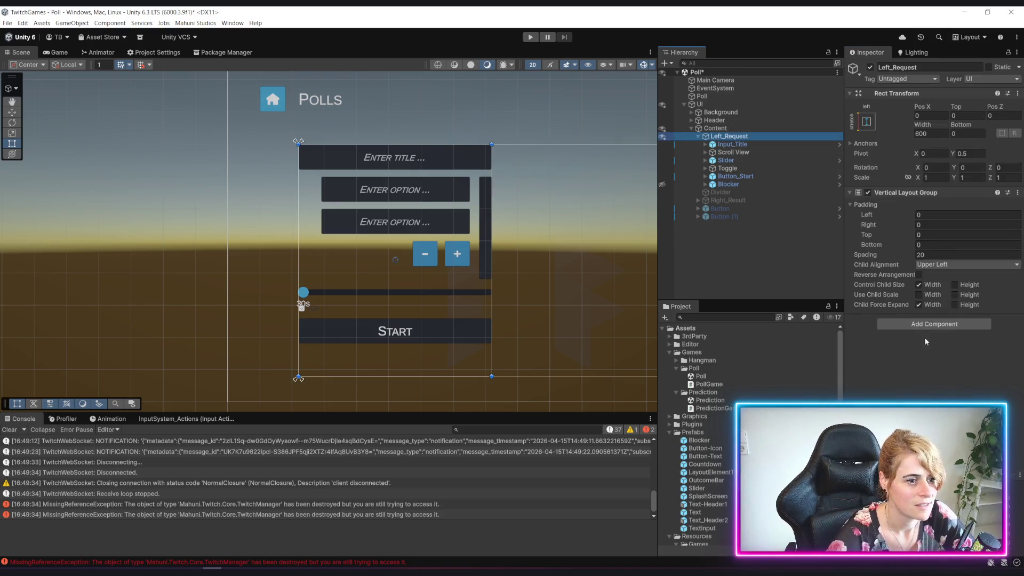
{"action": "left_click", "coordinate": [919, 304]}
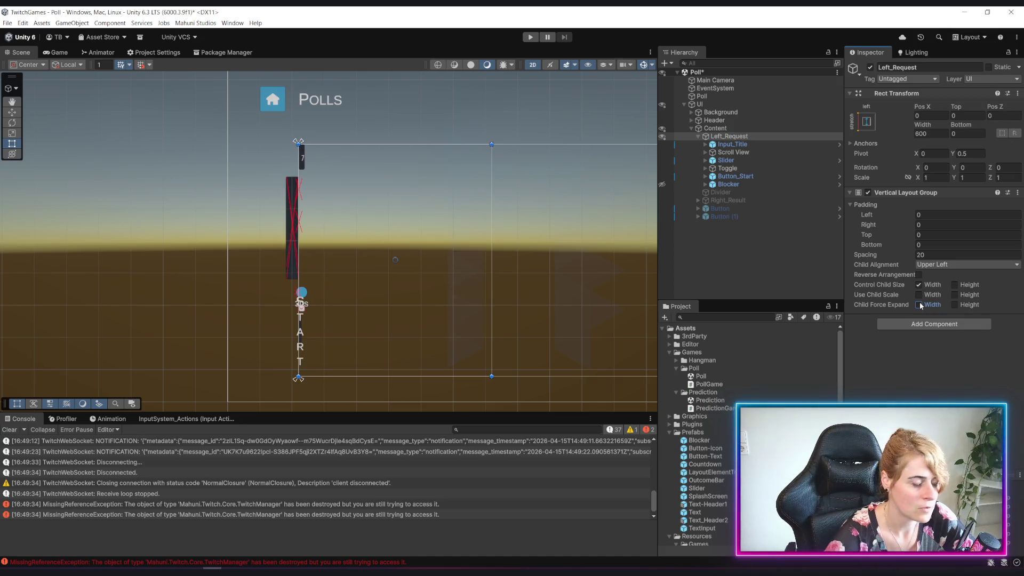
{"action": "left_click", "coordinate": [918, 304]}
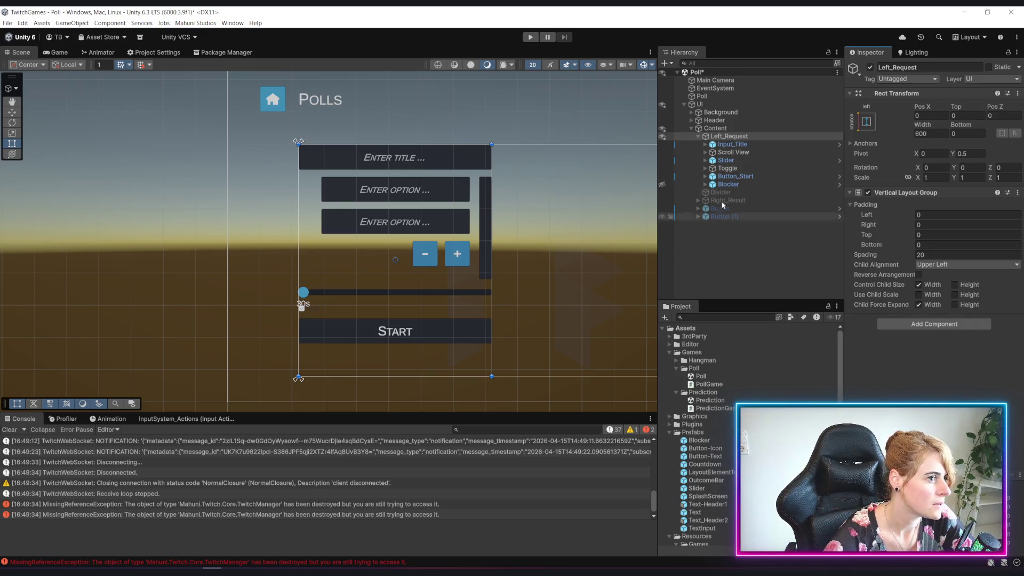
{"action": "left_click", "coordinate": [733, 169]}
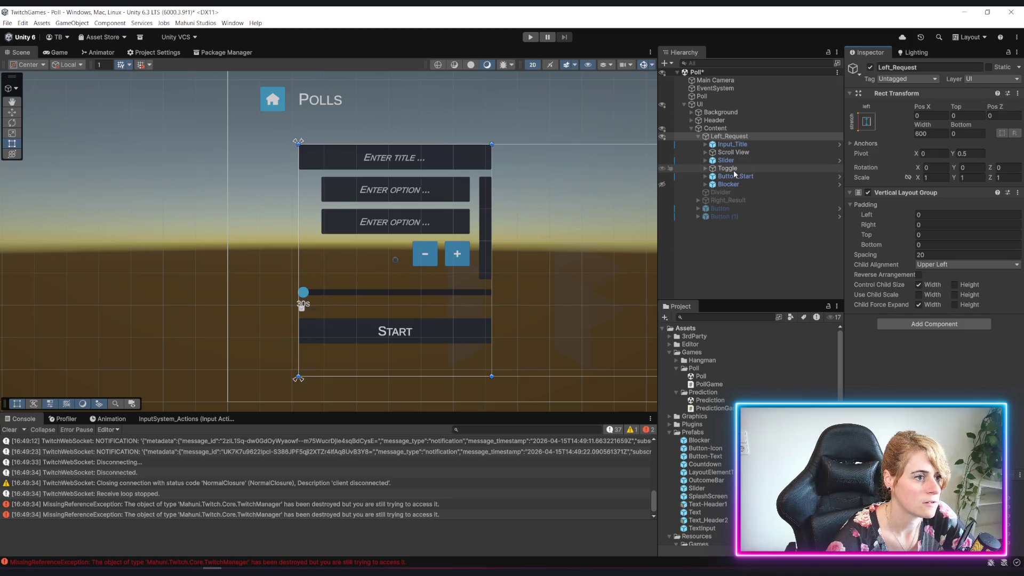
{"action": "left_click", "coordinate": [730, 161]}
Step: Set the Toggle row's Rect Transform height to 40
{"action": "left_click", "coordinate": [729, 168]}
{"action": "type", "text": "40"}
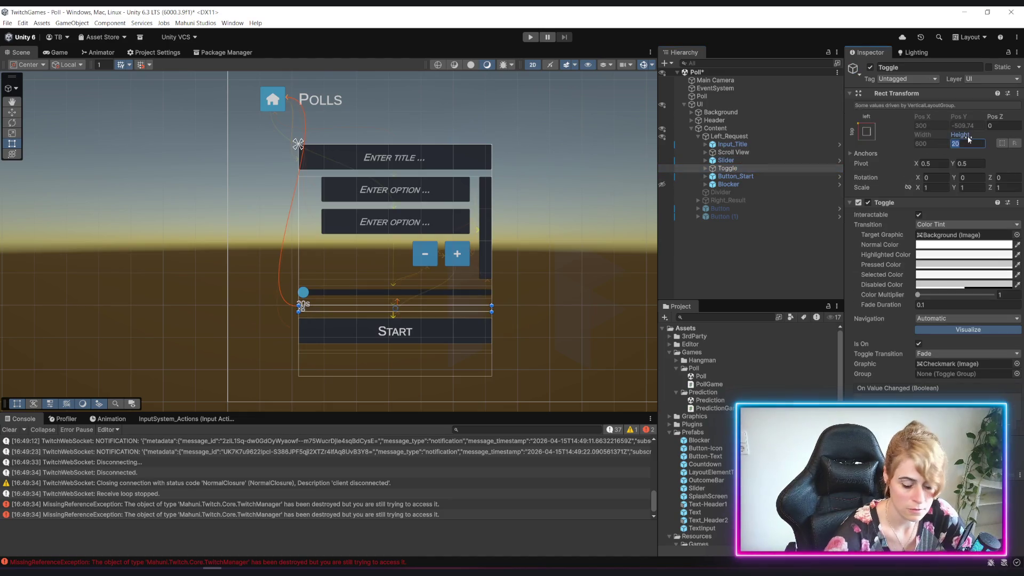
{"action": "key", "text": "Return"}
{"action": "scroll", "coordinate": [338, 320], "scroll_direction": "up", "scroll_amount": 10}
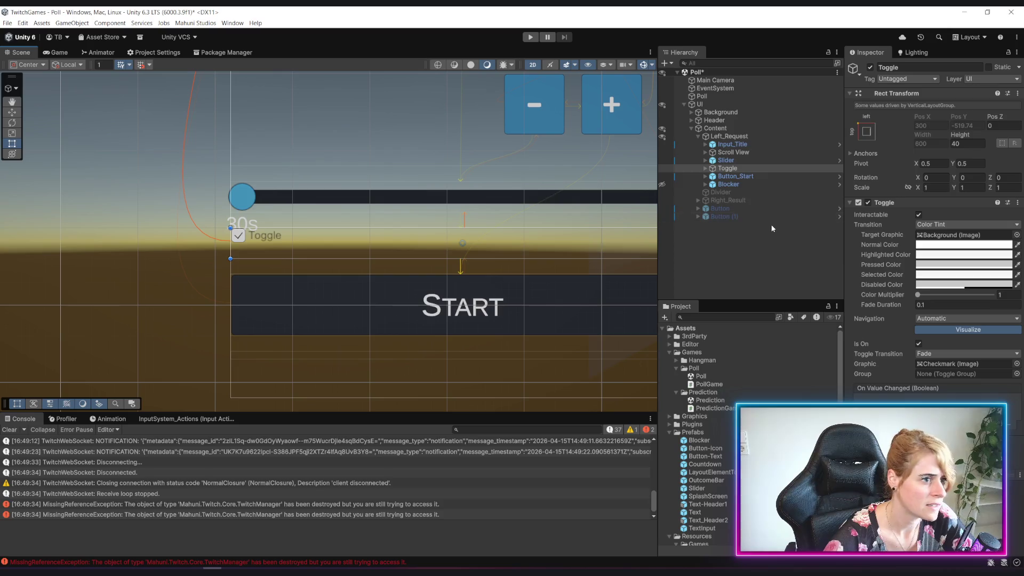
Step: Expand the Toggle, compare it with Input_Title, and select the Text prefab asset
{"action": "left_click", "coordinate": [706, 168]}
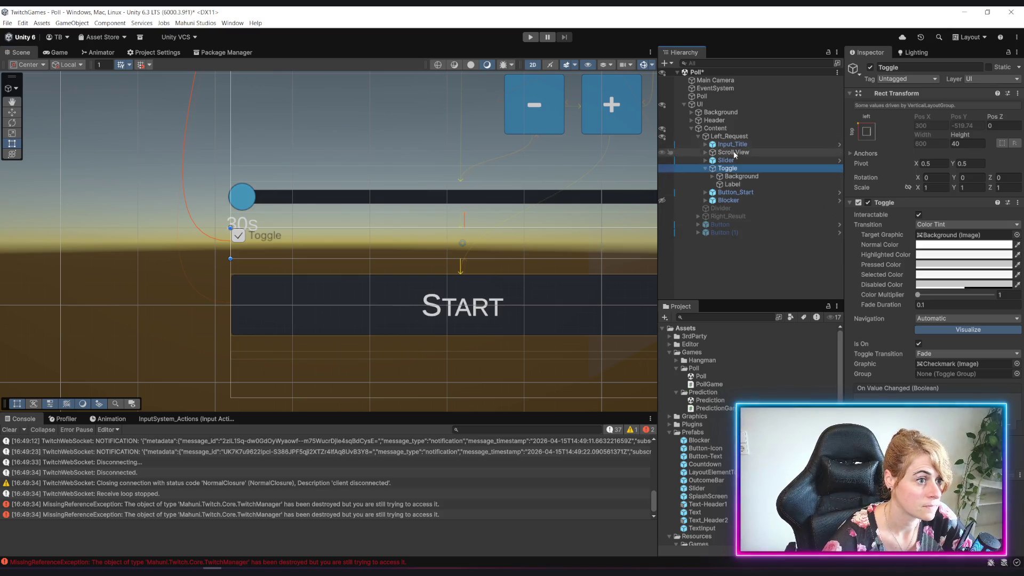
{"action": "left_click", "coordinate": [733, 184]}
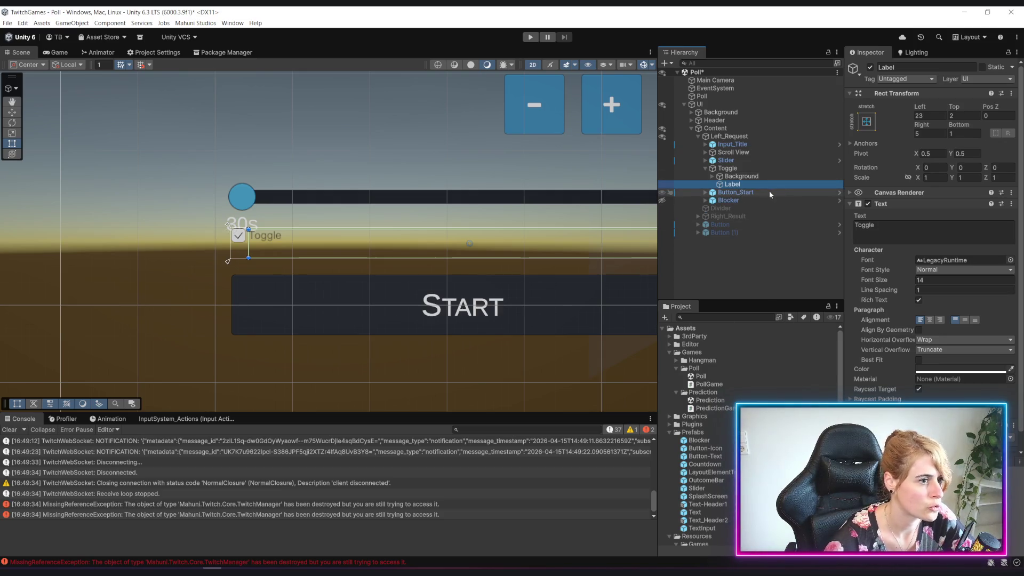
{"action": "left_click", "coordinate": [714, 145]}
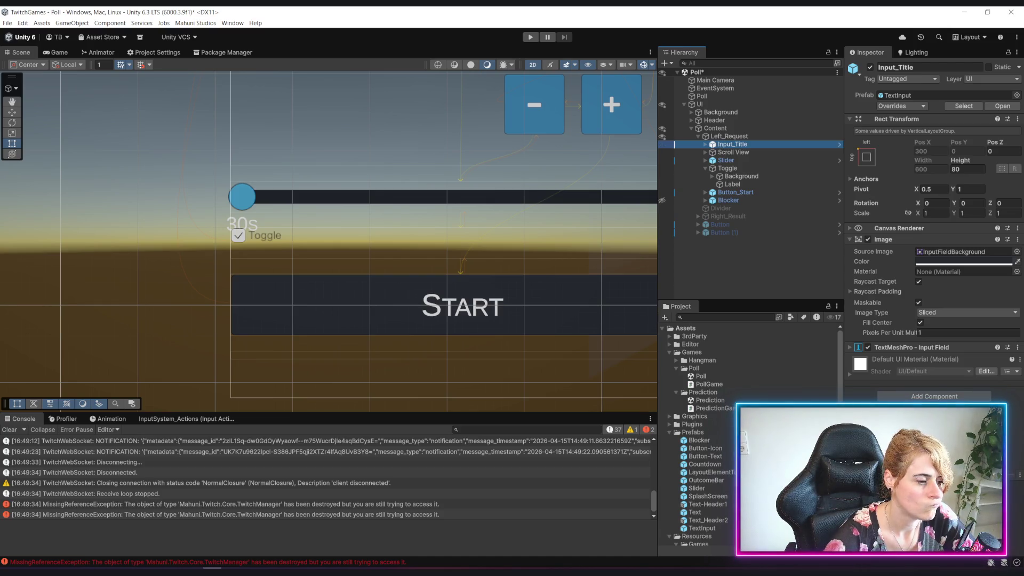
{"action": "scroll", "coordinate": [710, 476], "scroll_direction": "down", "scroll_amount": 2}
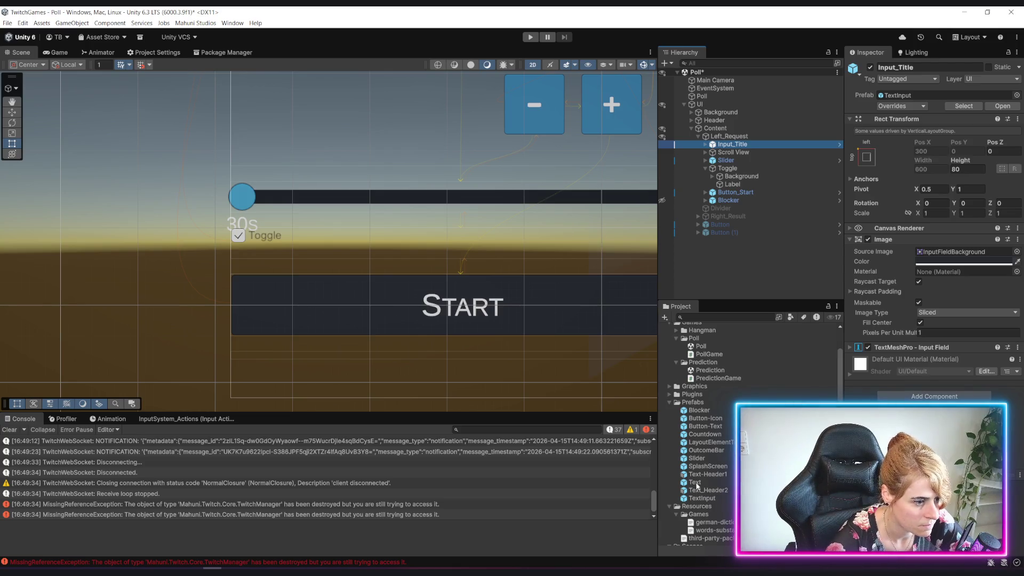
{"action": "left_click", "coordinate": [696, 482]}
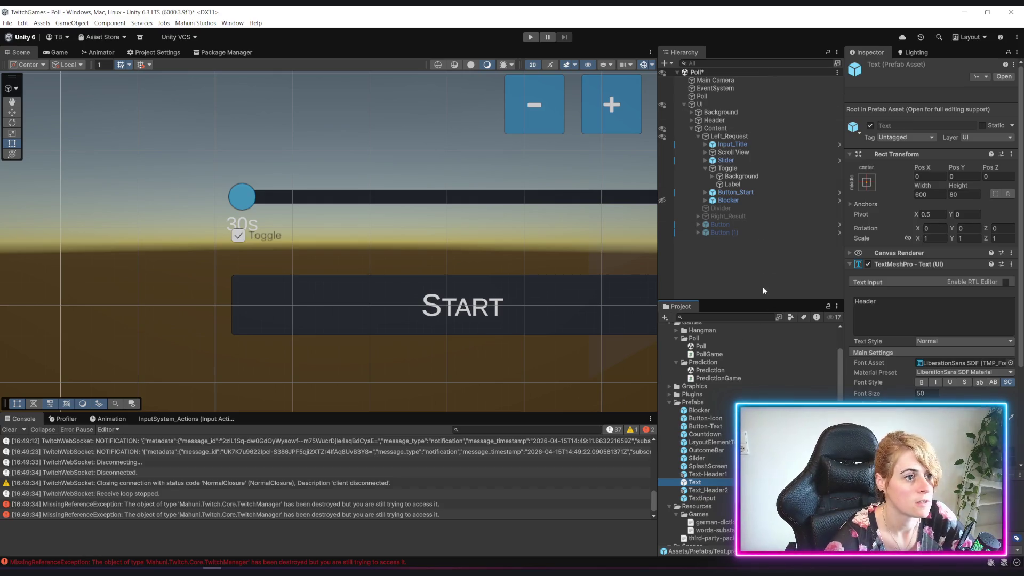
Step: Add a Text prefab copy under the Toggle and delete its old Label
{"action": "mouse_move", "coordinate": [701, 481]}
{"action": "left_mouse_down"}
{"action": "mouse_move", "coordinate": [747, 166]}
{"action": "mouse_move", "coordinate": [732, 170]}
{"action": "left_mouse_up"}
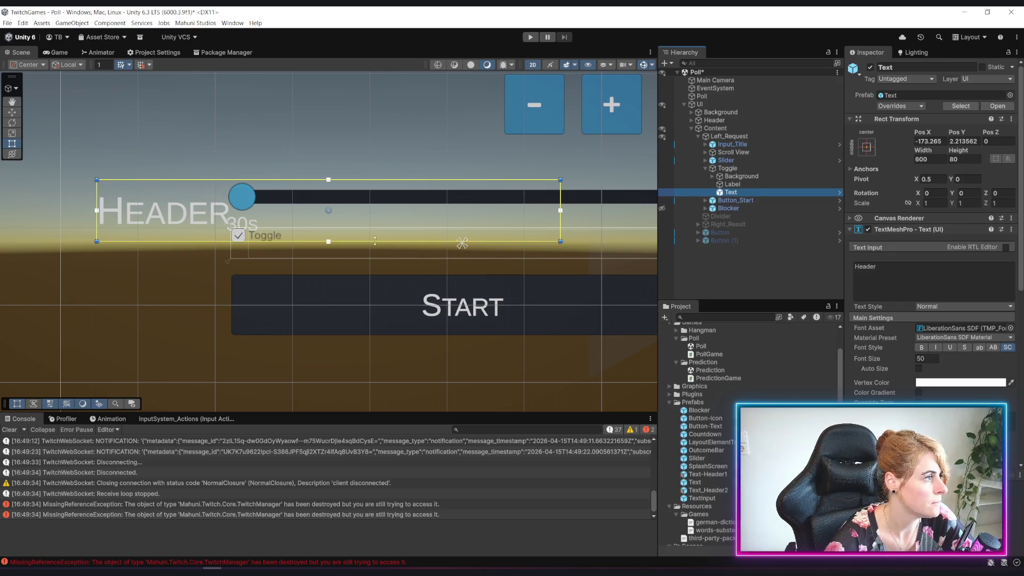
{"action": "left_click", "coordinate": [739, 184]}
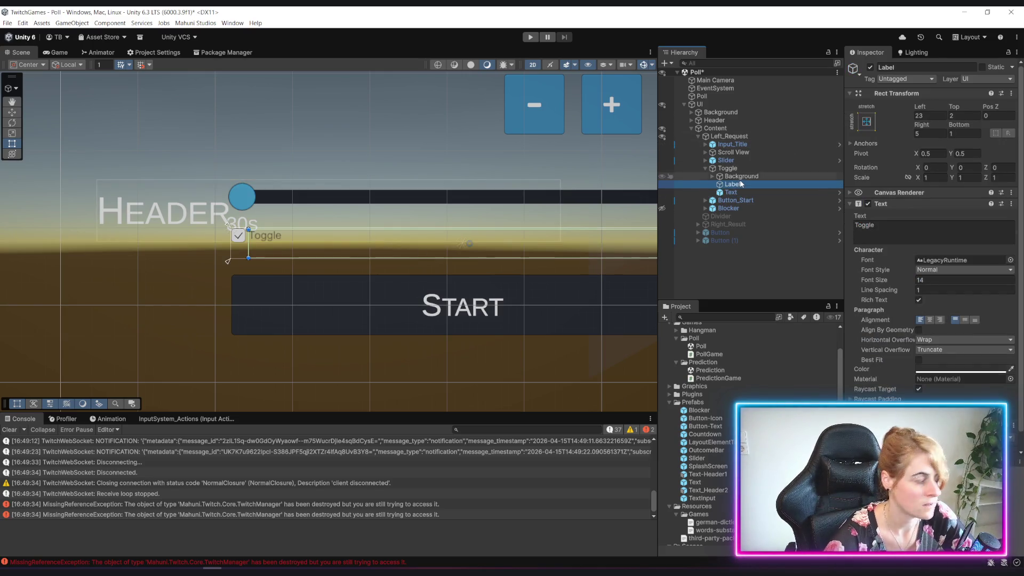
{"action": "key", "text": "Delete"}
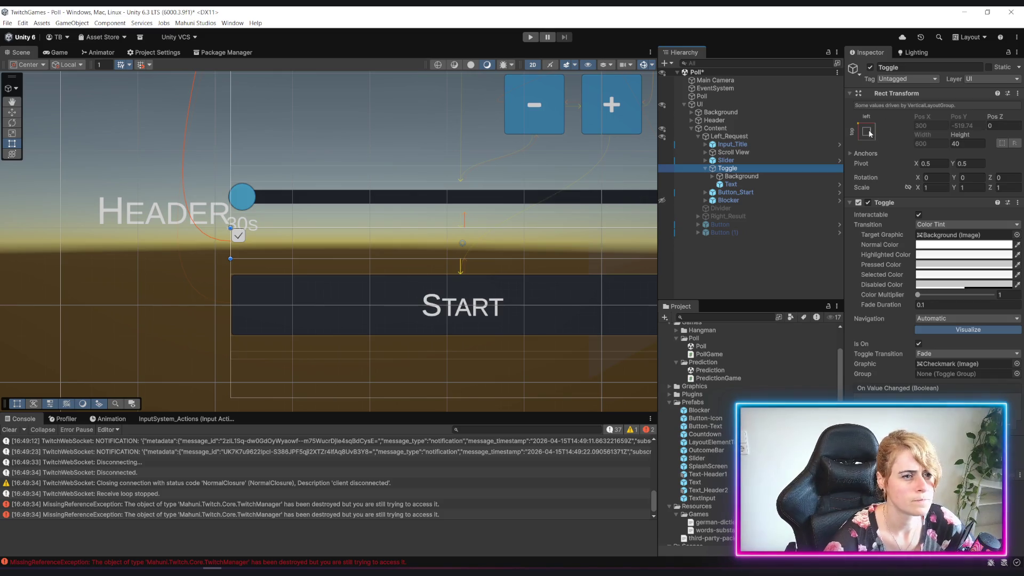
Step: Select the Toggle's new Text and give it a font size of 35
{"action": "left_click", "coordinate": [738, 184]}
{"action": "left_click", "coordinate": [926, 358]}
{"action": "type", "text": "35"}
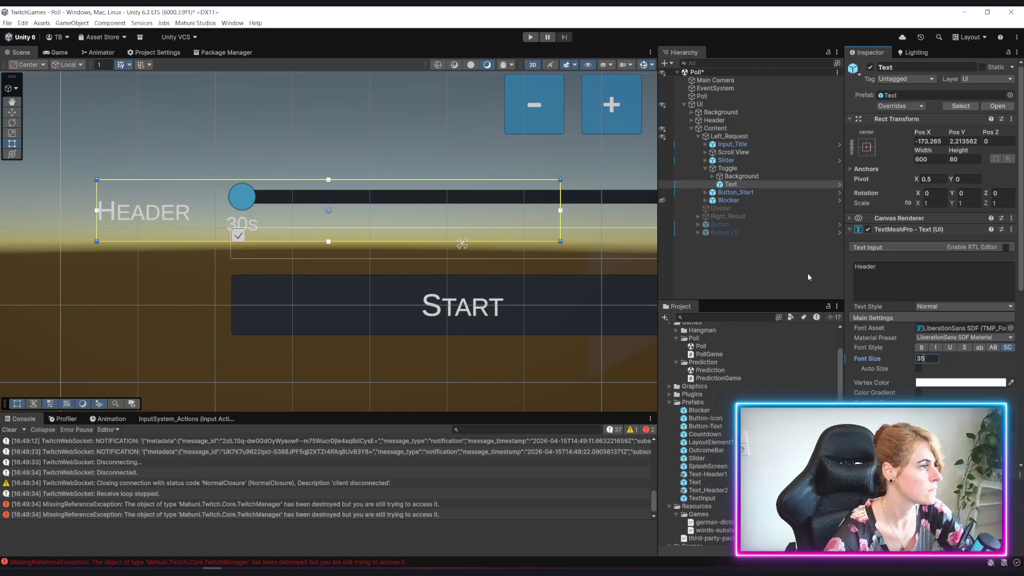
{"action": "scroll", "coordinate": [443, 340], "scroll_direction": "down", "scroll_amount": 2}
{"action": "mouse_move", "coordinate": [443, 339]}
{"action": "left_mouse_down"}
{"action": "mouse_move", "coordinate": [427, 264]}
{"action": "mouse_move", "coordinate": [501, 355]}
{"action": "mouse_move", "coordinate": [494, 331]}
{"action": "left_mouse_up"}
Step: Check the slider's Text_Value label, then set the Toggle Text to font size 25 and height 30
{"action": "left_click", "coordinate": [706, 160]}
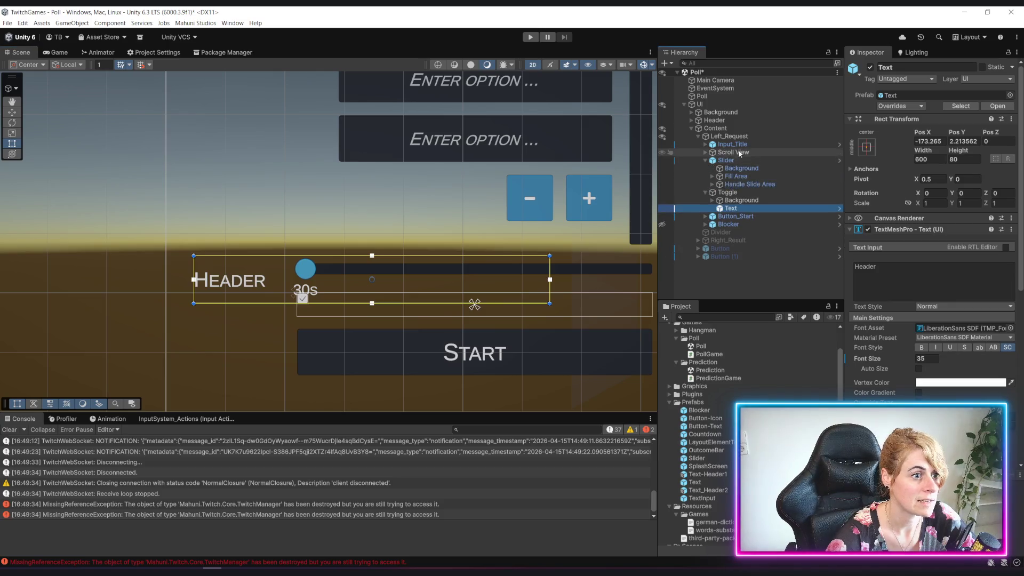
{"action": "left_click", "coordinate": [712, 176]}
{"action": "left_click", "coordinate": [713, 183]}
{"action": "left_click", "coordinate": [720, 192]}
{"action": "left_click", "coordinate": [744, 201]}
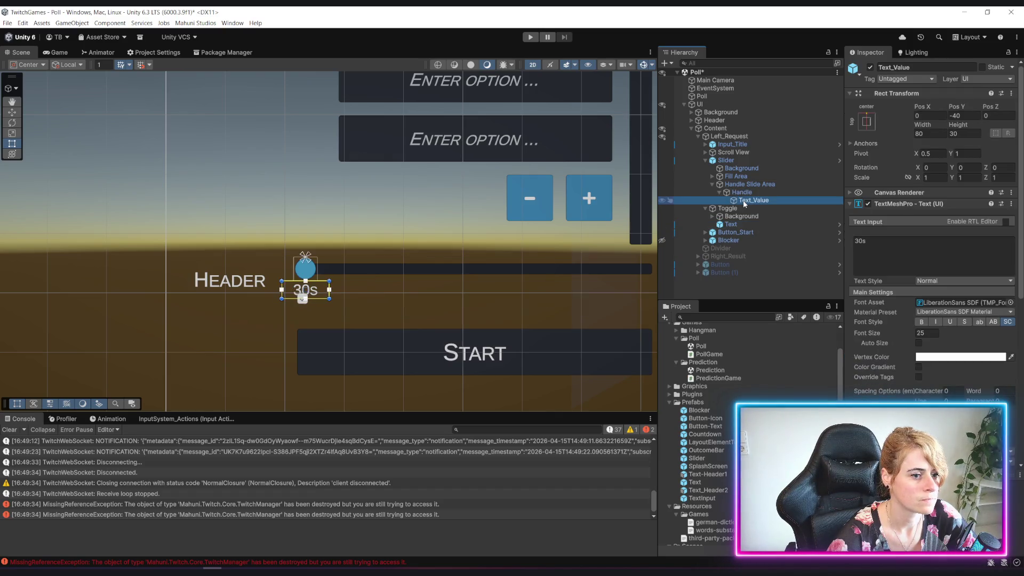
{"action": "left_click", "coordinate": [730, 224]}
{"action": "double_click", "coordinate": [932, 360]}
{"action": "type", "text": "25"}
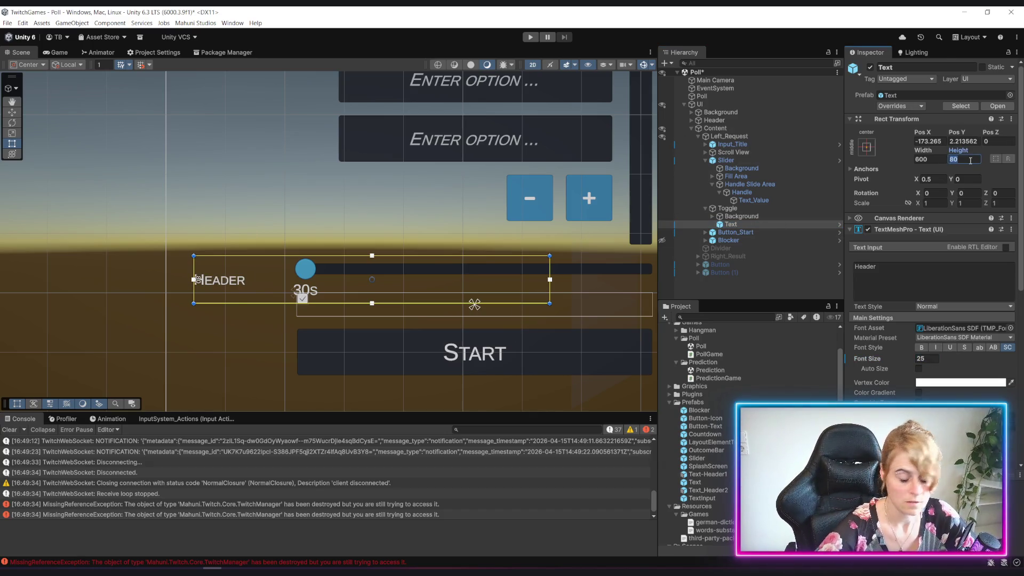
{"action": "type", "text": "30"}
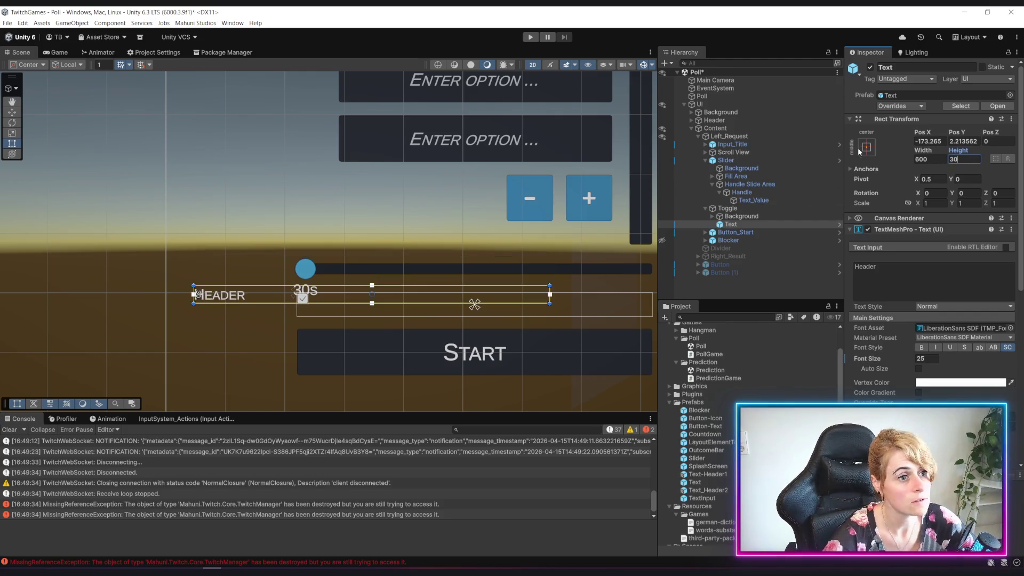
Step: Anchor the Toggle's Text and checkbox Background to middle-left
{"action": "left_click", "coordinate": [864, 148]}
{"action": "left_click", "coordinate": [899, 248], "text": "alt+shift"}
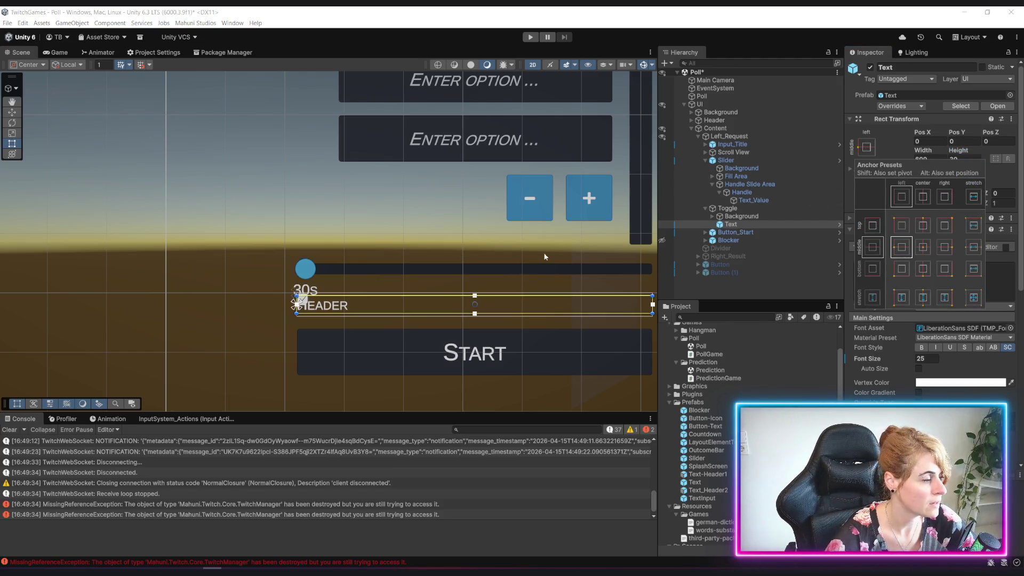
{"action": "left_click", "coordinate": [741, 216]}
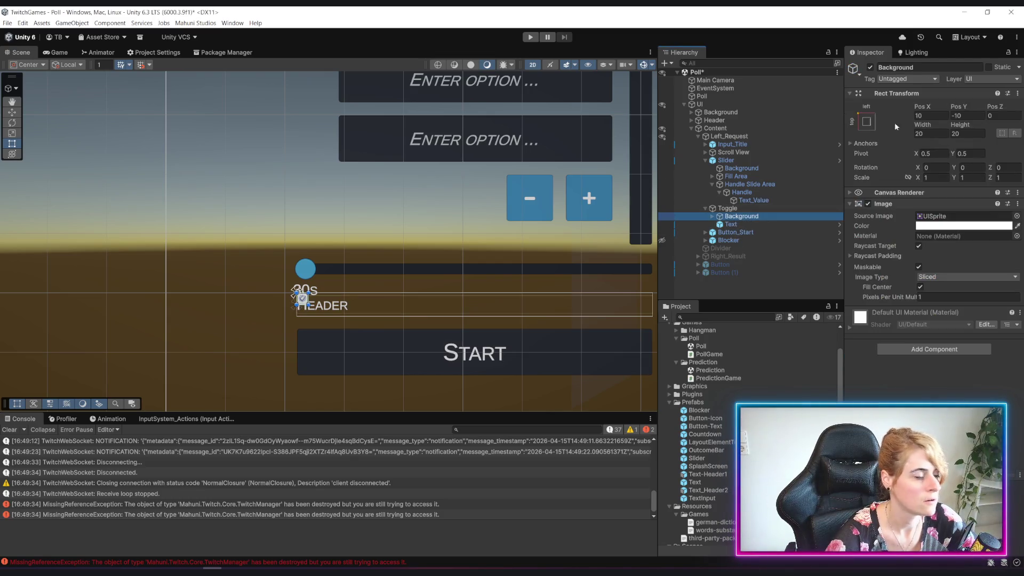
{"action": "left_click", "coordinate": [866, 121]}
{"action": "left_click", "coordinate": [899, 221], "text": "alt+shift"}
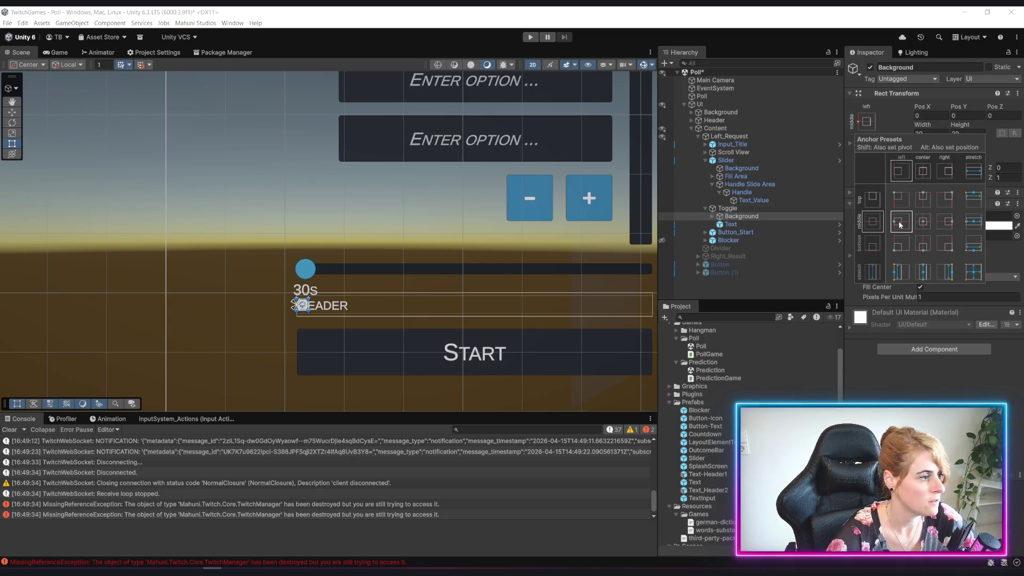
Step: Set the Toggle Text's Pos X to 40
{"action": "left_click", "coordinate": [745, 225]}
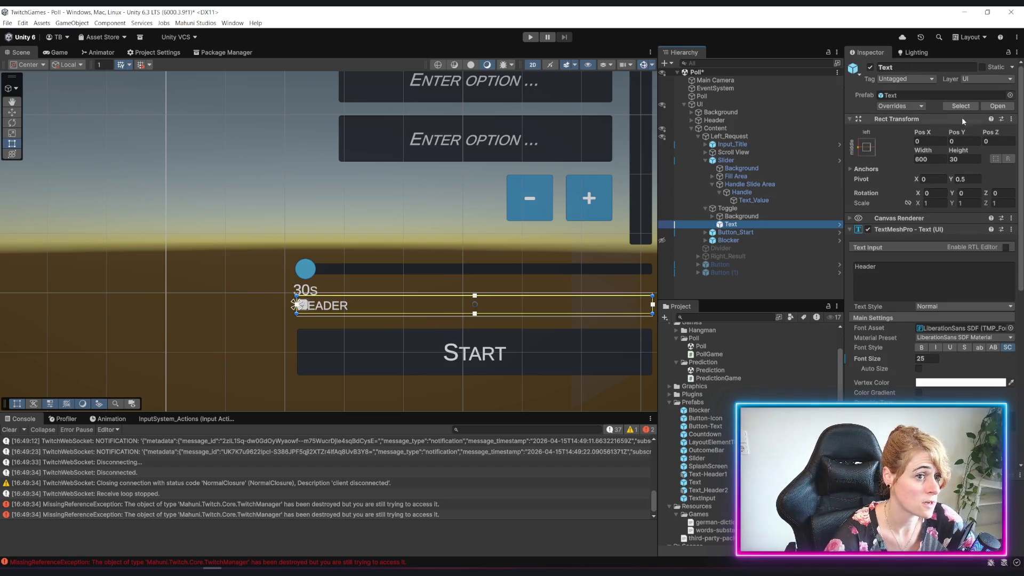
{"action": "left_click", "coordinate": [936, 142]}
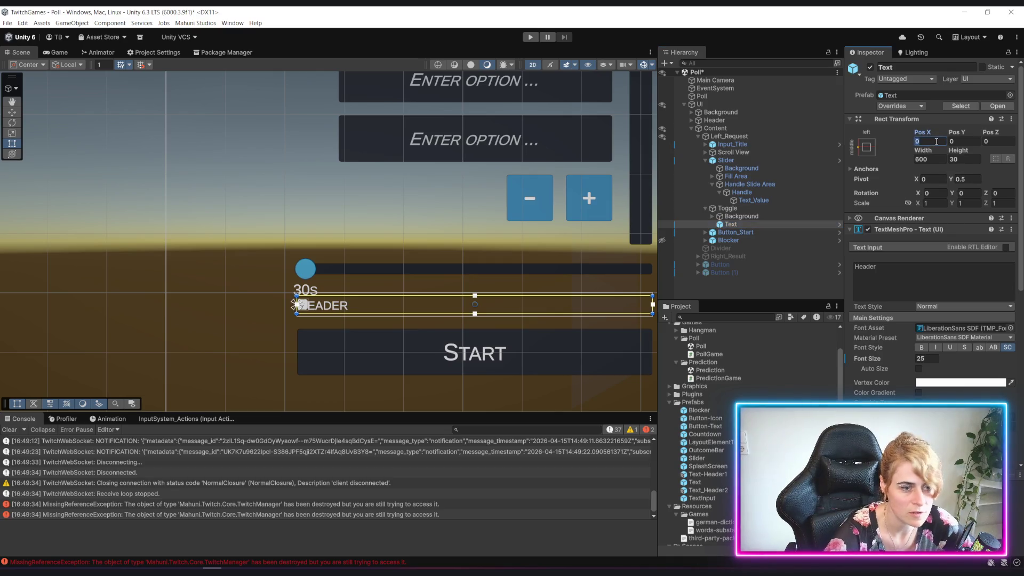
{"action": "type", "text": "20"}
{"action": "key", "text": "BackSpace"}
{"action": "type", "text": "40"}
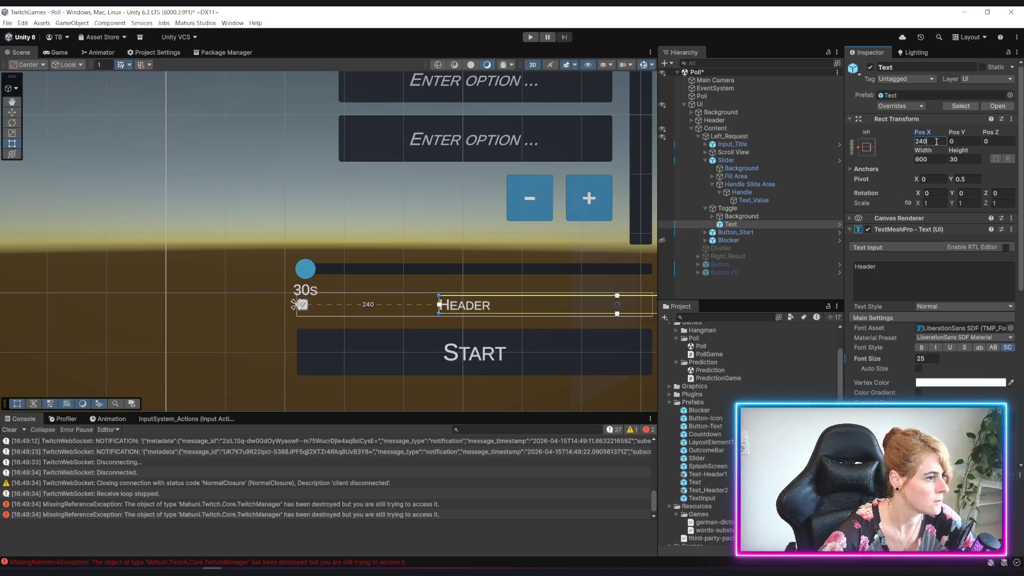
{"action": "key", "text": "Left"}
{"action": "key", "text": "Left"}
{"action": "key", "text": "BackSpace"}
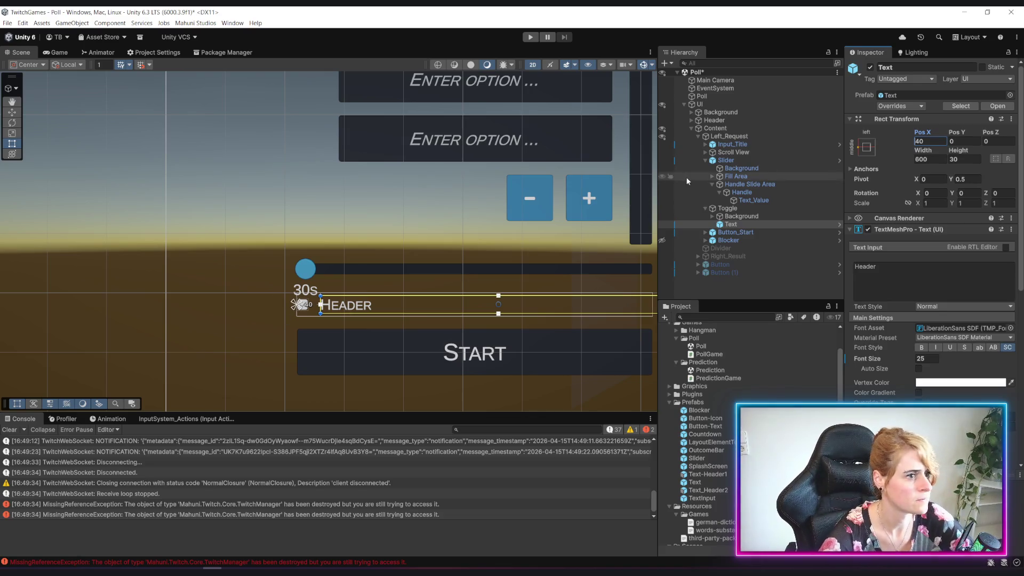
Step: Anchor the checkbox Background stretch-left and set its width to 40
{"action": "left_click", "coordinate": [741, 216]}
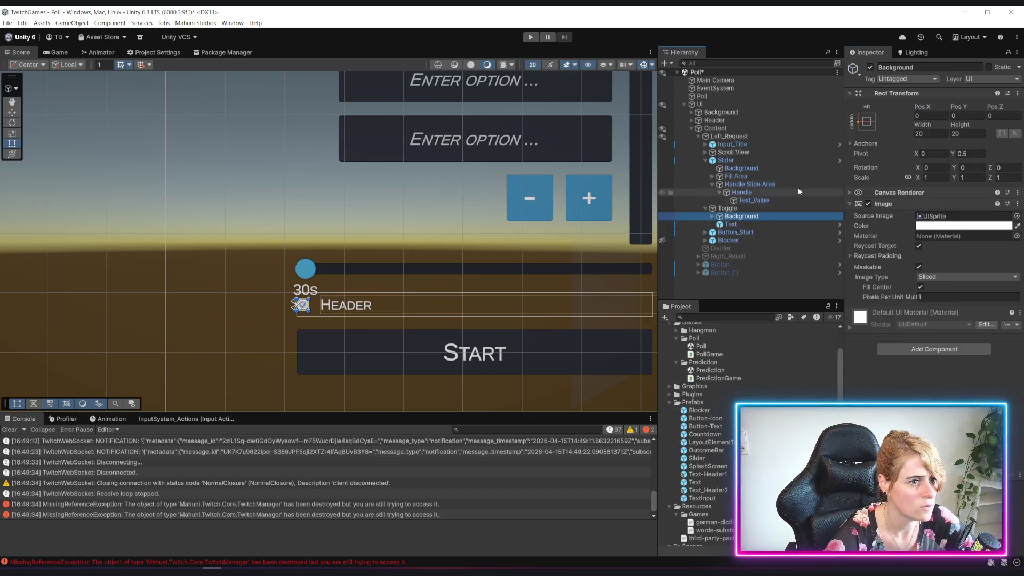
{"action": "left_click", "coordinate": [867, 124]}
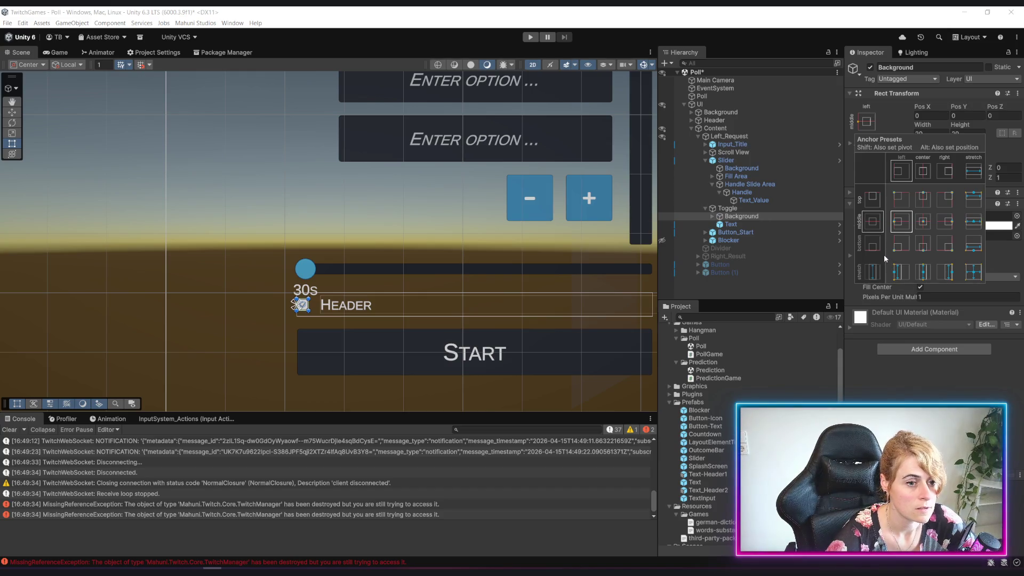
{"action": "left_click", "coordinate": [901, 272]}
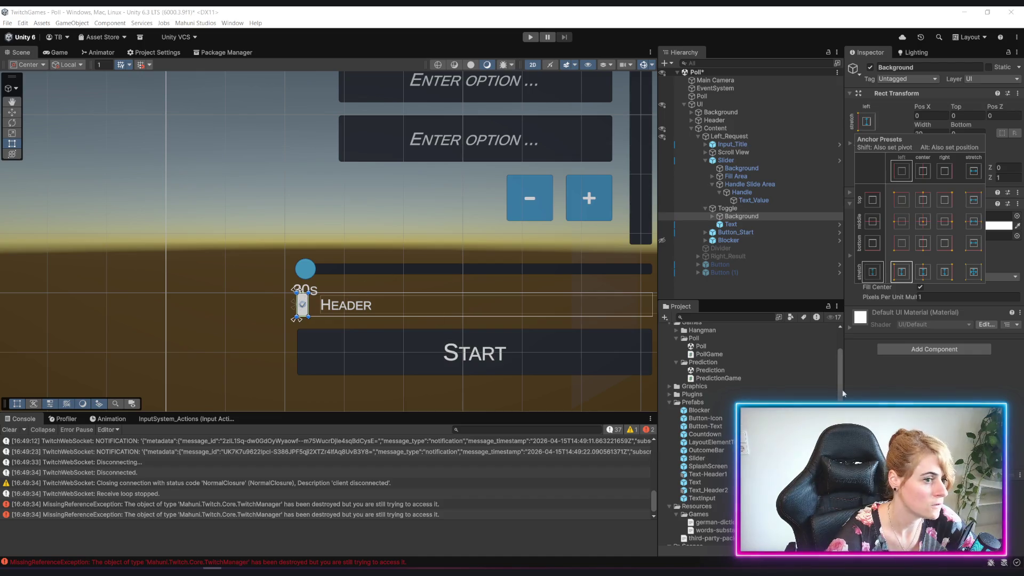
{"action": "left_click", "coordinate": [747, 218]}
{"action": "left_click", "coordinate": [735, 217]}
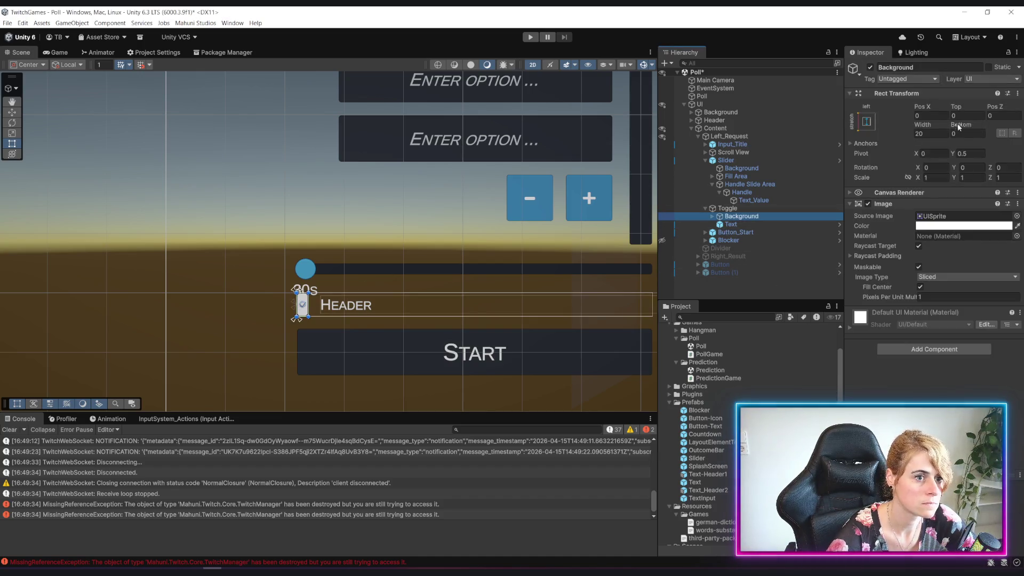
{"action": "left_click", "coordinate": [926, 130]}
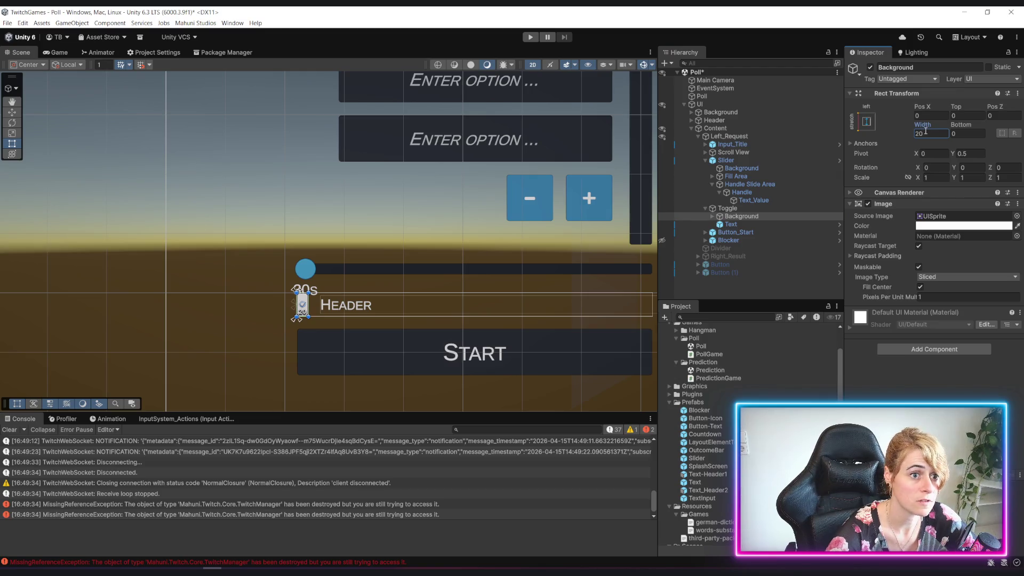
{"action": "type", "text": "40"}
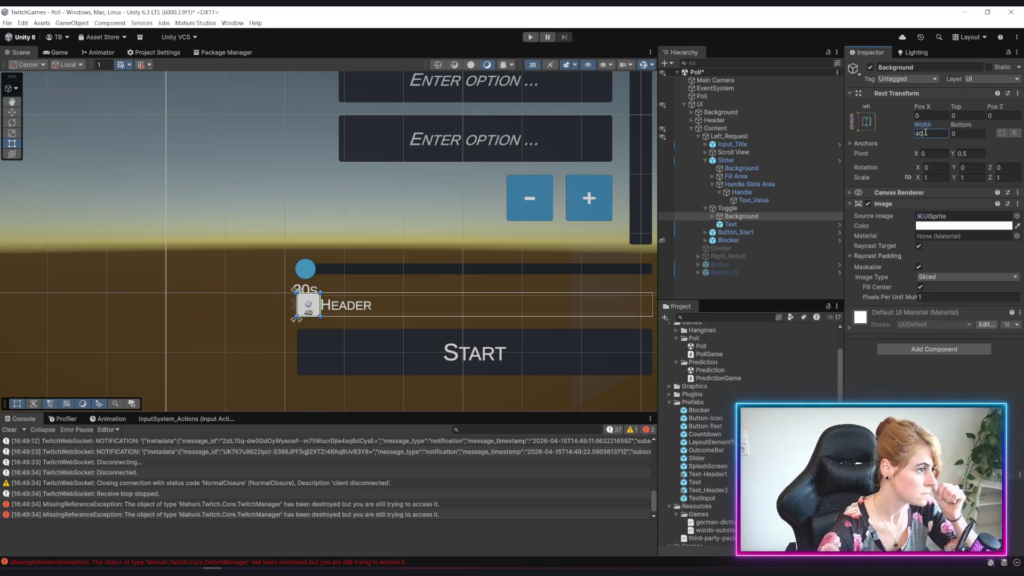
{"action": "left_click", "coordinate": [728, 208]}
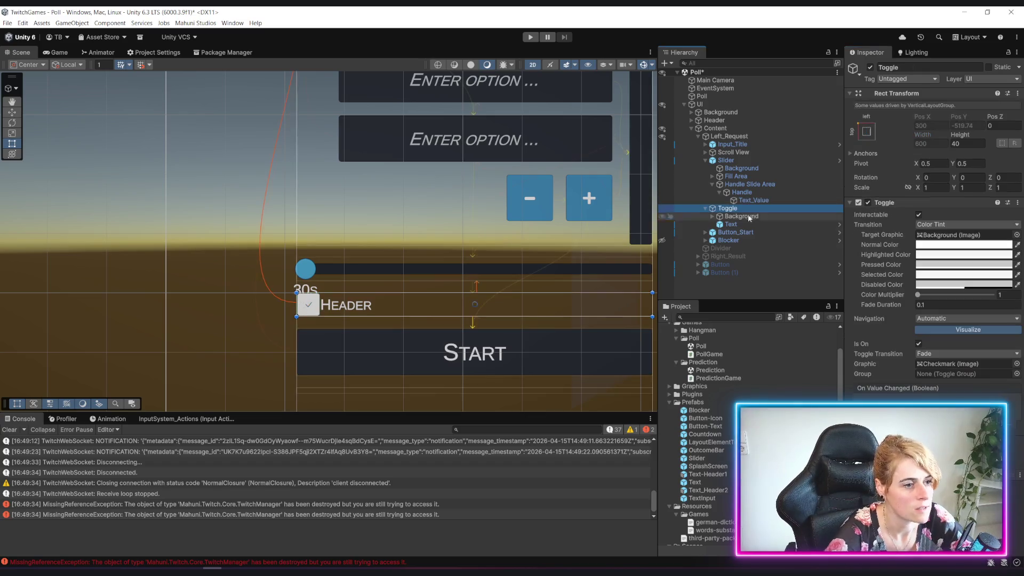
Step: Add a Horizontal Layout Group to the Toggle with Middle Left child alignment
{"action": "left_click", "coordinate": [856, 200]}
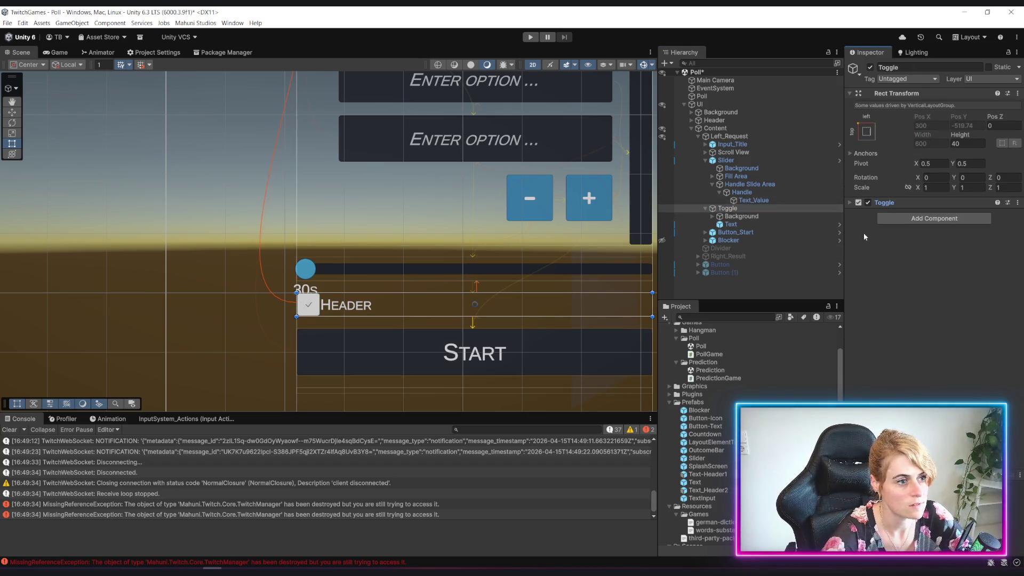
{"action": "left_click", "coordinate": [935, 219]}
{"action": "type", "text": "horz"}
{"action": "key", "text": "Return"}
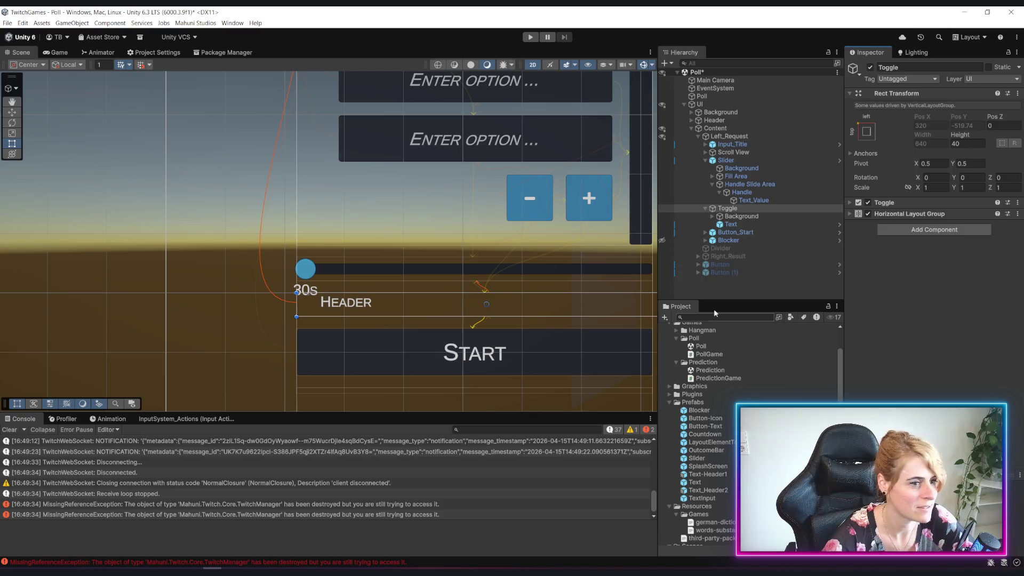
{"action": "left_click", "coordinate": [909, 213]}
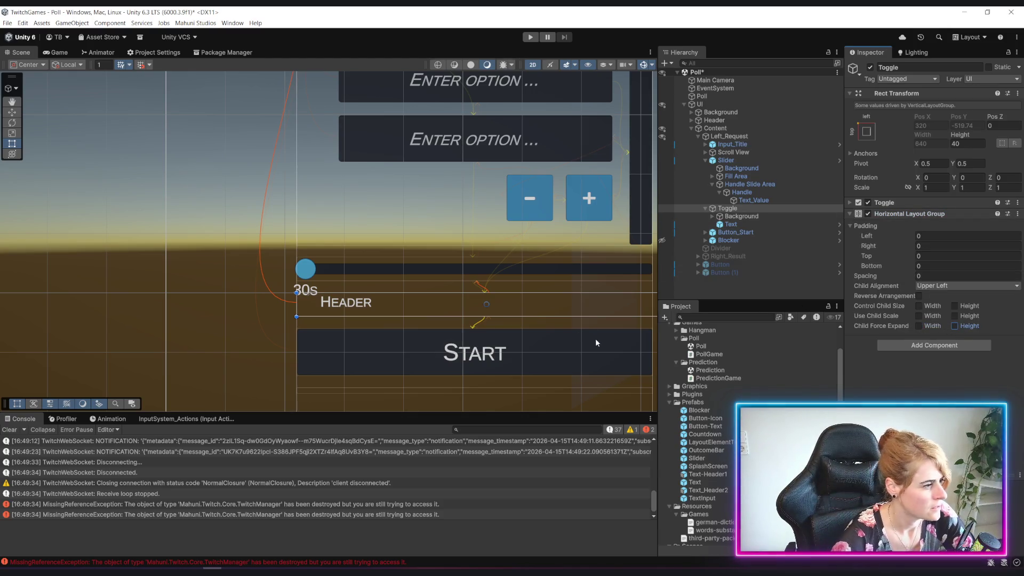
{"action": "left_click", "coordinate": [960, 285]}
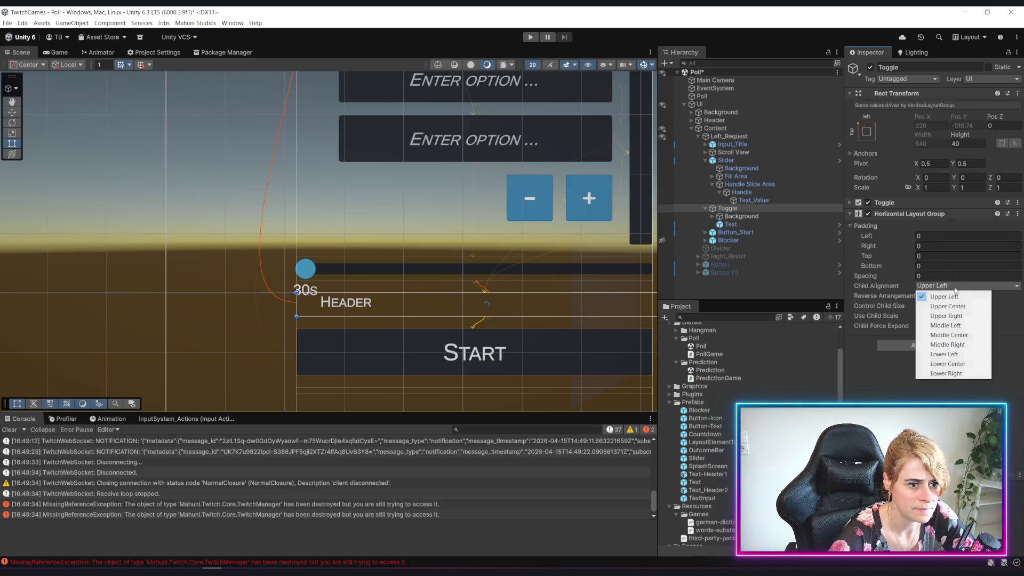
{"action": "left_click", "coordinate": [952, 325]}
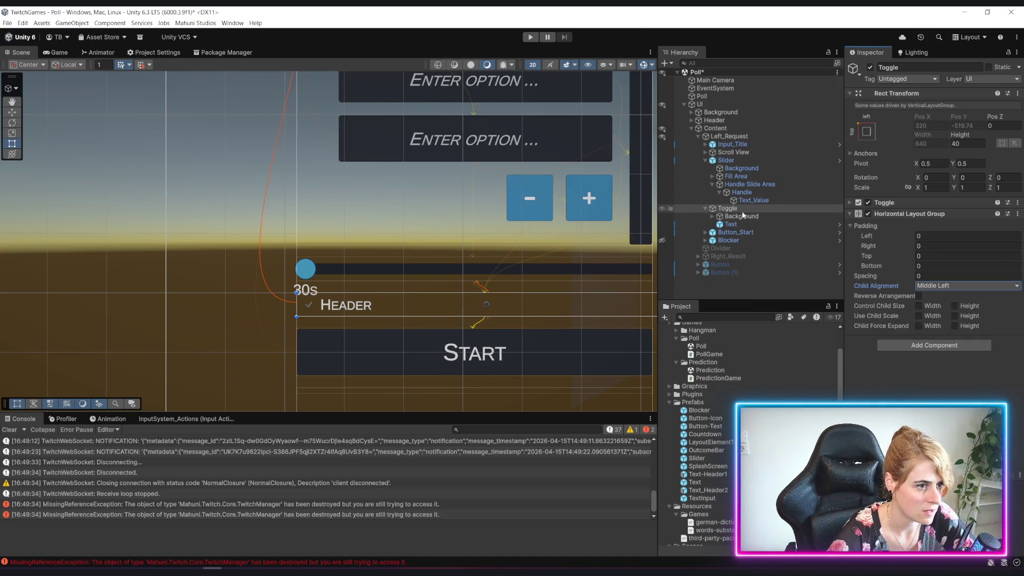
{"action": "left_click", "coordinate": [731, 224]}
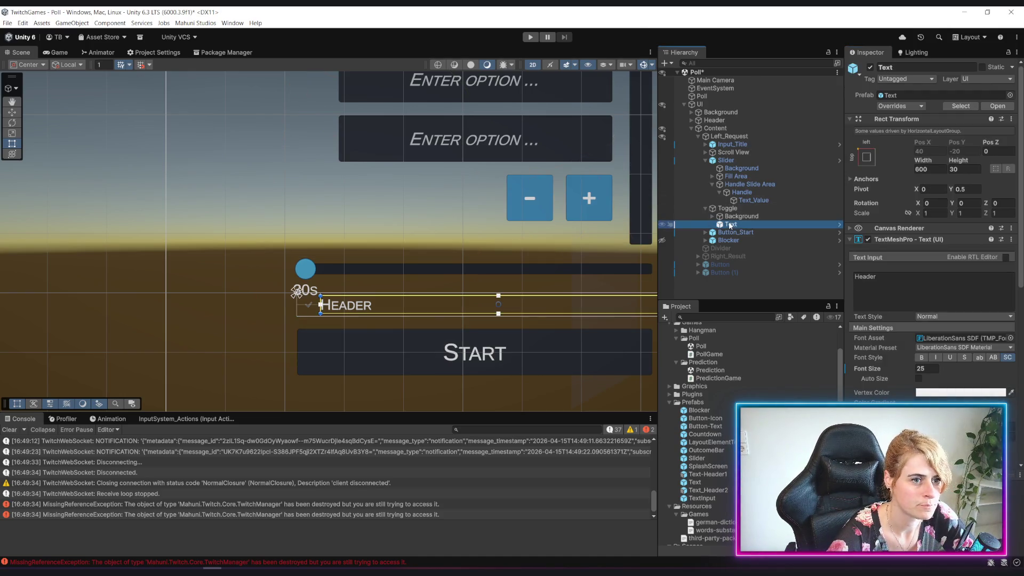
Step: Set the Toggle's Horizontal Layout Group spacing to 20
{"action": "left_click", "coordinate": [740, 215]}
{"action": "left_click", "coordinate": [727, 208]}
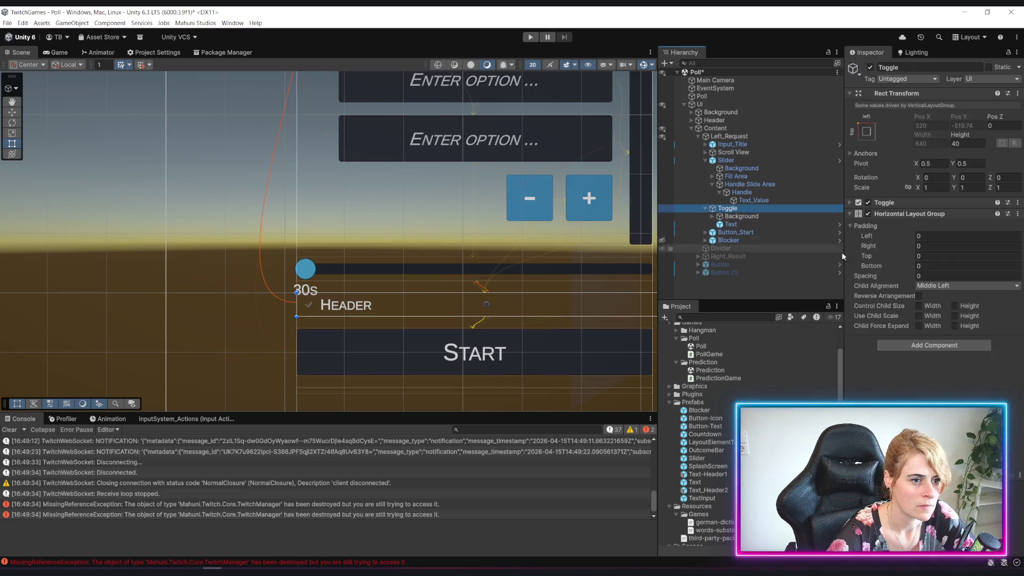
{"action": "left_click", "coordinate": [927, 275]}
{"action": "type", "text": "20"}
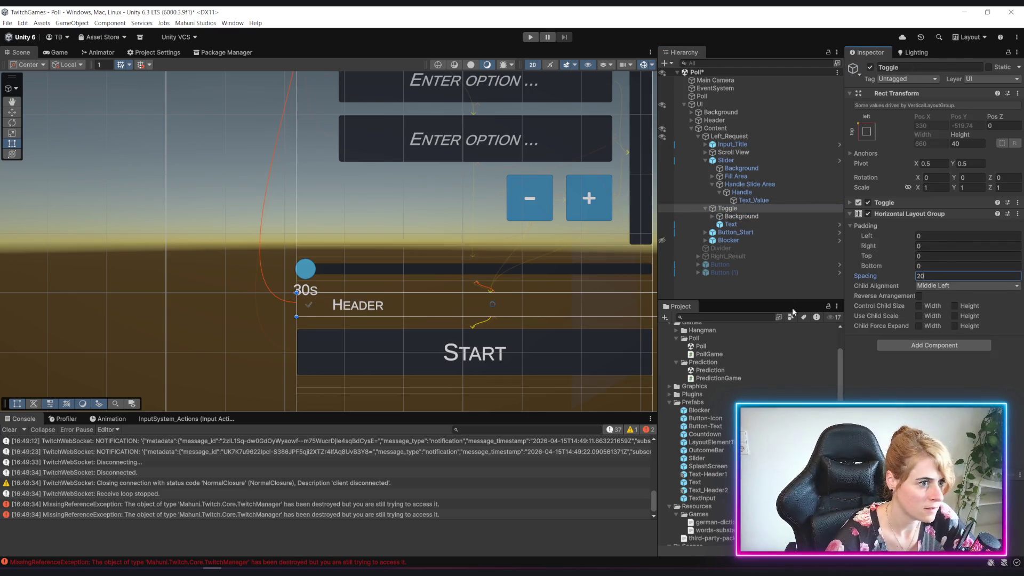
Step: Set the checkbox Background's height to 40
{"action": "left_click", "coordinate": [741, 216]}
{"action": "left_click", "coordinate": [960, 143]}
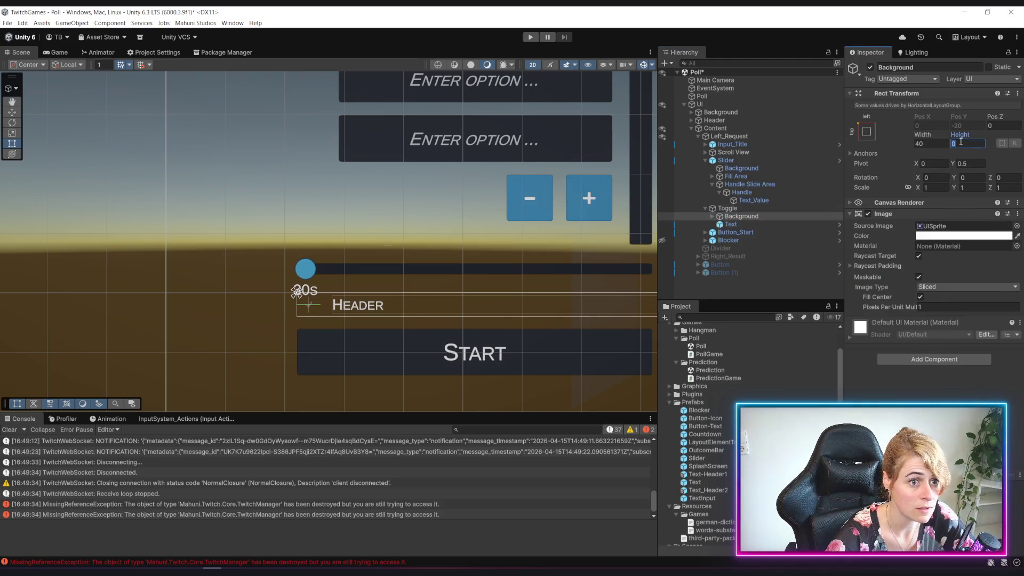
{"action": "type", "text": "40"}
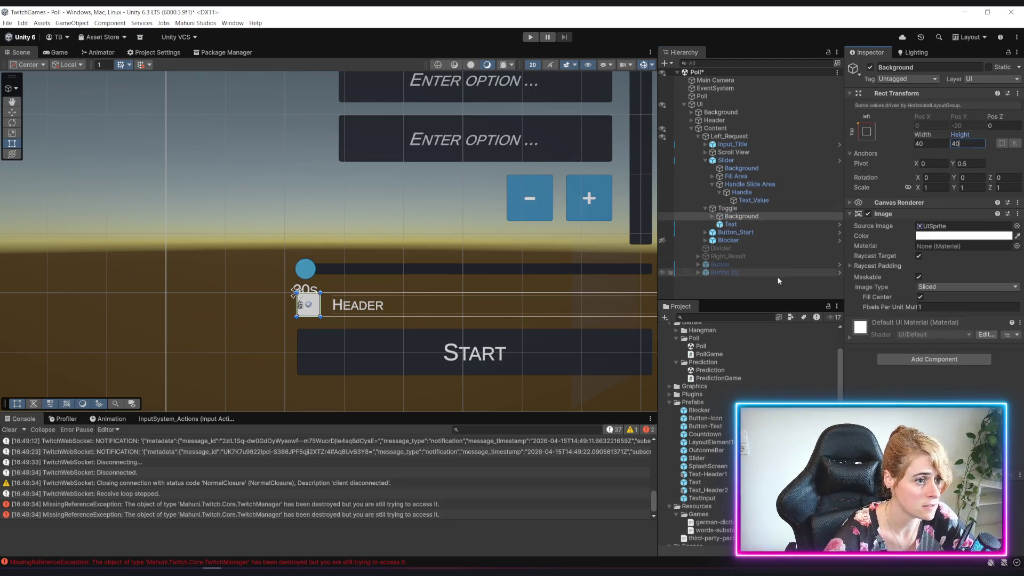
{"action": "left_click", "coordinate": [778, 281]}
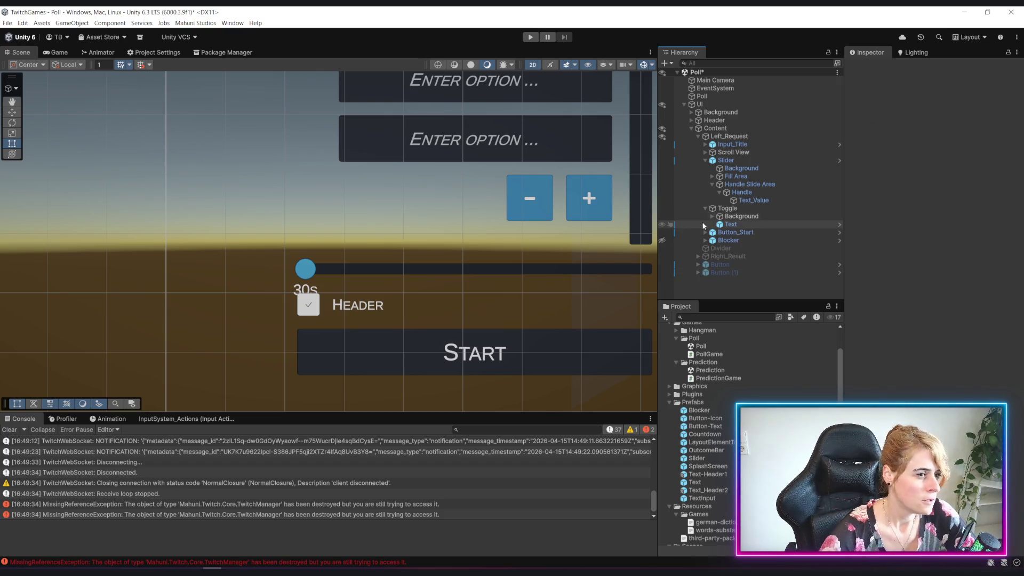
Step: Paste a dark colour into the checkbox Background's Image colour
{"action": "left_click", "coordinate": [741, 215]}
{"action": "left_click", "coordinate": [951, 236]}
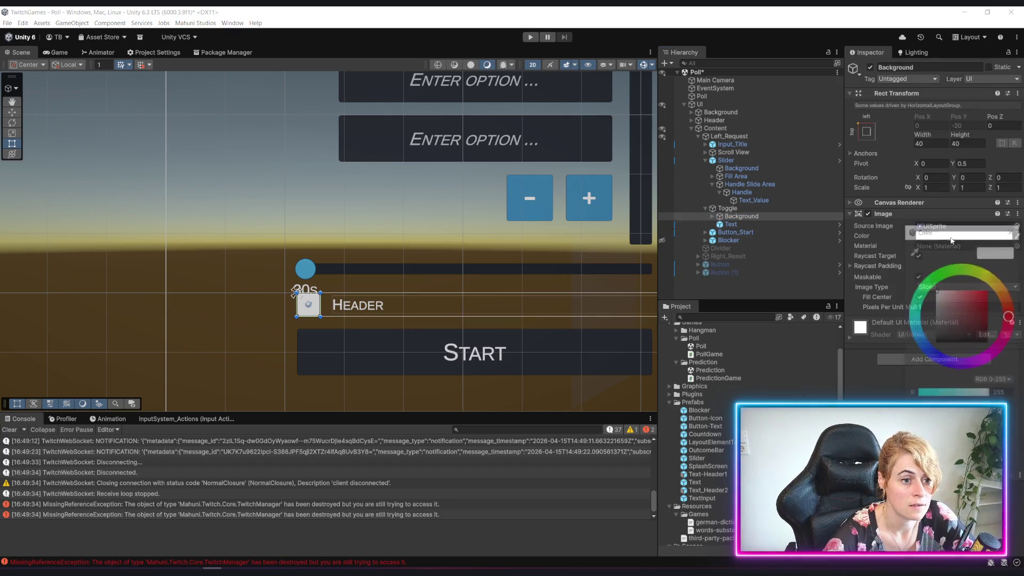
{"action": "key", "text": "ctrl+v"}
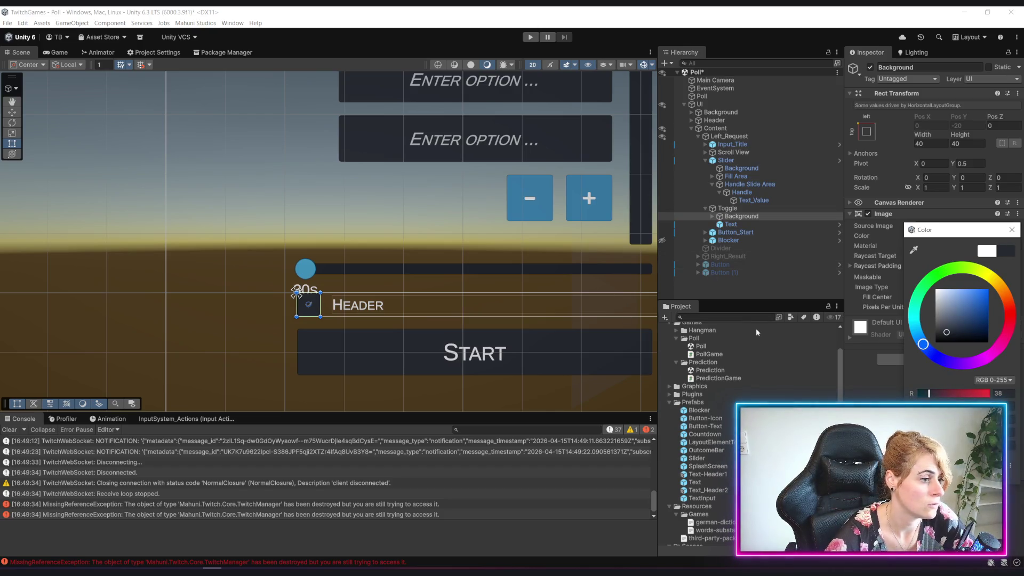
{"action": "left_click", "coordinate": [314, 293]}
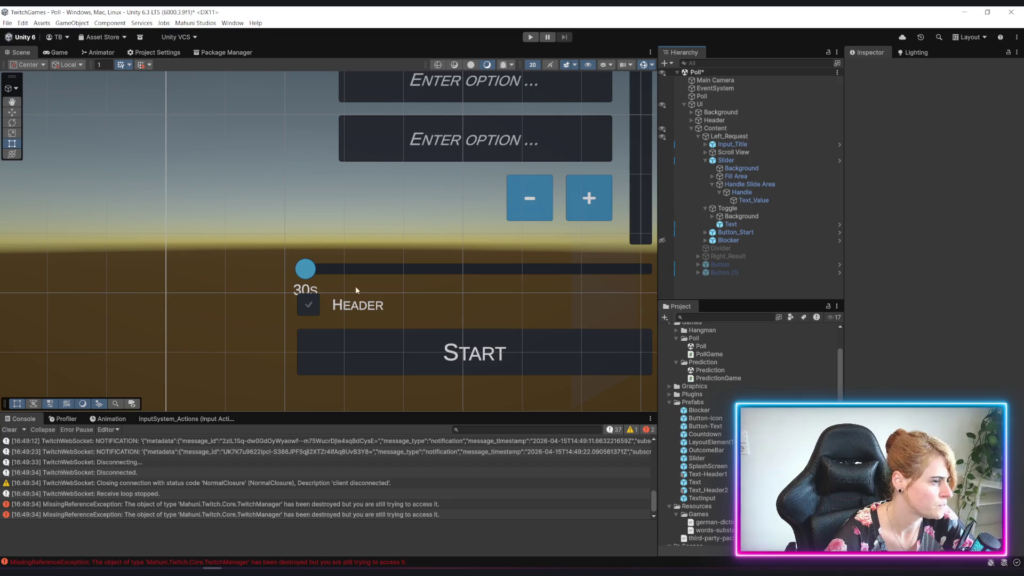
{"action": "left_click", "coordinate": [714, 216]}
Step: Anchor the Checkmark stretch-stretch so it fills the checkbox Background
{"action": "left_click", "coordinate": [714, 215]}
{"action": "left_click", "coordinate": [747, 224]}
{"action": "scroll", "coordinate": [341, 346], "scroll_direction": "up", "scroll_amount": 3}
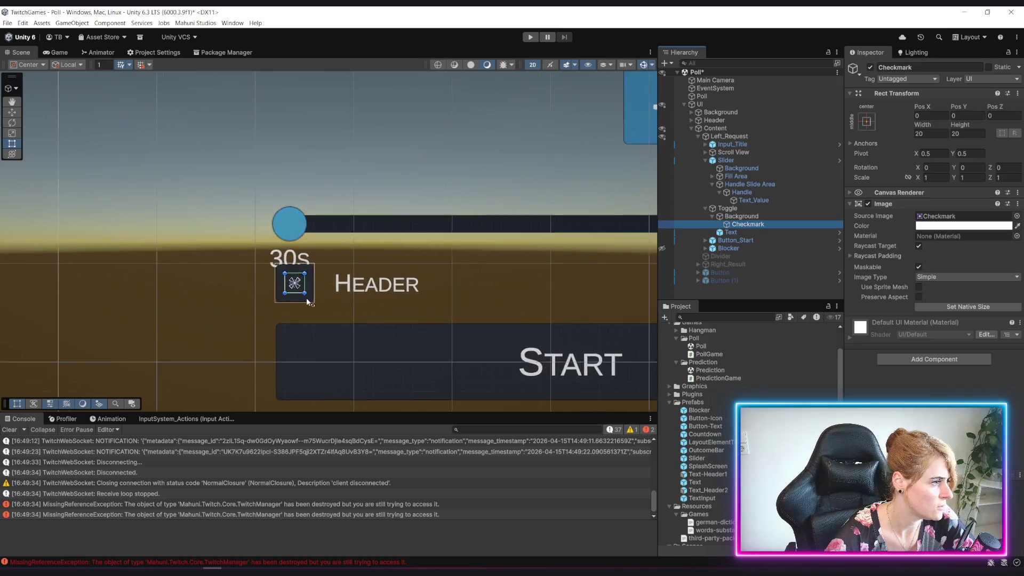
{"action": "scroll", "coordinate": [447, 303], "scroll_direction": "up", "scroll_amount": 2}
{"action": "left_click", "coordinate": [867, 122]}
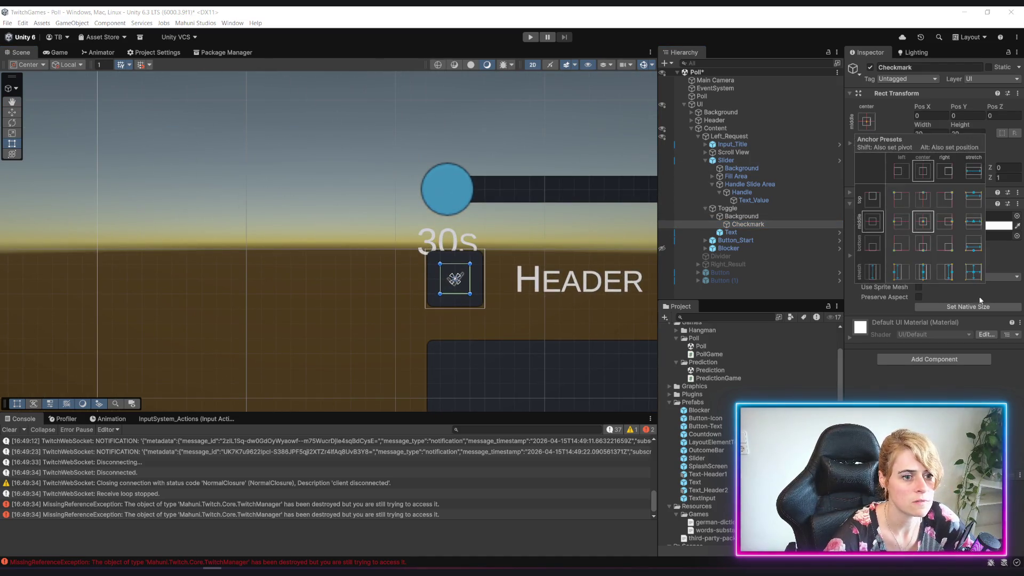
{"action": "left_click", "coordinate": [973, 272], "text": "alt"}
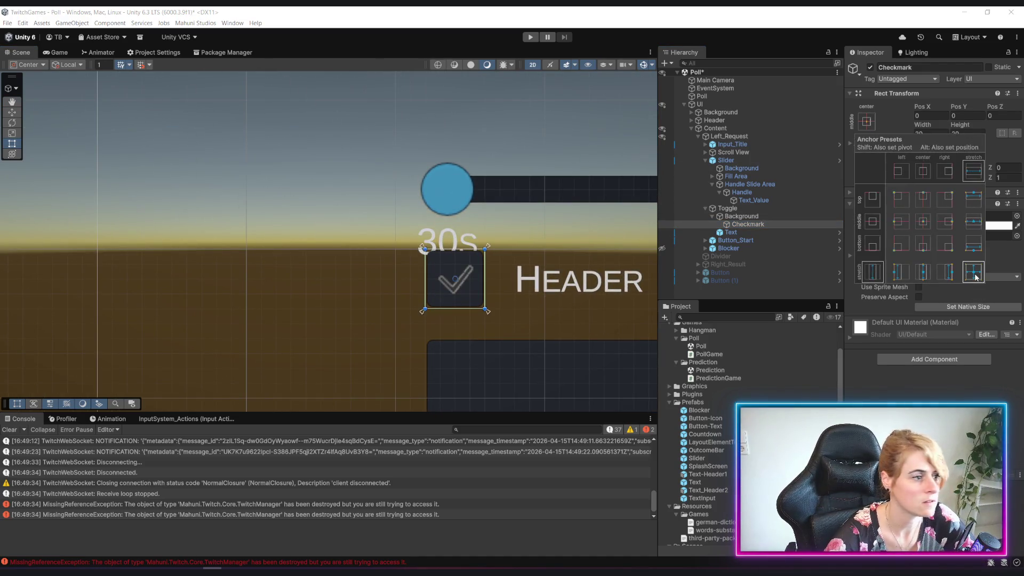
{"action": "left_click", "coordinate": [791, 290]}
Step: Expand Assets > 3rdParty and scroll to the Icon_PictoIcon sprites
{"action": "scroll", "coordinate": [693, 373], "scroll_direction": "up", "scroll_amount": 2}
{"action": "scroll", "coordinate": [655, 342], "scroll_direction": "up", "scroll_amount": 1}
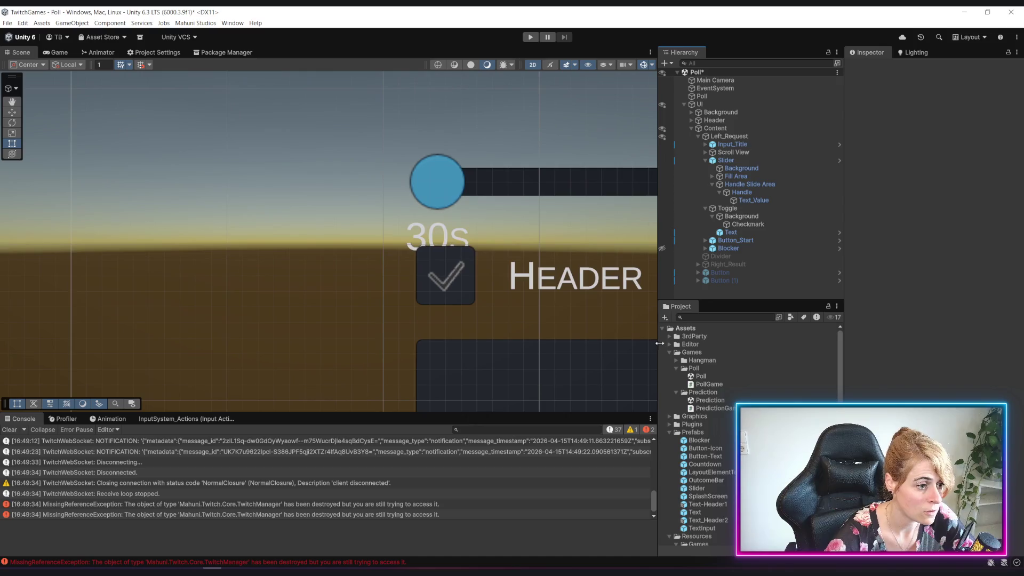
{"action": "left_click", "coordinate": [670, 336]}
{"action": "scroll", "coordinate": [693, 427], "scroll_direction": "down", "scroll_amount": 5}
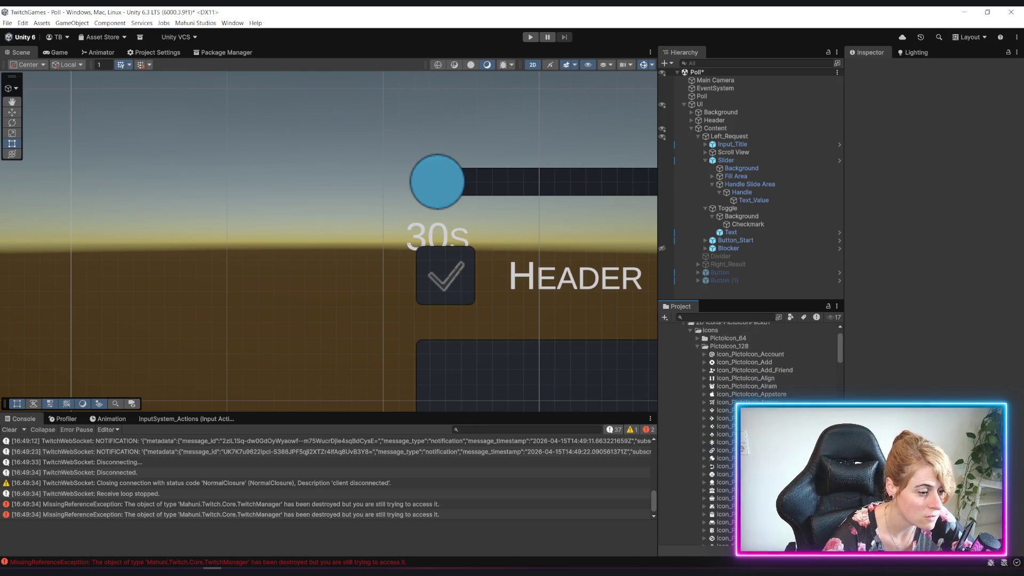
{"action": "scroll", "coordinate": [747, 427], "scroll_direction": "up", "scroll_amount": 1}
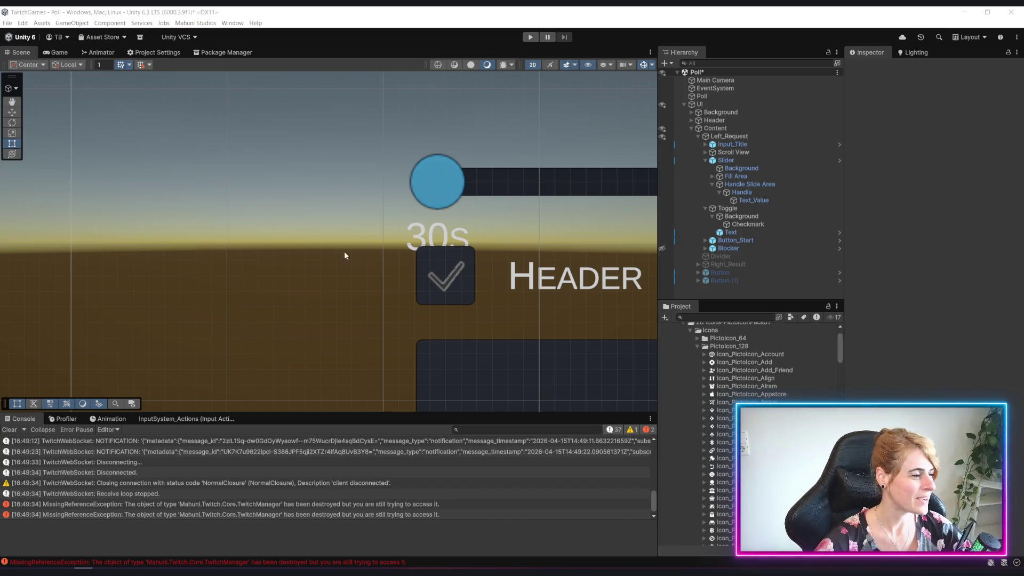
{"action": "scroll", "coordinate": [434, 300], "scroll_direction": "down", "scroll_amount": 3}
{"action": "scroll", "coordinate": [439, 314], "scroll_direction": "up", "scroll_amount": 1}
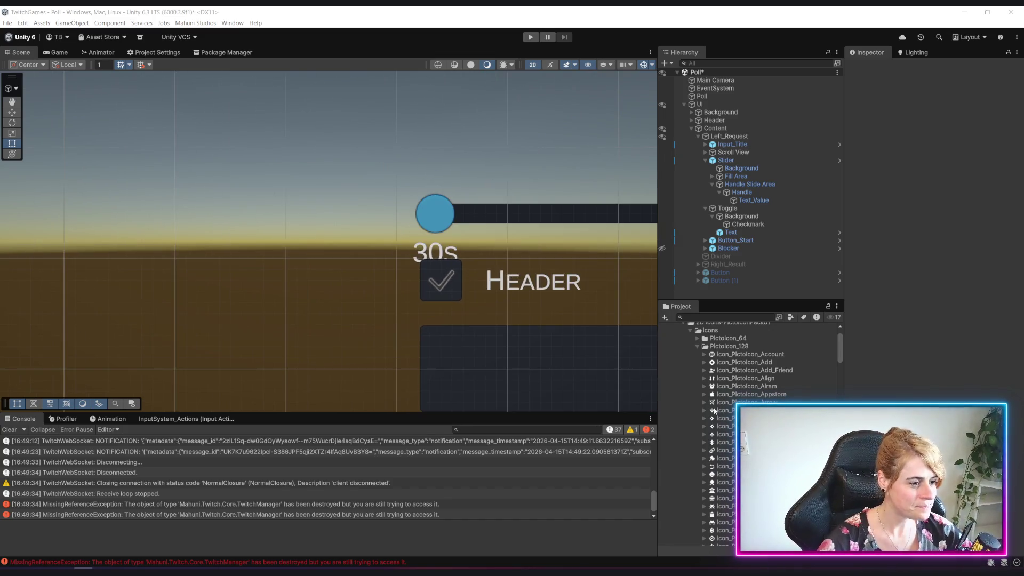
{"action": "scroll", "coordinate": [752, 432], "scroll_direction": "down", "scroll_amount": 5}
{"action": "scroll", "coordinate": [746, 432], "scroll_direction": "down", "scroll_amount": 3}
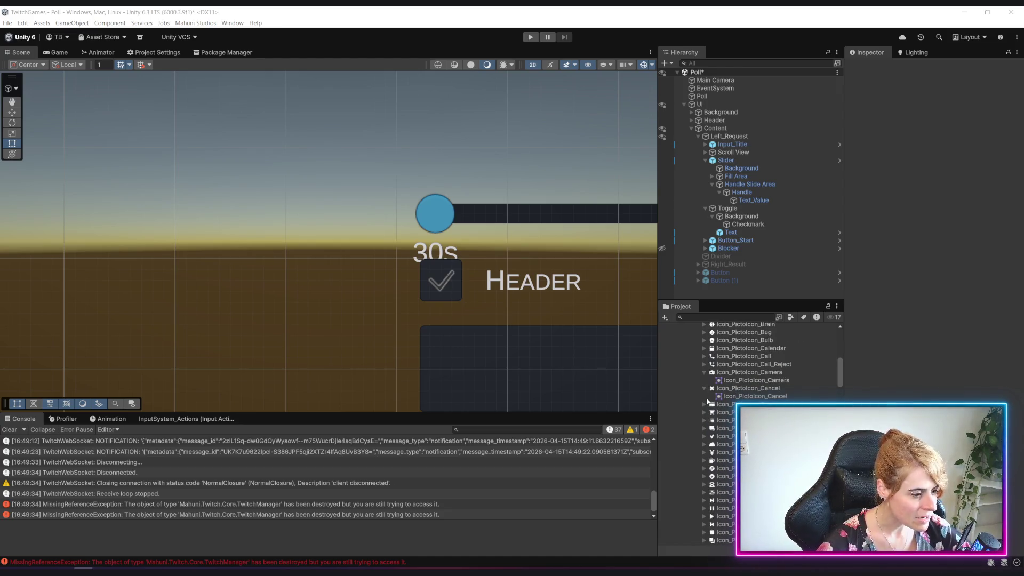
{"action": "scroll", "coordinate": [707, 401], "scroll_direction": "down", "scroll_amount": 1}
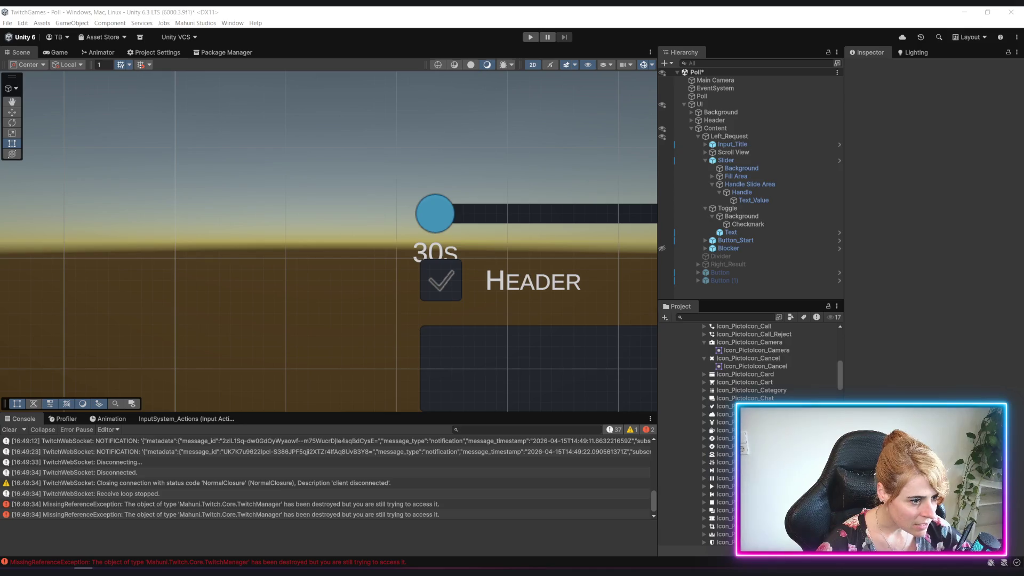
Step: Assign Icon_PictoIcon_Check to the Checkmark's Source Image with Preserve Aspect ticked
{"action": "left_click", "coordinate": [752, 225]}
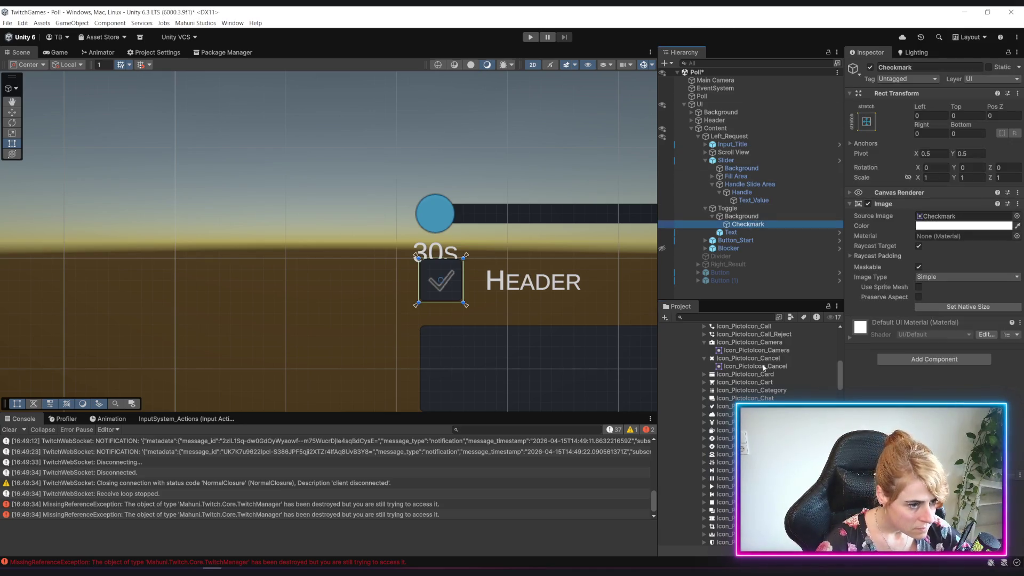
{"action": "left_click_drag", "start_coordinate": [722, 406], "coordinate": [955, 216]}
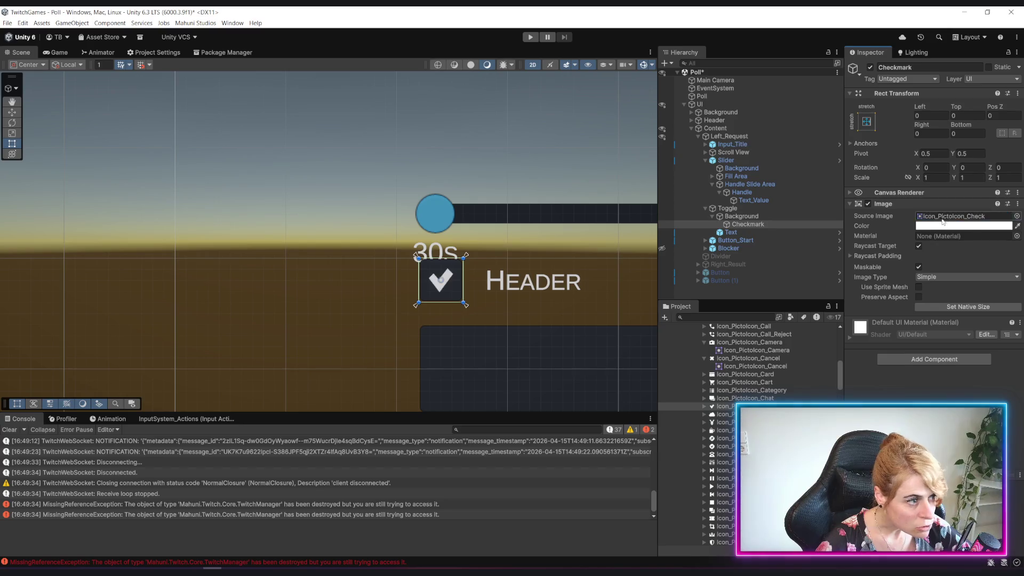
{"action": "left_click", "coordinate": [918, 297]}
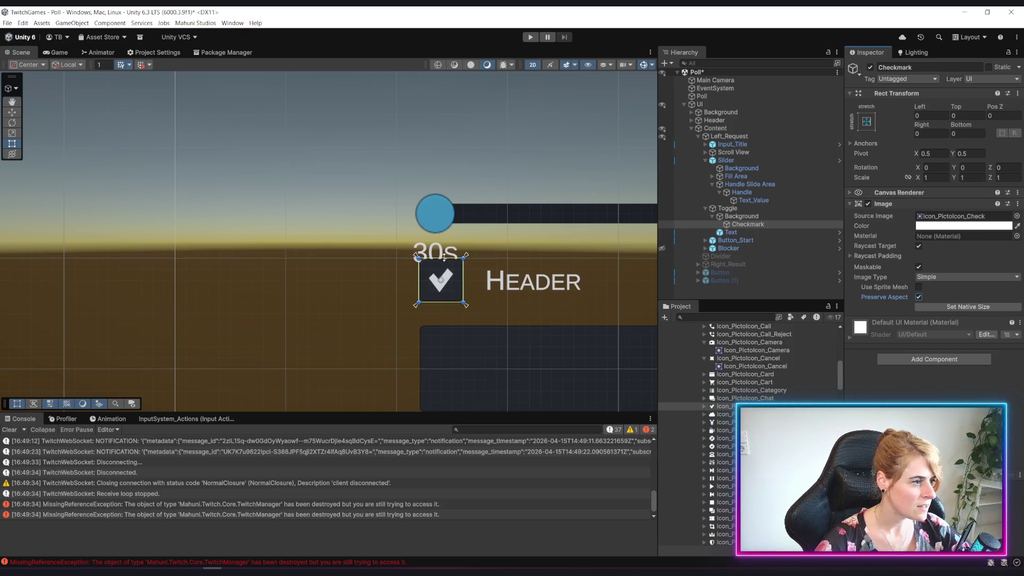
Step: Adjust the Checkmark's top and bottom offsets and turn off Preserve Aspect
{"action": "left_click_drag", "start_coordinate": [447, 258], "coordinate": [447, 265]}
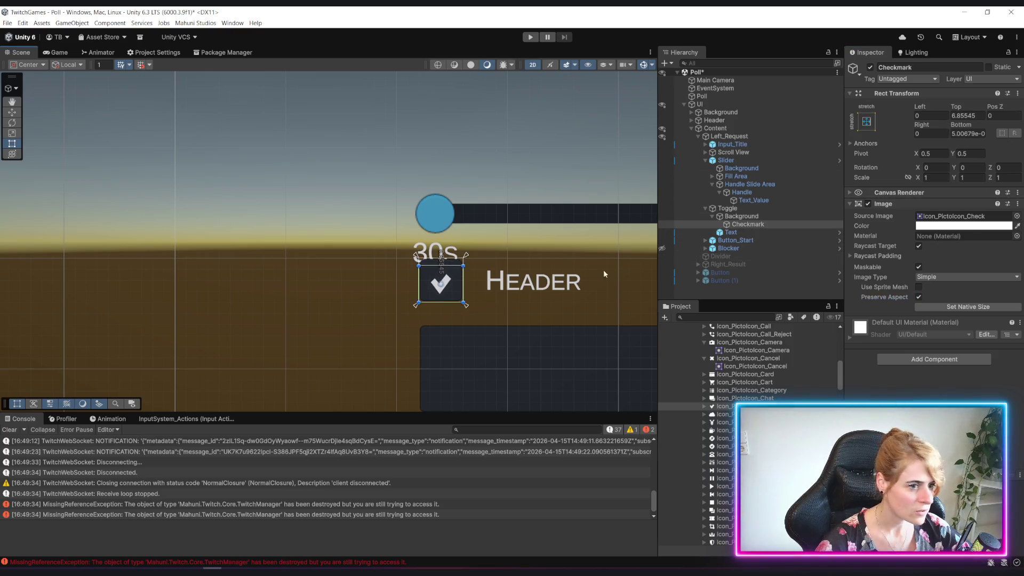
{"action": "left_click", "coordinate": [917, 297]}
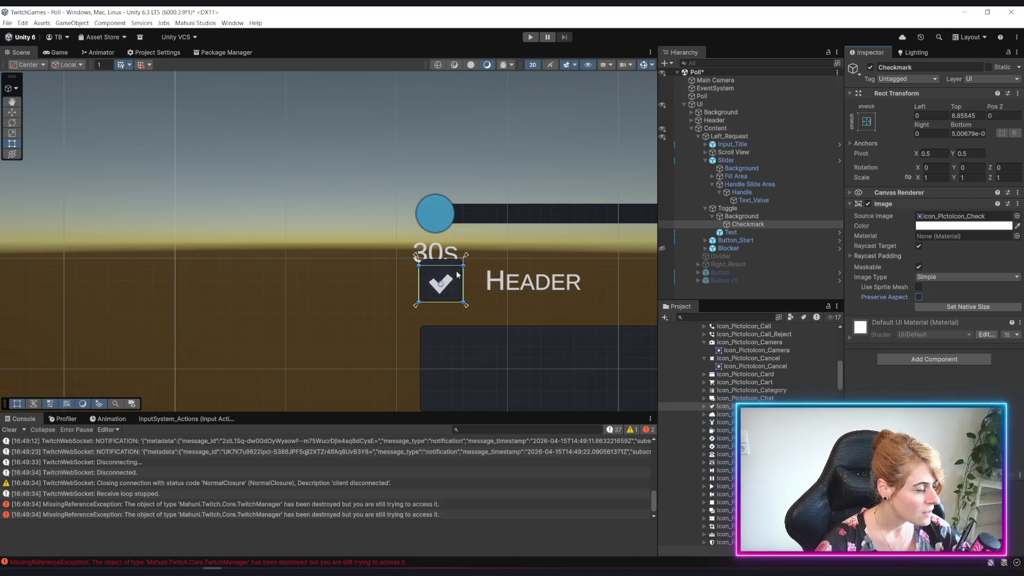
{"action": "left_click_drag", "start_coordinate": [445, 270], "coordinate": [445, 267]}
{"action": "key", "text": "ctrl+z"}
{"action": "key", "text": "ctrl+z"}
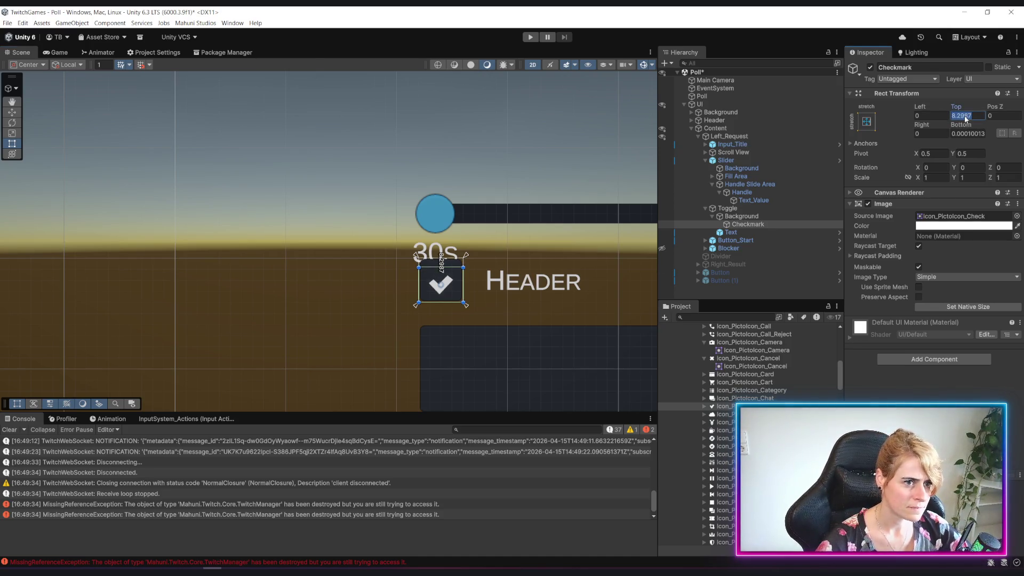
{"action": "type", "text": "10"}
{"action": "left_click", "coordinate": [965, 134]}
{"action": "type", "text": "0"}
{"action": "key", "text": "Return"}
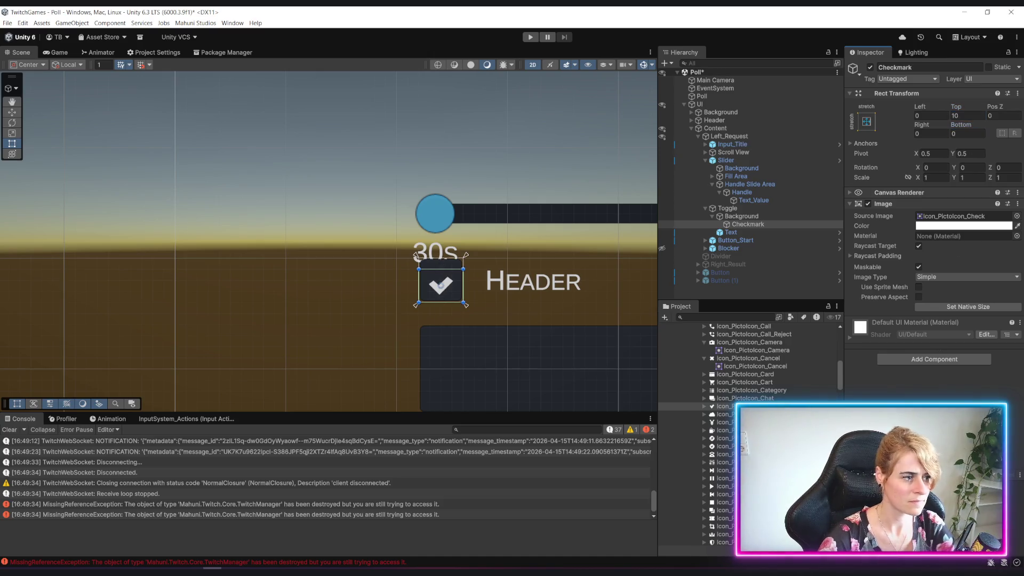
{"action": "key", "text": "ctrl+z"}
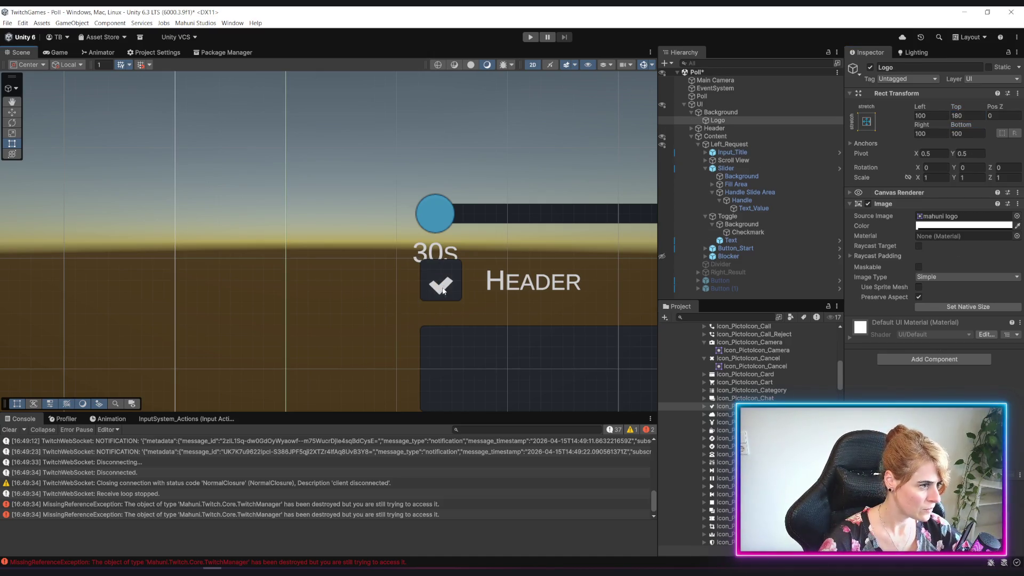
Step: Reapply the stretch-stretch anchor preset to the Checkmark
{"action": "left_click", "coordinate": [747, 233]}
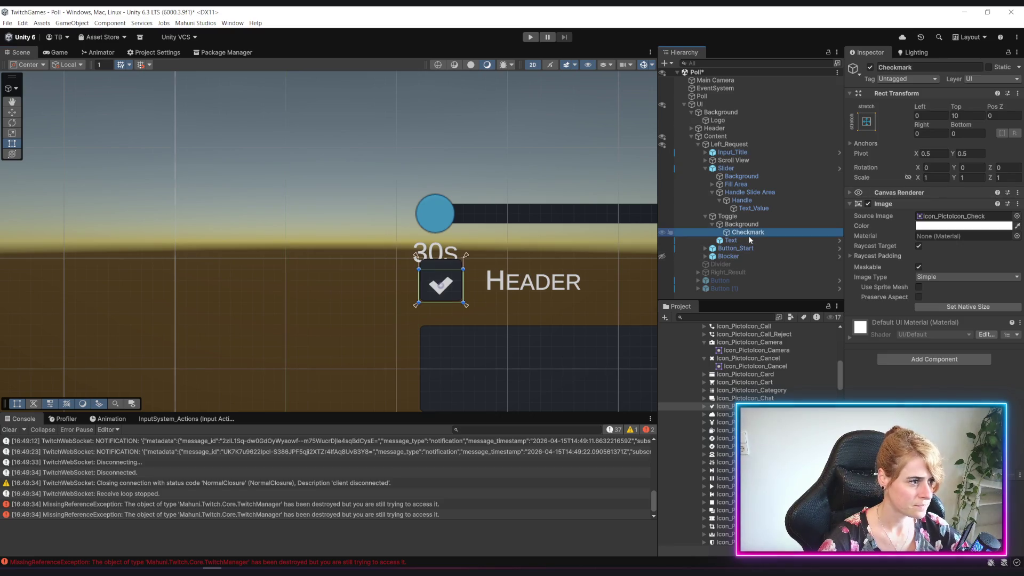
{"action": "left_click", "coordinate": [866, 126]}
{"action": "left_click", "coordinate": [923, 222]}
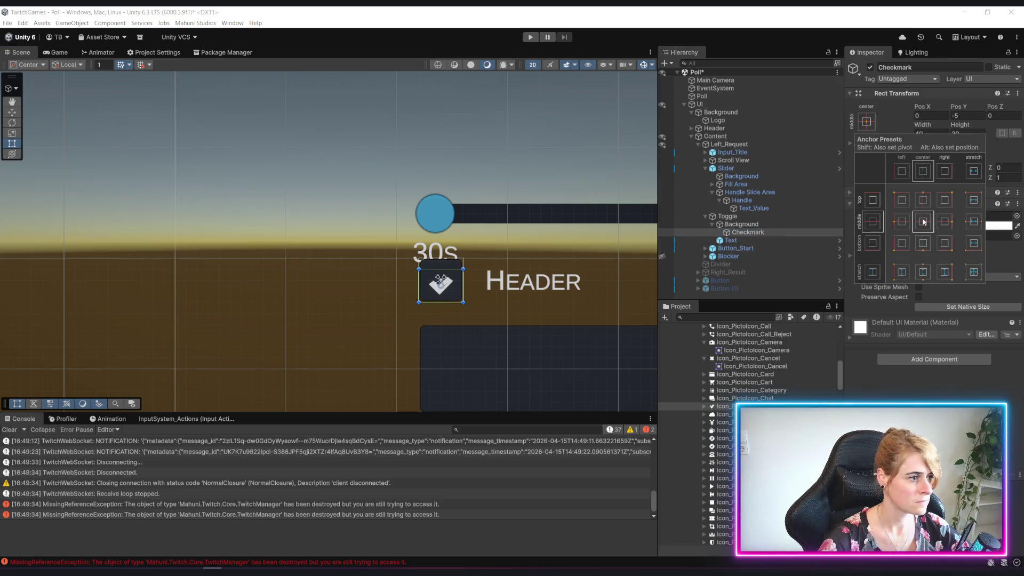
{"action": "left_click", "coordinate": [973, 273], "text": "alt+shift"}
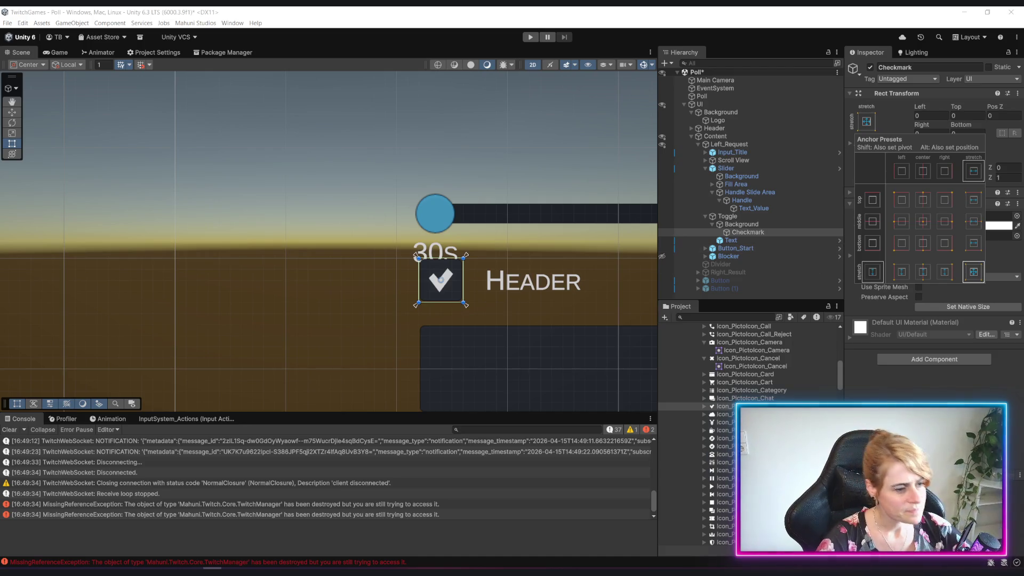
Step: Set the Checkmark's Source Image to Icon_PictoIcon_Cancel
{"action": "left_click", "coordinate": [746, 358]}
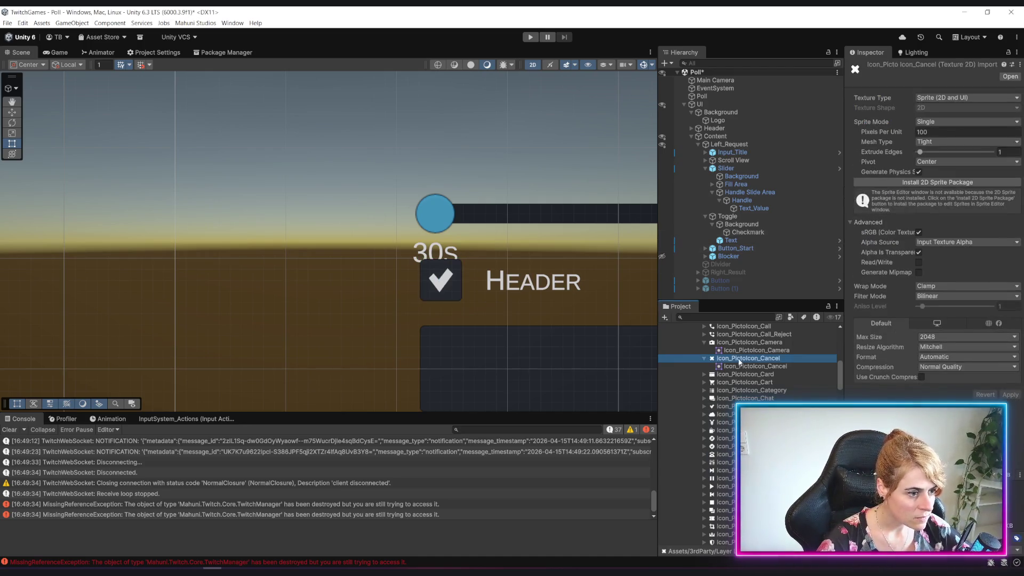
{"action": "left_click", "coordinate": [746, 232]}
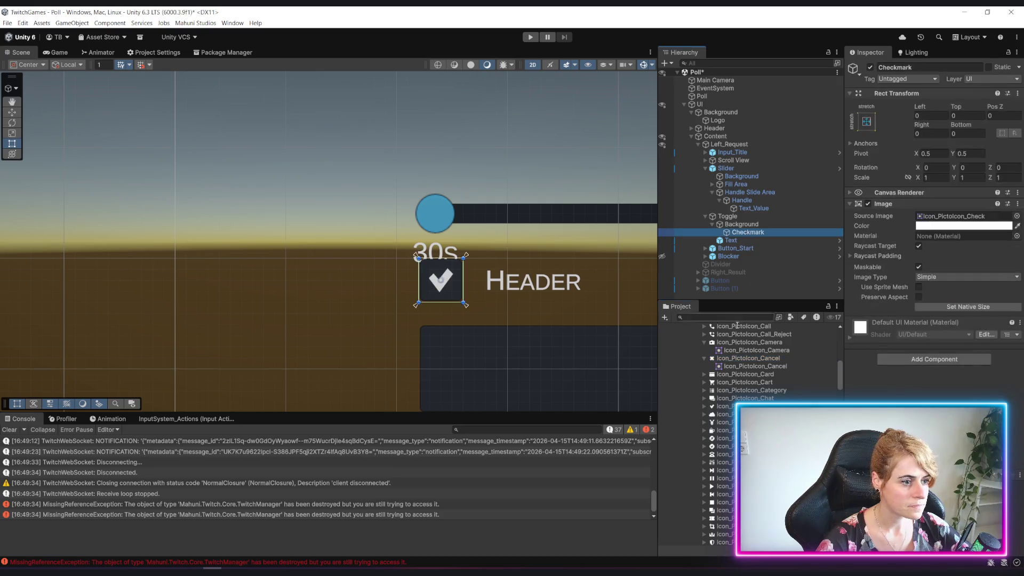
{"action": "left_click_drag", "start_coordinate": [732, 360], "coordinate": [944, 219]}
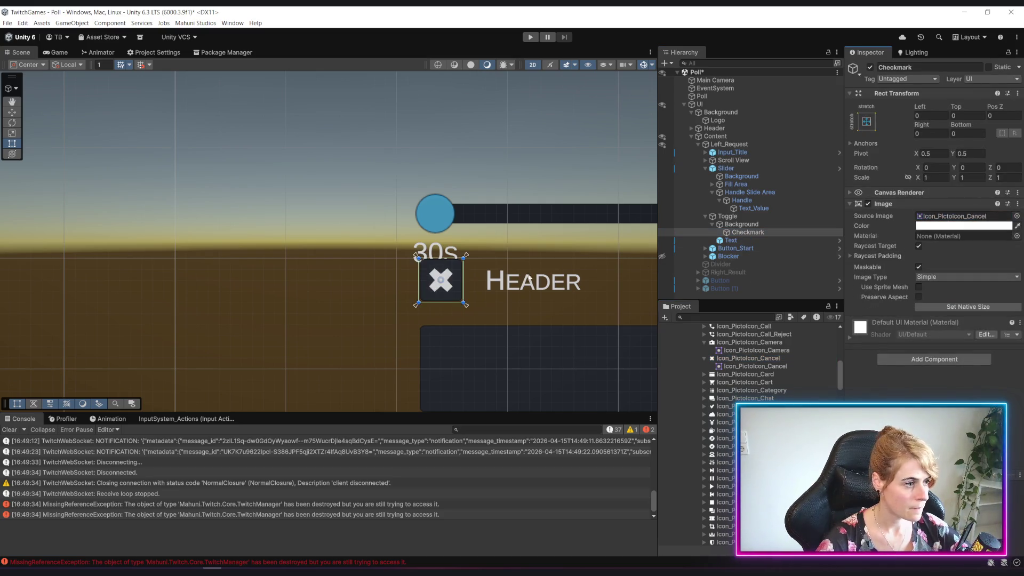
{"action": "left_click", "coordinate": [346, 315]}
{"action": "scroll", "coordinate": [392, 301], "scroll_direction": "down", "scroll_amount": 6}
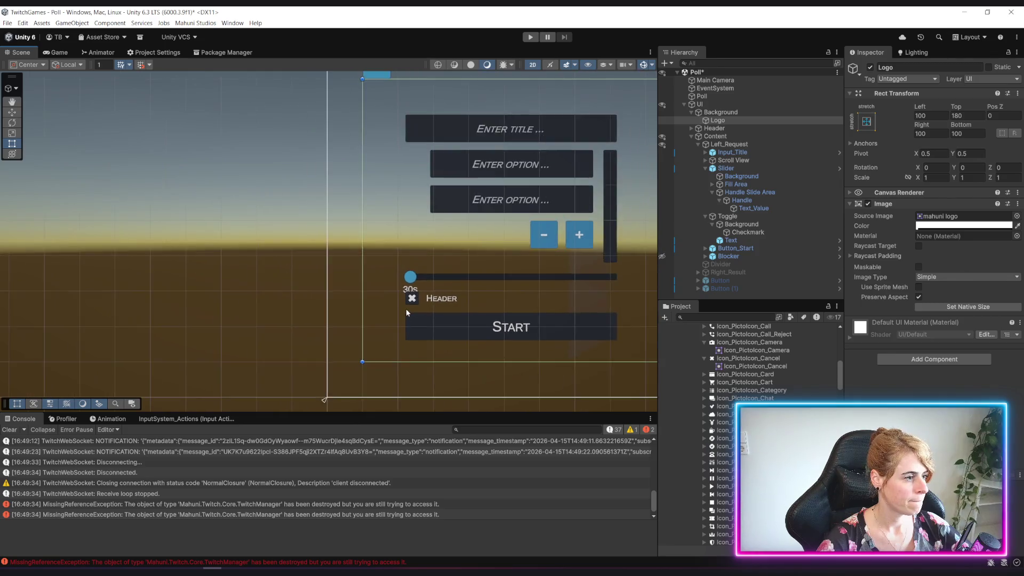
{"action": "scroll", "coordinate": [407, 313], "scroll_direction": "up", "scroll_amount": 6}
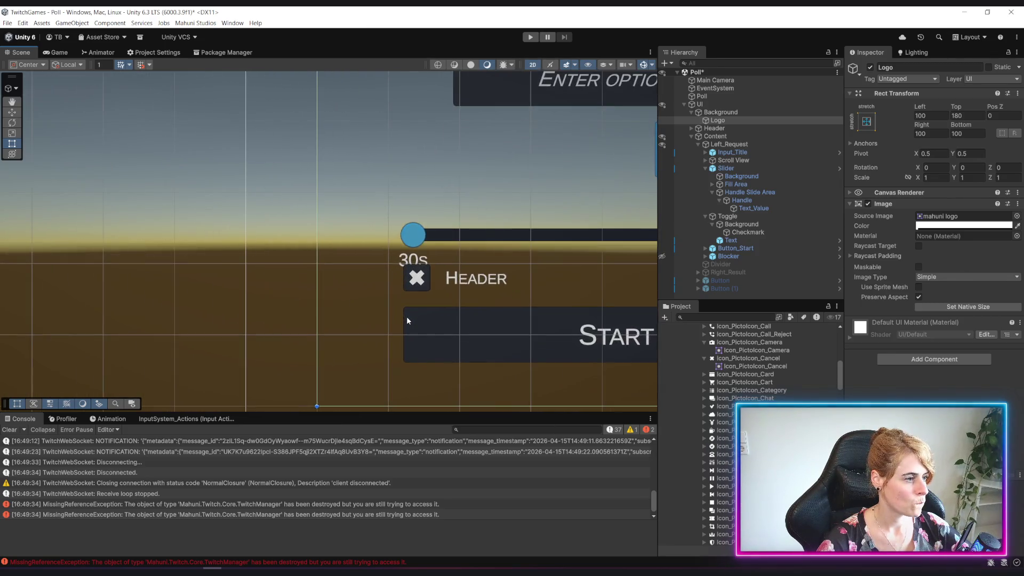
{"action": "scroll", "coordinate": [399, 320], "scroll_direction": "down", "scroll_amount": 2}
{"action": "scroll", "coordinate": [405, 318], "scroll_direction": "up", "scroll_amount": 5}
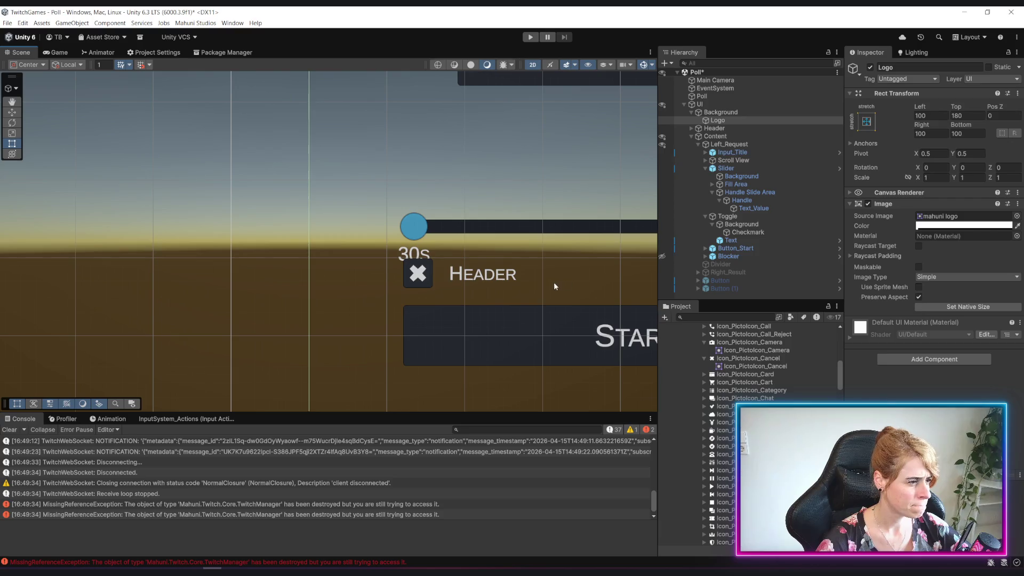
{"action": "left_click", "coordinate": [729, 240]}
{"action": "left_click", "coordinate": [885, 298]}
{"action": "type", "text": "Toggle"}
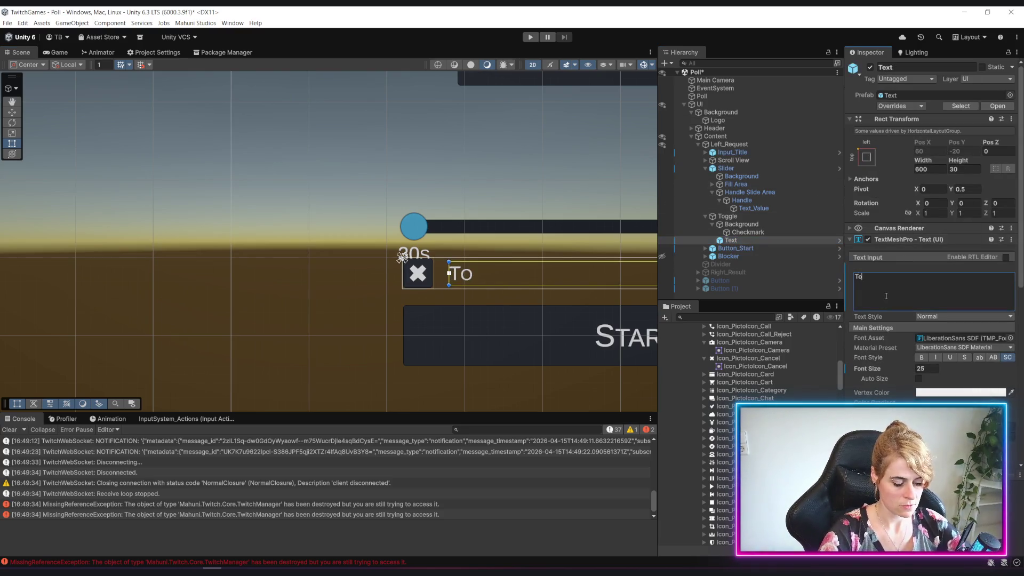
{"action": "key", "text": "BackSpace"}
{"action": "type", "text": "C"}
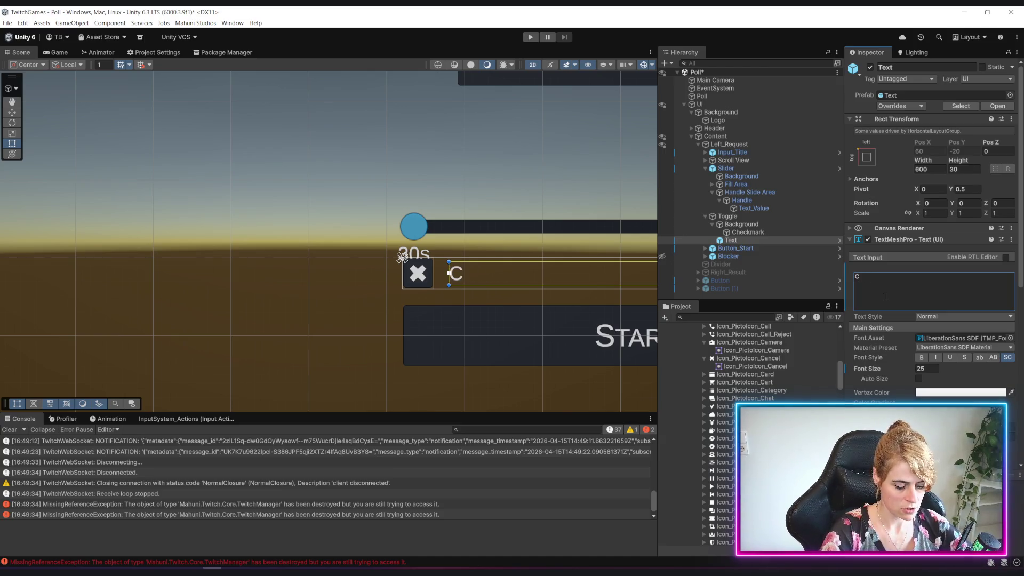
{"action": "type", "text": "heckboxEXT"}
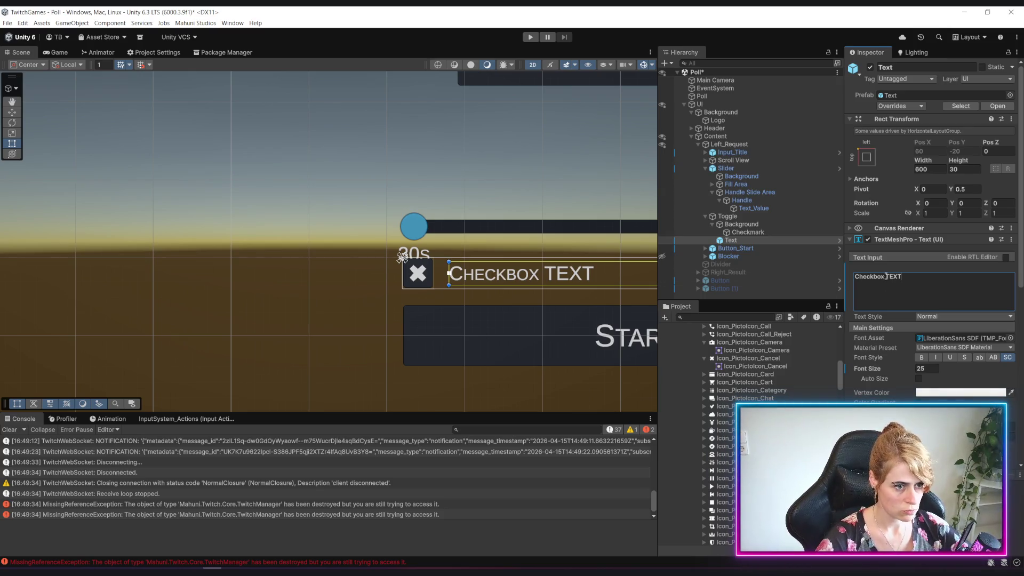
{"action": "type", "text": "ext"}
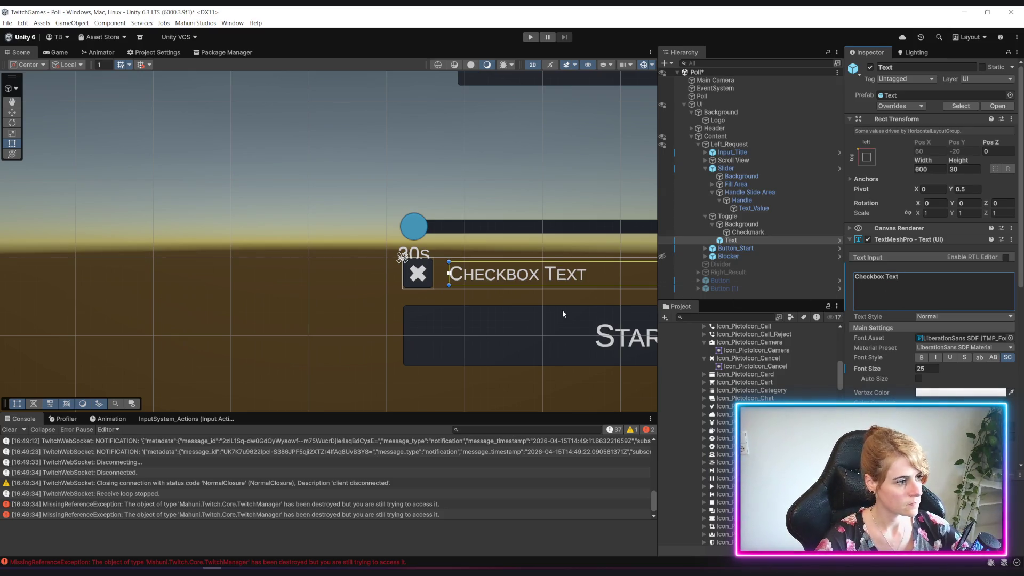
{"action": "left_click", "coordinate": [339, 279]}
{"action": "scroll", "coordinate": [475, 280], "scroll_direction": "down", "scroll_amount": 5}
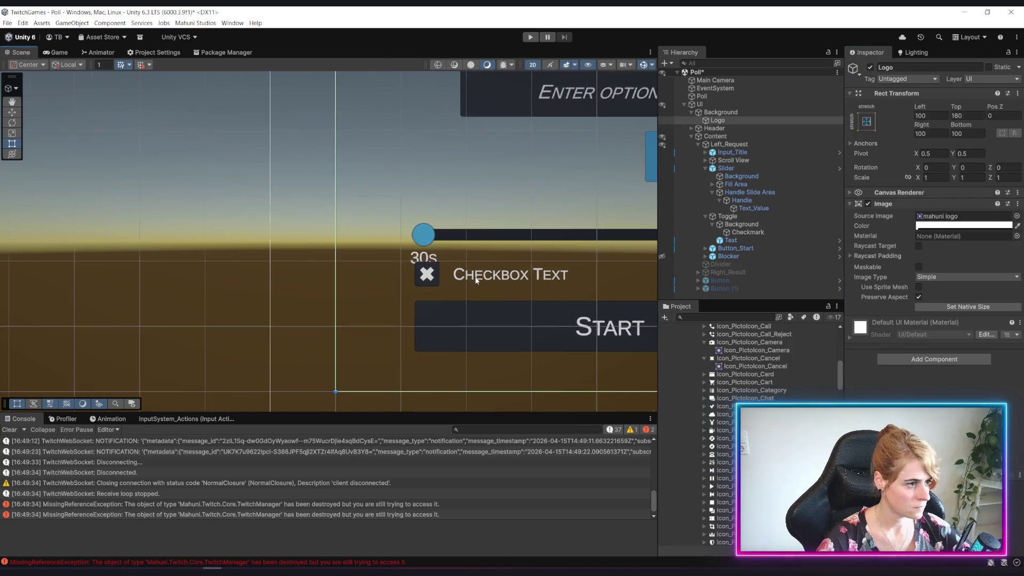
{"action": "scroll", "coordinate": [507, 299], "scroll_direction": "down", "scroll_amount": 3}
{"action": "scroll", "coordinate": [532, 304], "scroll_direction": "up", "scroll_amount": 2}
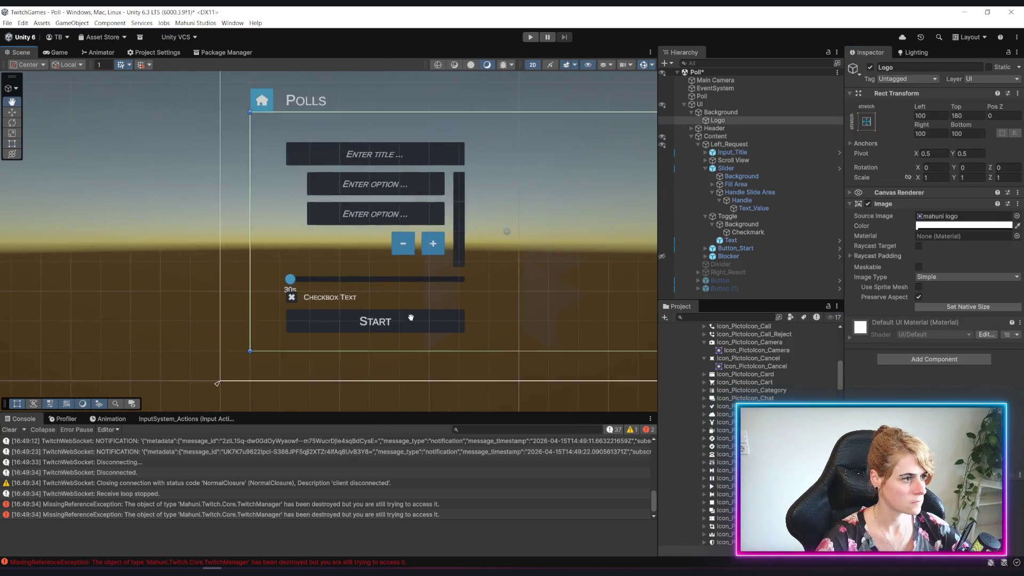
{"action": "scroll", "coordinate": [441, 340], "scroll_direction": "up", "scroll_amount": 2}
{"action": "scroll", "coordinate": [441, 339], "scroll_direction": "up", "scroll_amount": 1}
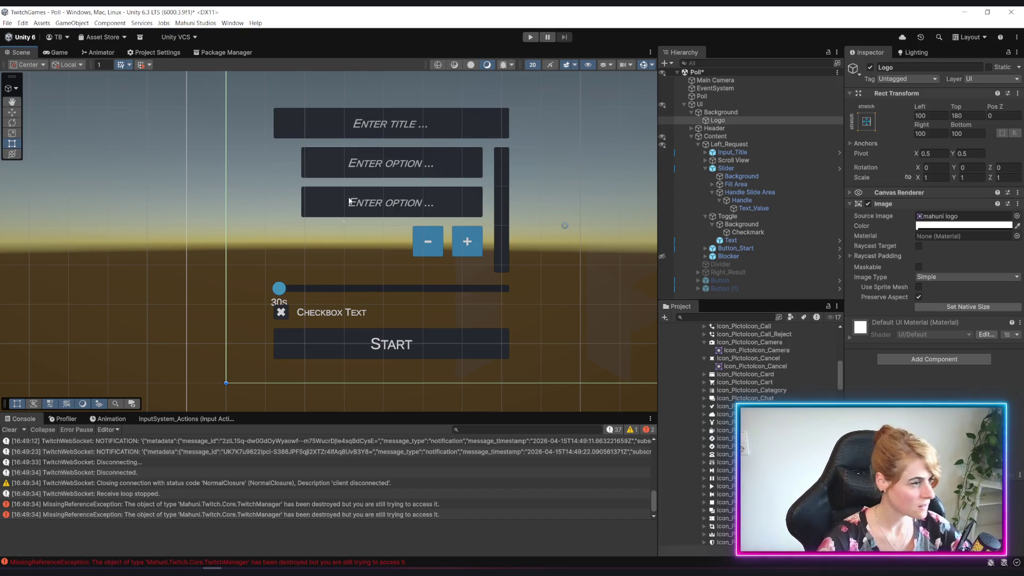
Step: Set the Toggle row's height to 80
{"action": "left_click", "coordinate": [705, 168]}
{"action": "left_click", "coordinate": [744, 153]}
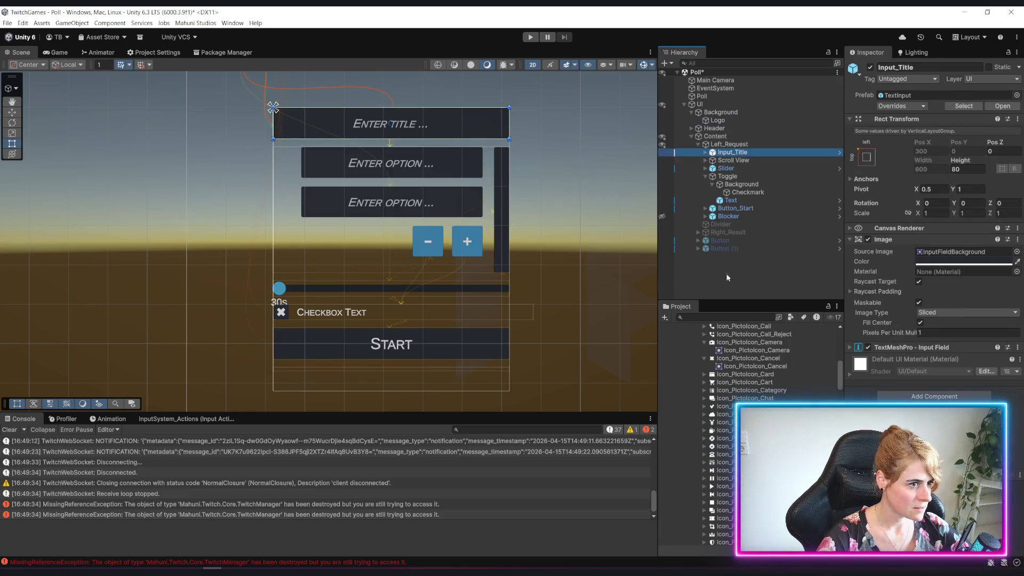
{"action": "left_click", "coordinate": [727, 176]}
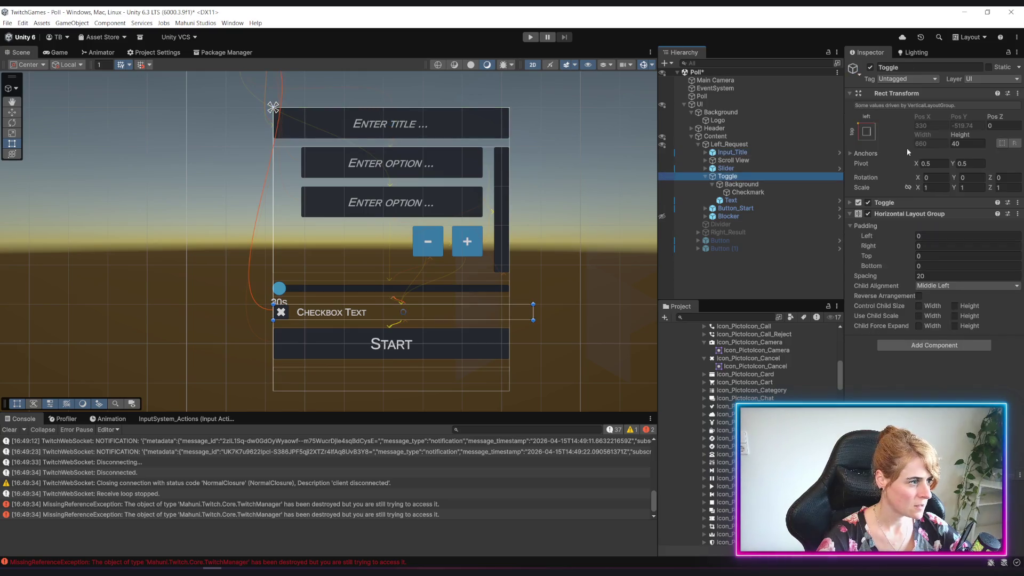
{"action": "left_click", "coordinate": [974, 143]}
{"action": "type", "text": "80"}
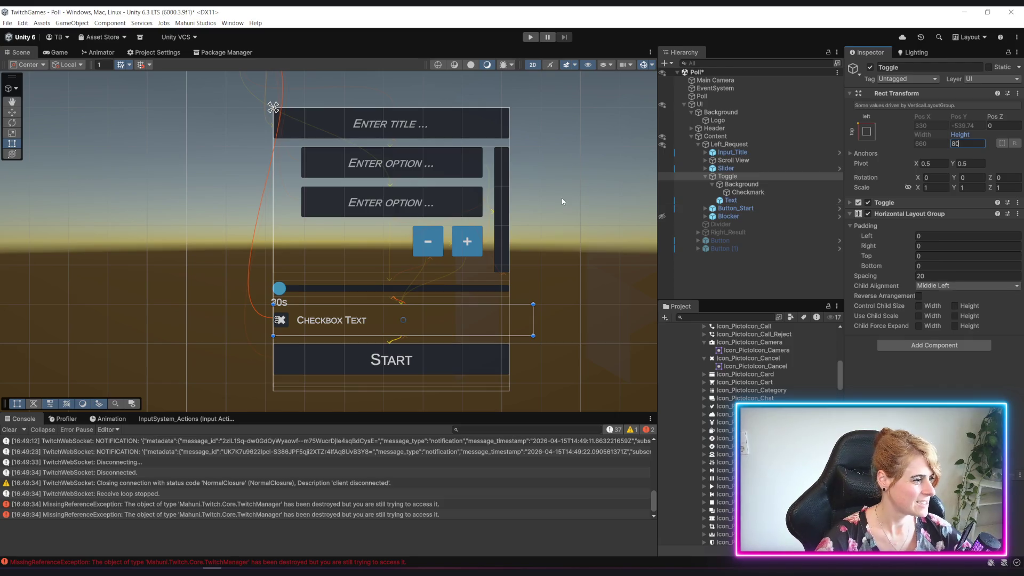
Step: Make the checkbox Background 80 wide and 80 high
{"action": "left_click", "coordinate": [743, 184]}
{"action": "left_click", "coordinate": [960, 144]}
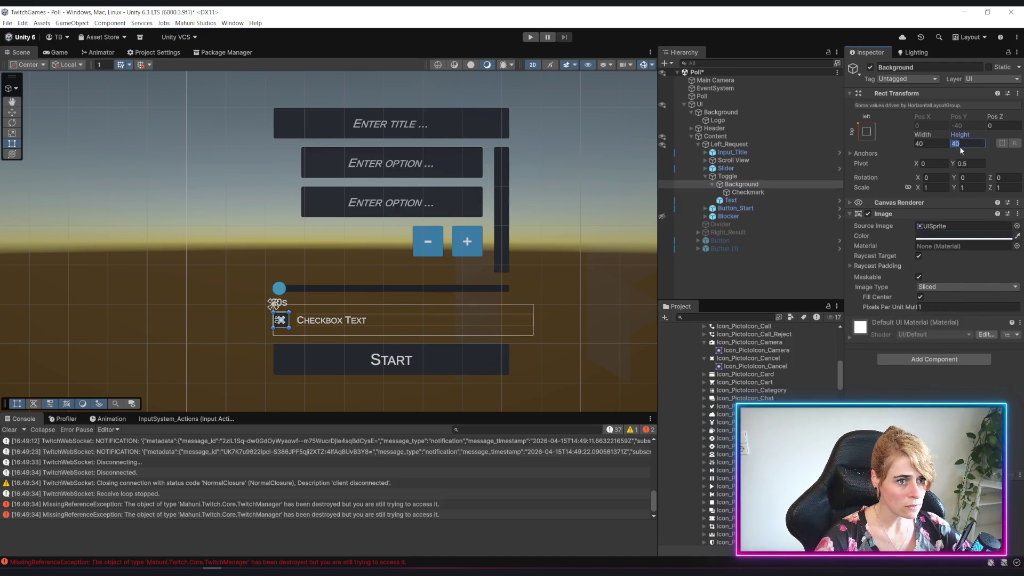
{"action": "type", "text": "80"}
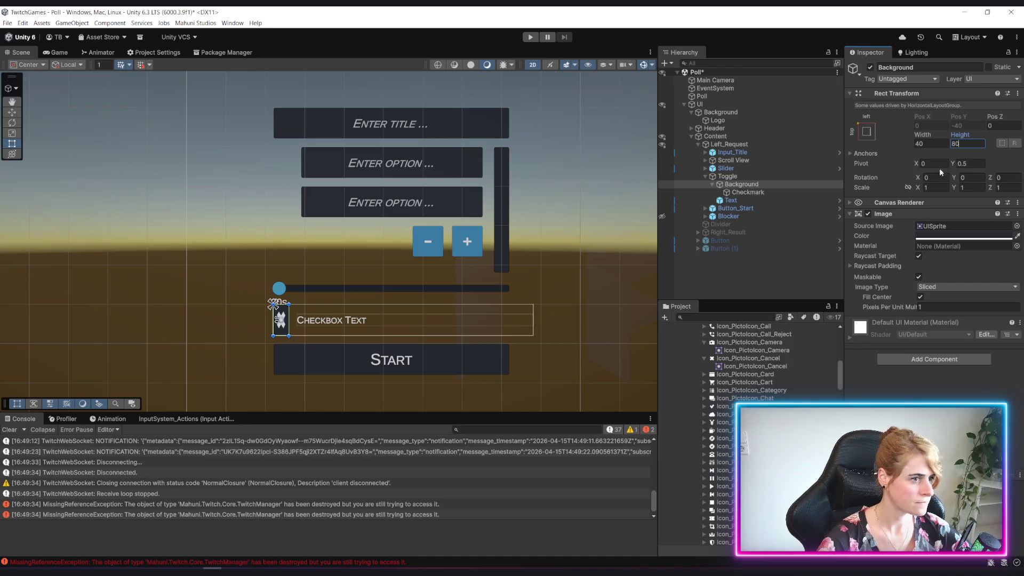
{"action": "left_click", "coordinate": [930, 144]}
{"action": "type", "text": "80"}
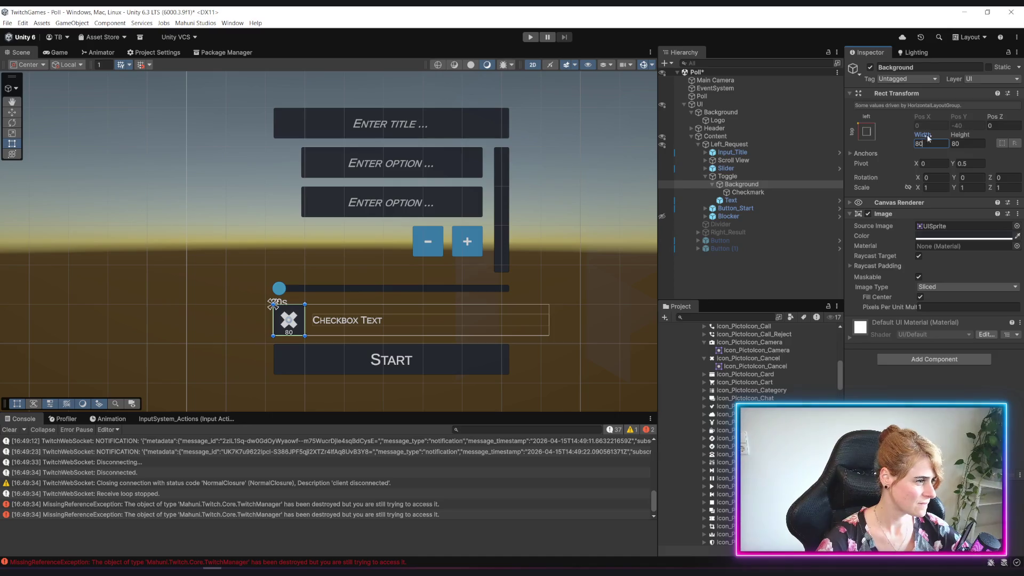
Step: Set the Checkmark's left, top, right and bottom insets to 10
{"action": "left_click", "coordinate": [748, 193]}
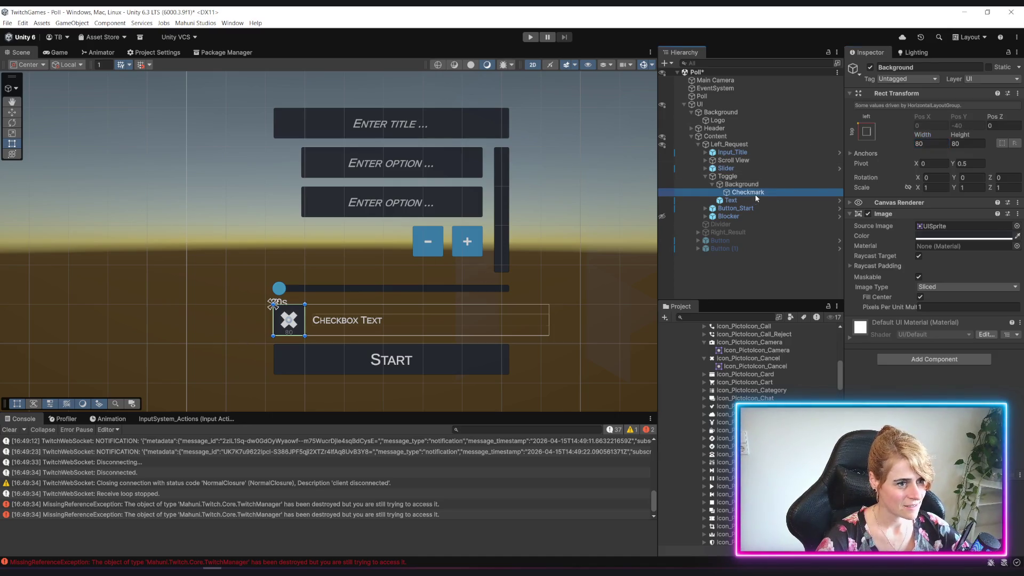
{"action": "left_click", "coordinate": [932, 116]}
{"action": "type", "text": "10"}
{"action": "key", "text": "Tab"}
{"action": "type", "text": "10"}
{"action": "key", "text": "Tab"}
{"action": "type", "text": "10"}
{"action": "key", "text": "Tab"}
{"action": "type", "text": "10"}
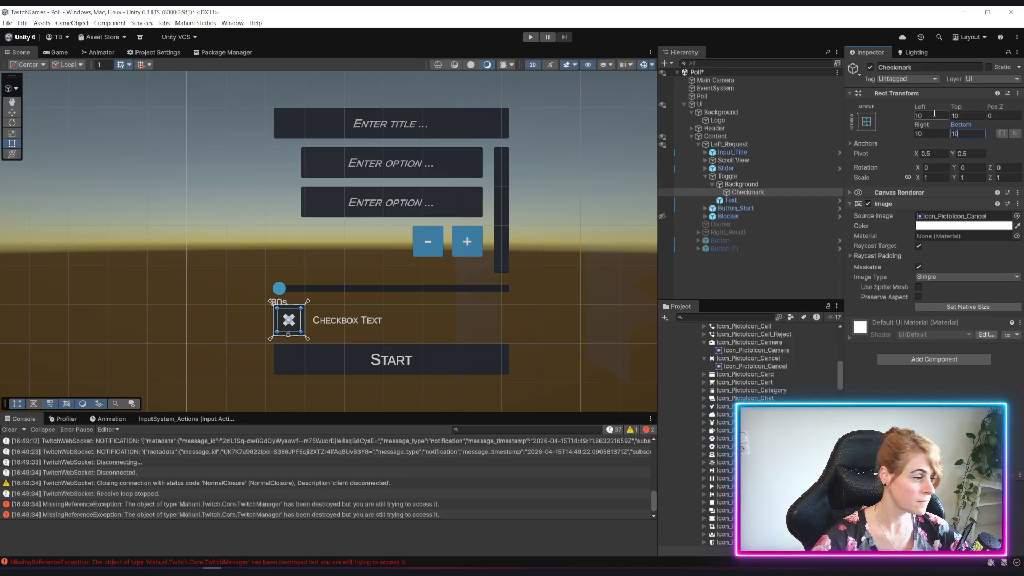
{"action": "left_click", "coordinate": [88, 264]}
{"action": "scroll", "coordinate": [243, 280], "scroll_direction": "down", "scroll_amount": 2}
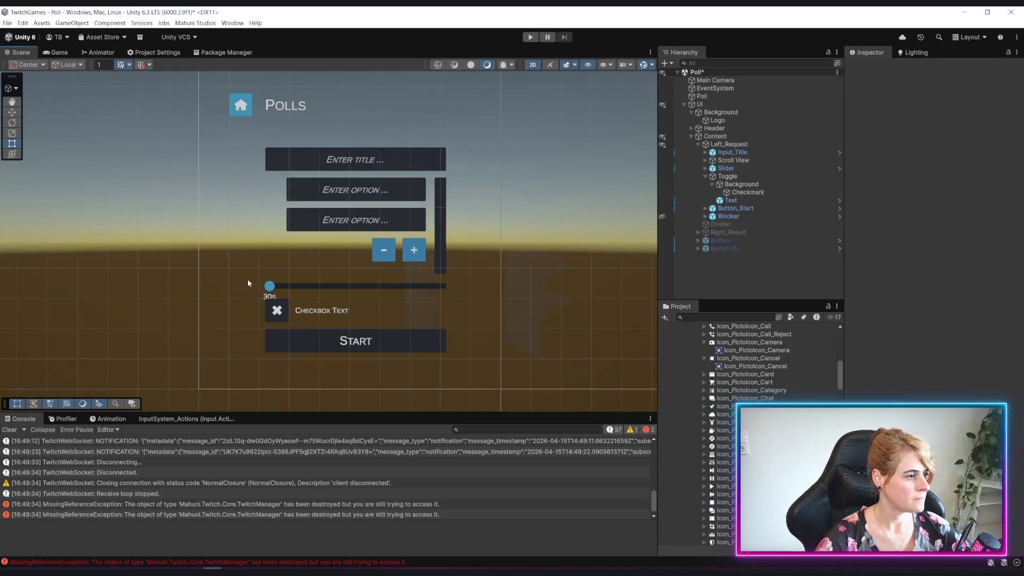
{"action": "scroll", "coordinate": [242, 296], "scroll_direction": "up", "scroll_amount": 2}
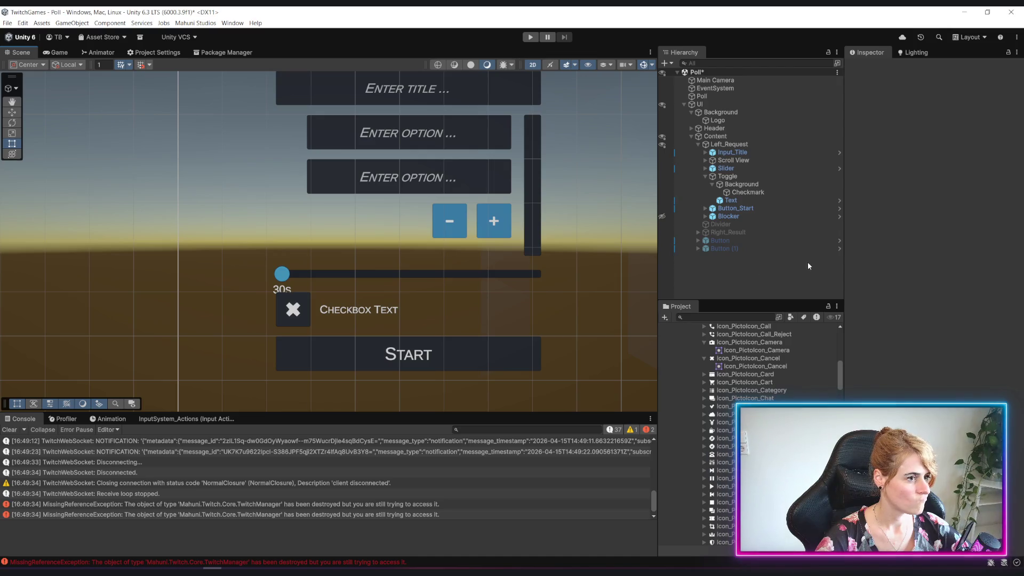
{"action": "left_click", "coordinate": [737, 176]}
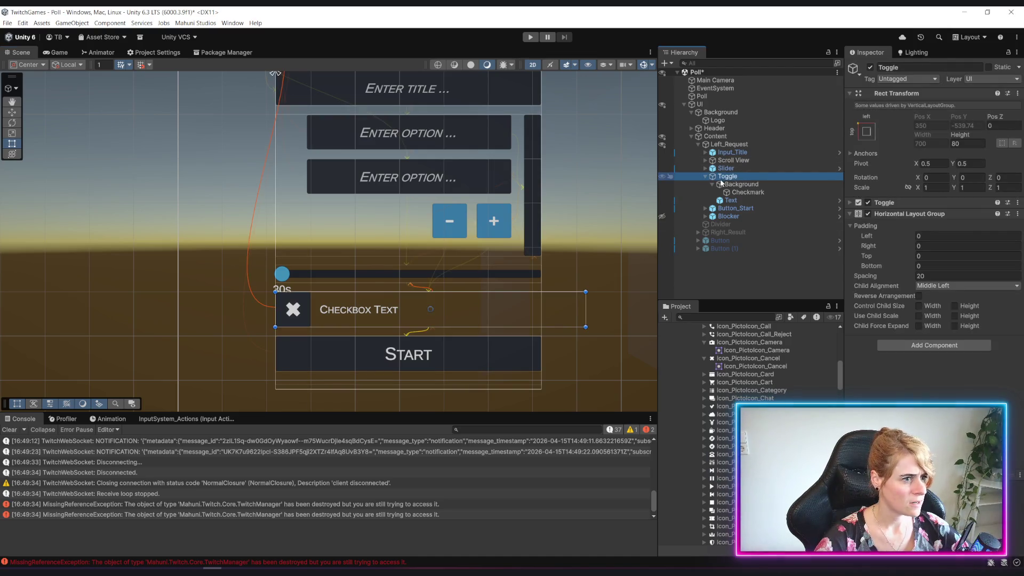
{"action": "left_click", "coordinate": [724, 168]}
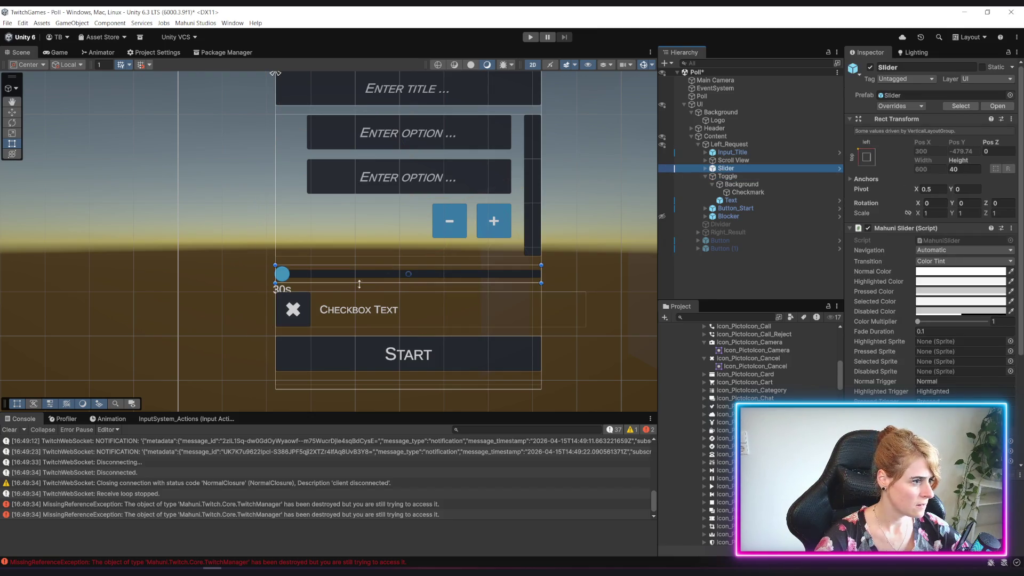
{"action": "mouse_move", "coordinate": [958, 160]}
{"action": "left_mouse_down"}
{"action": "mouse_move", "coordinate": [1018, 152]}
{"action": "mouse_move", "coordinate": [39, 149]}
{"action": "mouse_move", "coordinate": [53, 142]}
{"action": "left_mouse_up"}
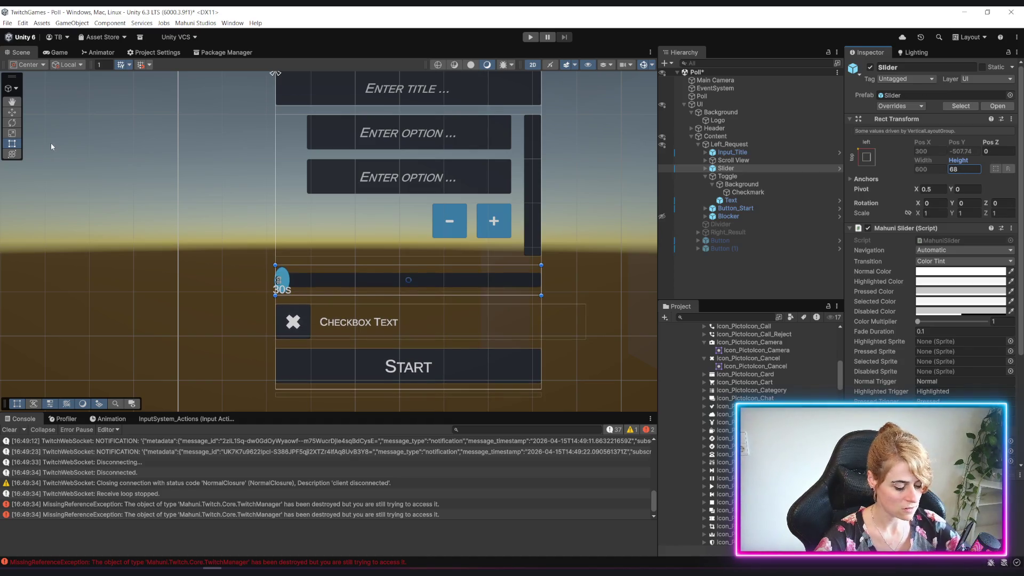
{"action": "key", "text": "ctrl+z"}
{"action": "left_click", "coordinate": [702, 165]}
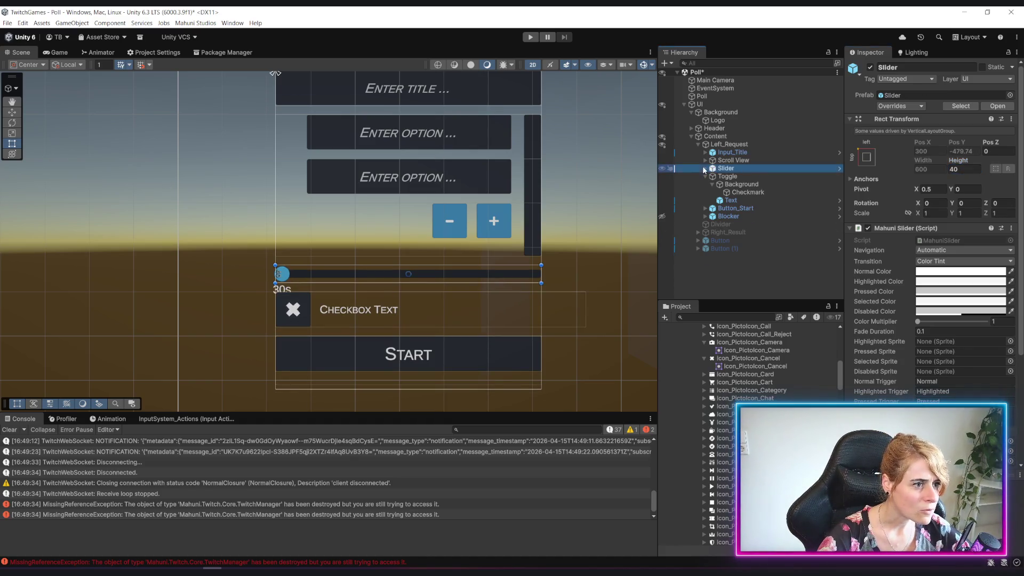
{"action": "left_click", "coordinate": [704, 167]}
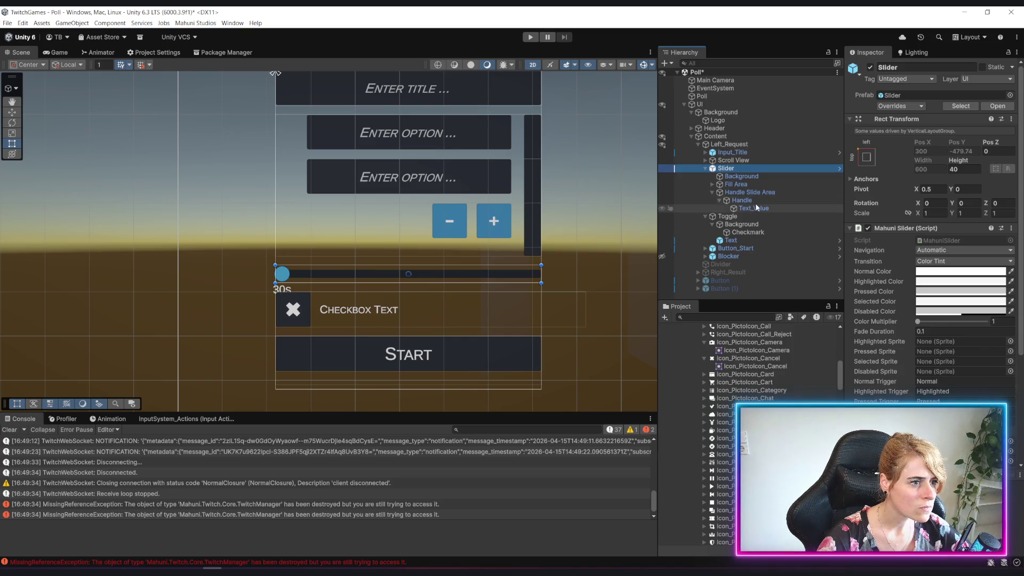
{"action": "left_click", "coordinate": [768, 193]}
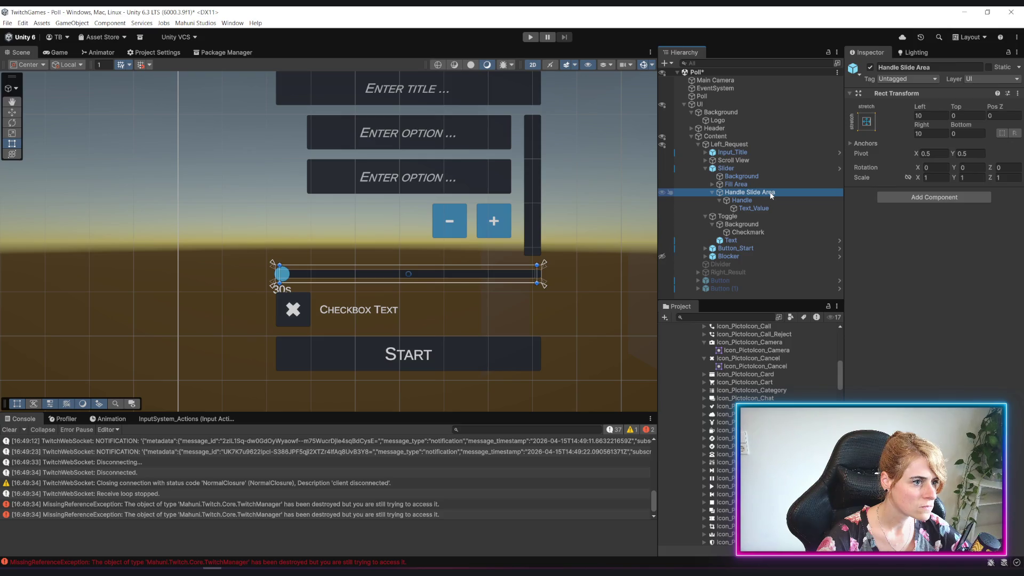
{"action": "left_click", "coordinate": [760, 200]}
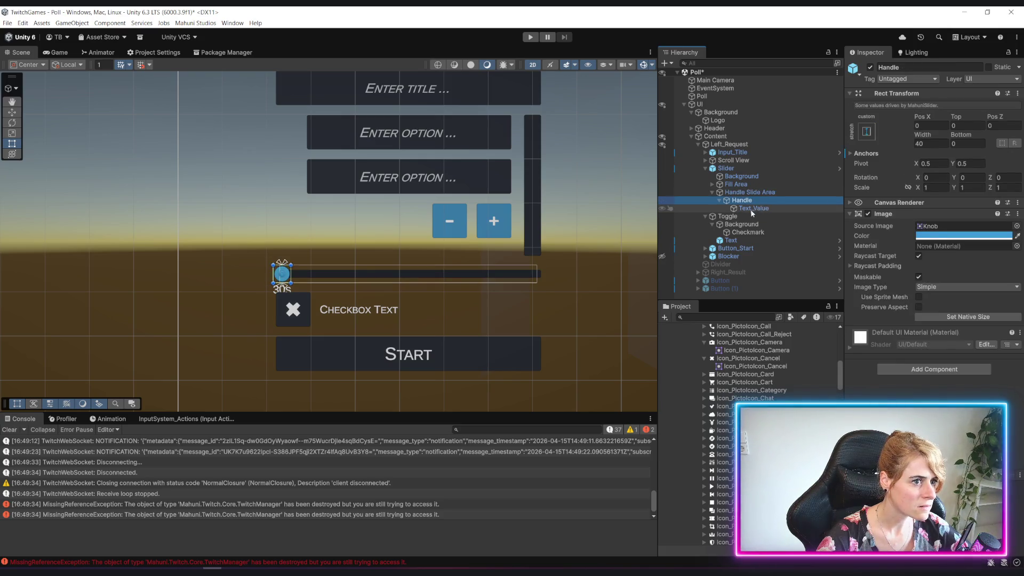
{"action": "left_click", "coordinate": [740, 185]}
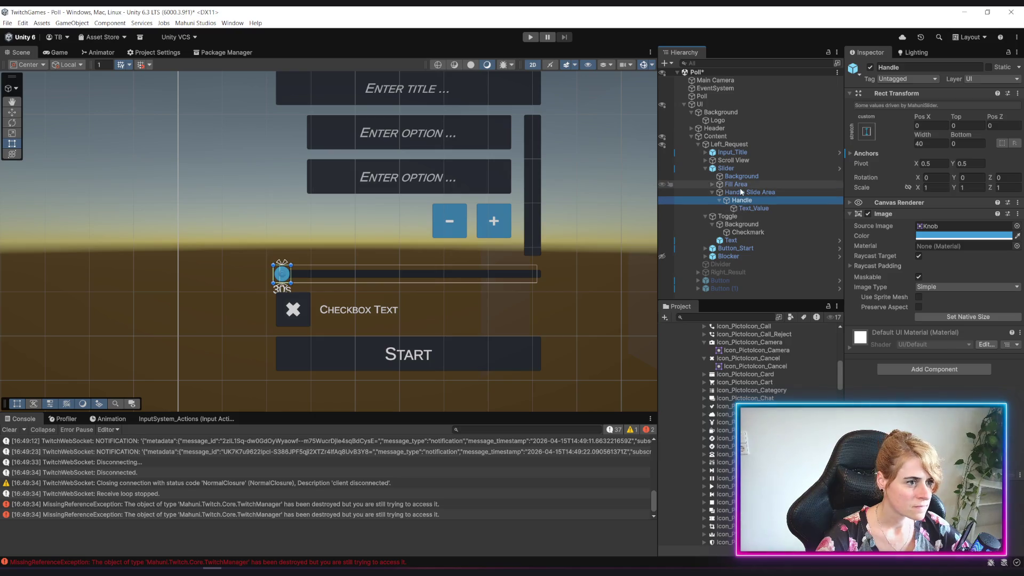
{"action": "left_click", "coordinate": [732, 193]}
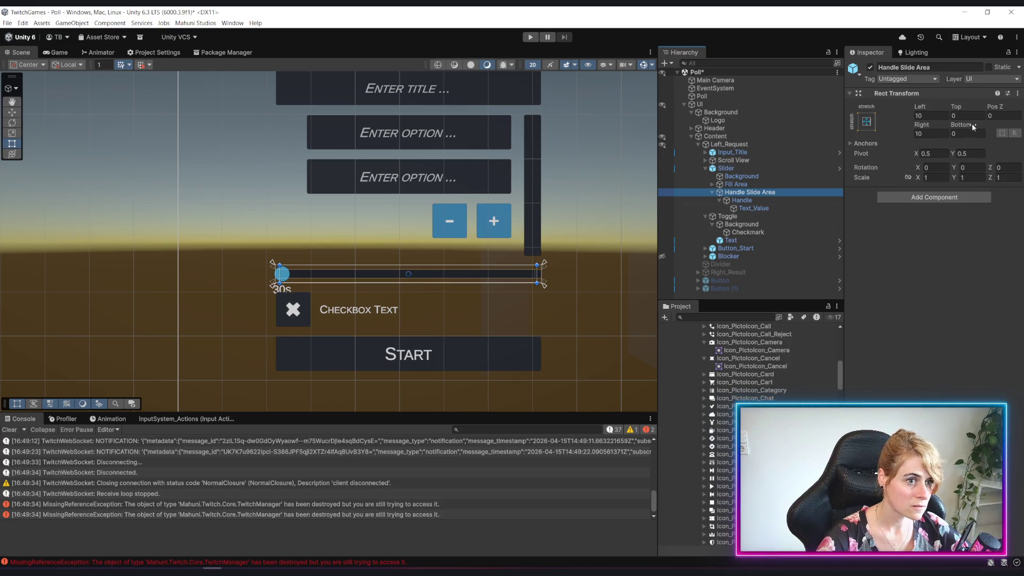
{"action": "left_click", "coordinate": [725, 168]}
{"action": "left_click", "coordinate": [960, 161]}
{"action": "mouse_move", "coordinate": [960, 161]}
{"action": "left_mouse_down"}
{"action": "mouse_move", "coordinate": [987, 154]}
{"action": "mouse_move", "coordinate": [888, 167]}
{"action": "left_mouse_up"}
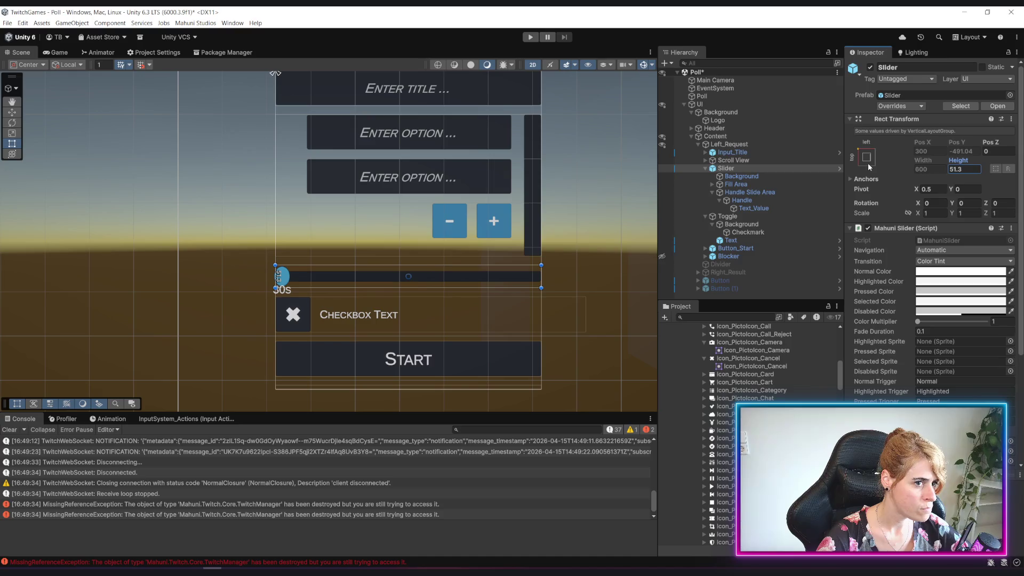
{"action": "type", "text": "40"}
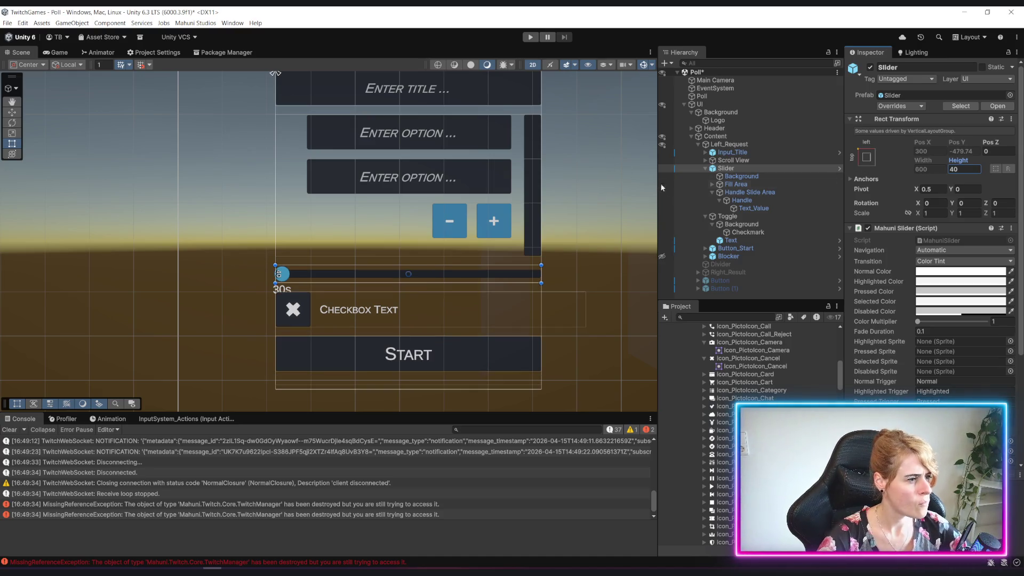
{"action": "left_click", "coordinate": [753, 177]}
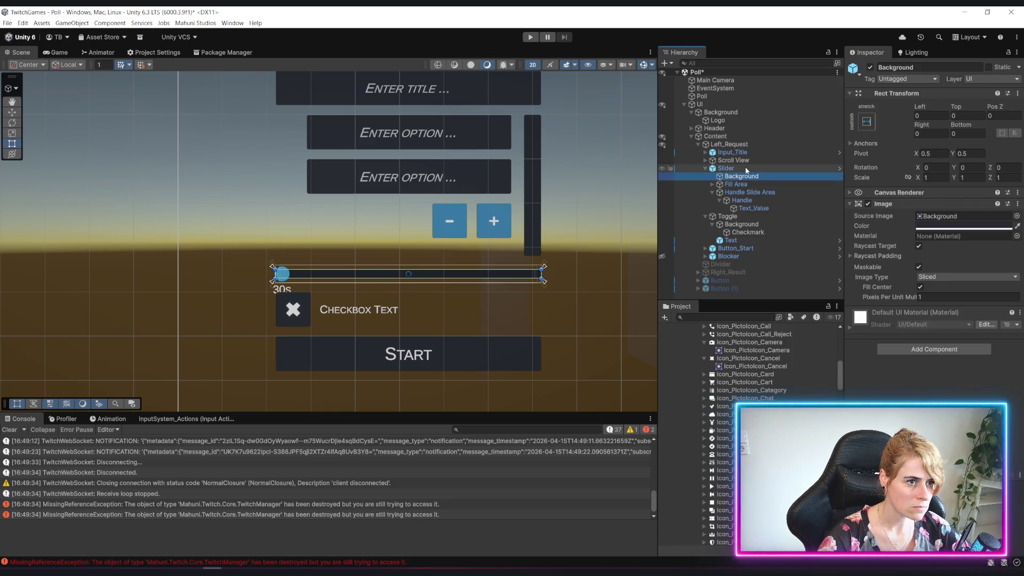
{"action": "left_click", "coordinate": [746, 184]}
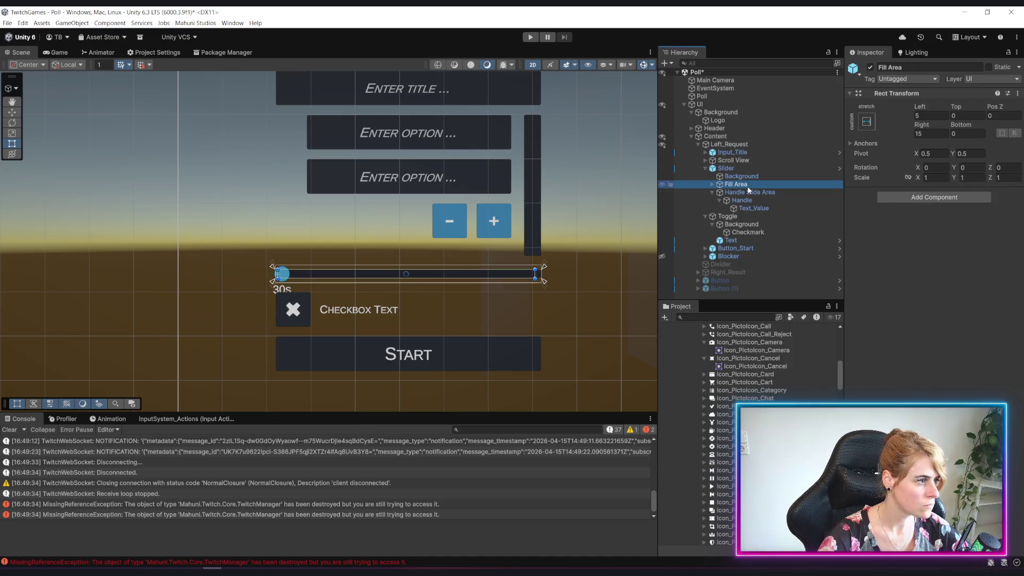
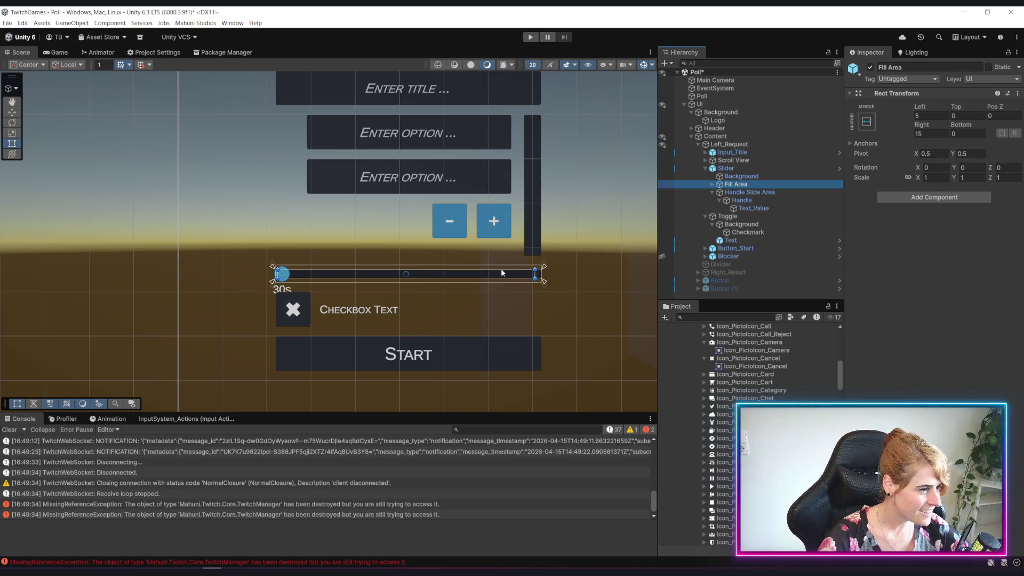
Step: Inspect the Slider's Background image settings
{"action": "left_click", "coordinate": [747, 177]}
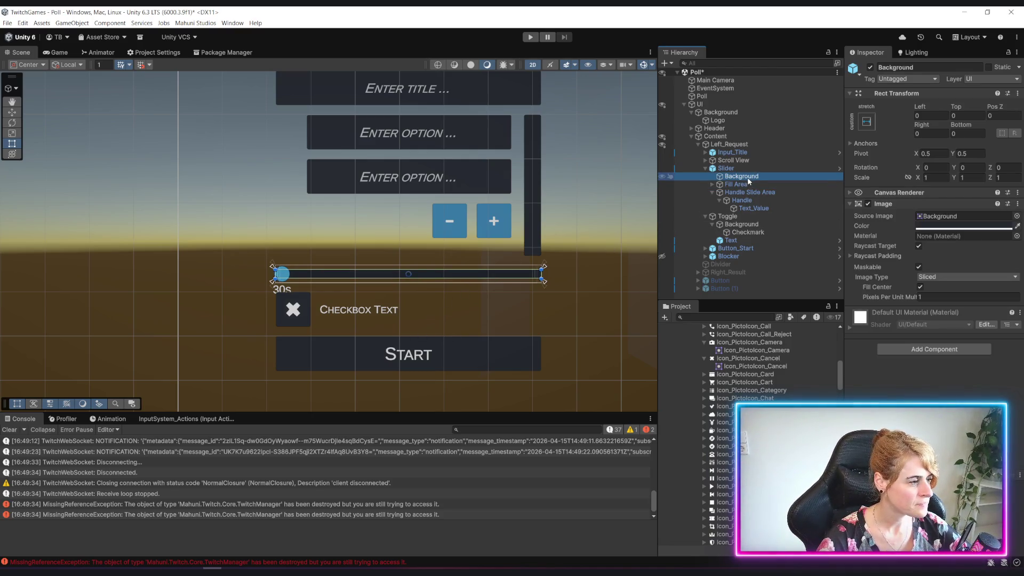
{"action": "scroll", "coordinate": [365, 306], "scroll_direction": "down", "scroll_amount": 5}
{"action": "scroll", "coordinate": [364, 306], "scroll_direction": "up", "scroll_amount": 4}
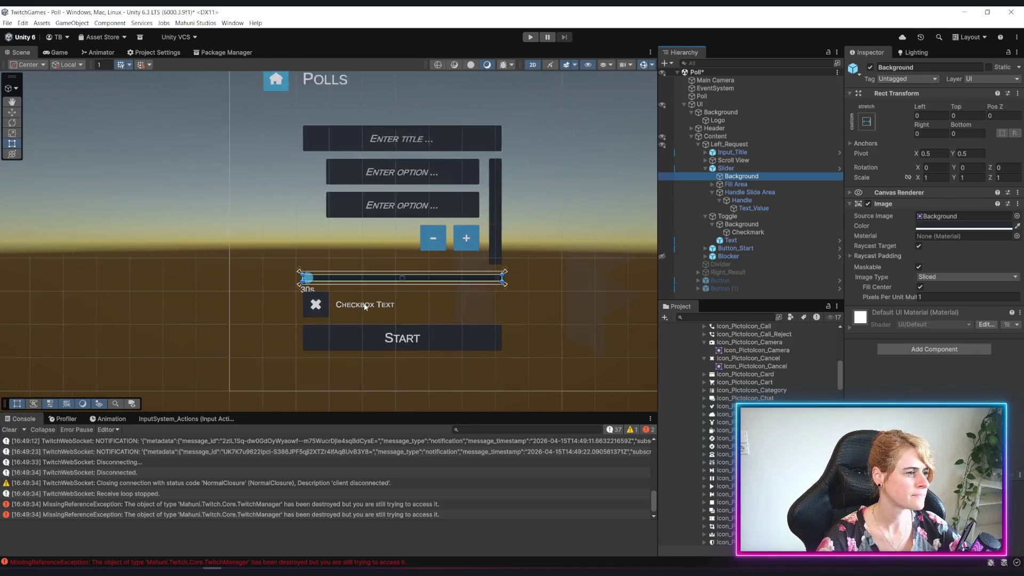
{"action": "scroll", "coordinate": [395, 304], "scroll_direction": "up", "scroll_amount": 1}
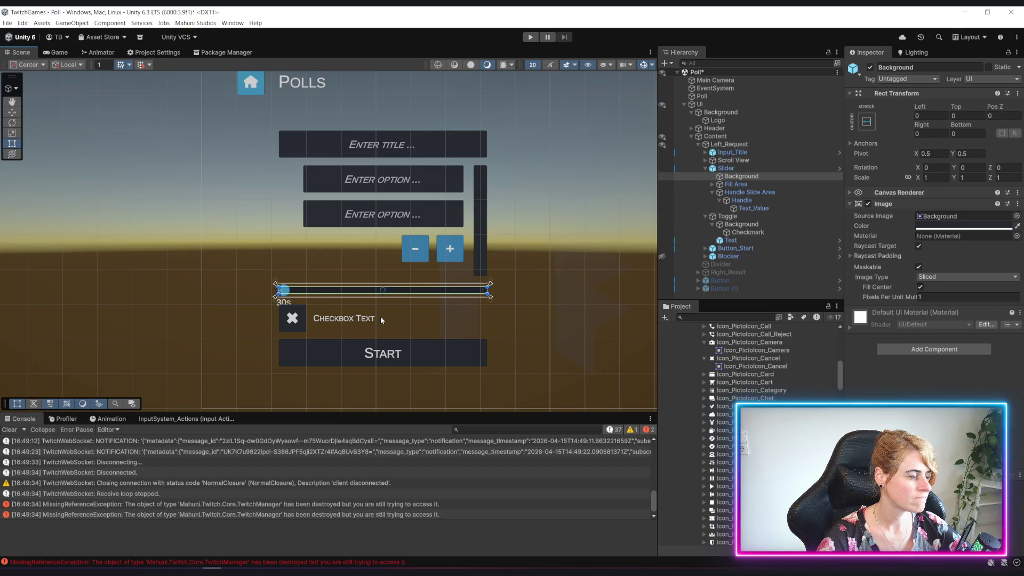
Step: Look over the title input's Text Area text, then pick the checkbox label's Font Size field
{"action": "left_click", "coordinate": [766, 153]}
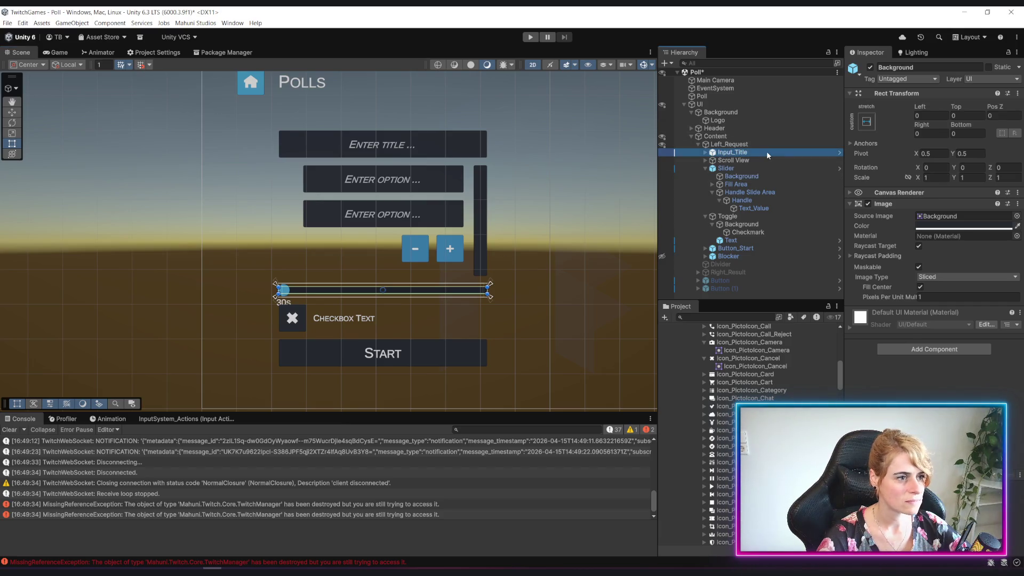
{"action": "left_click", "coordinate": [705, 153]}
{"action": "left_click", "coordinate": [731, 161]}
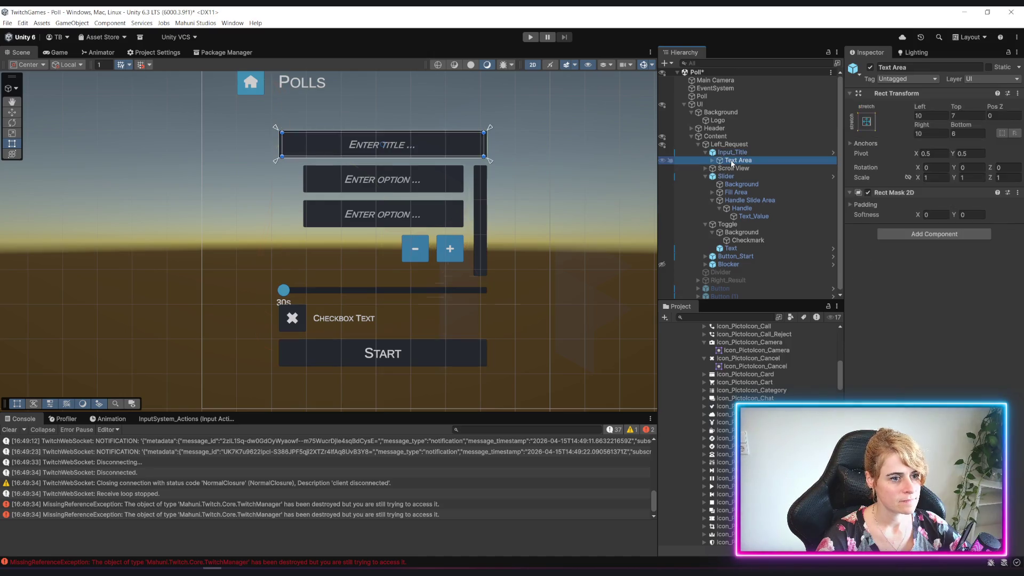
{"action": "left_click", "coordinate": [711, 159]}
{"action": "left_click", "coordinate": [749, 178]}
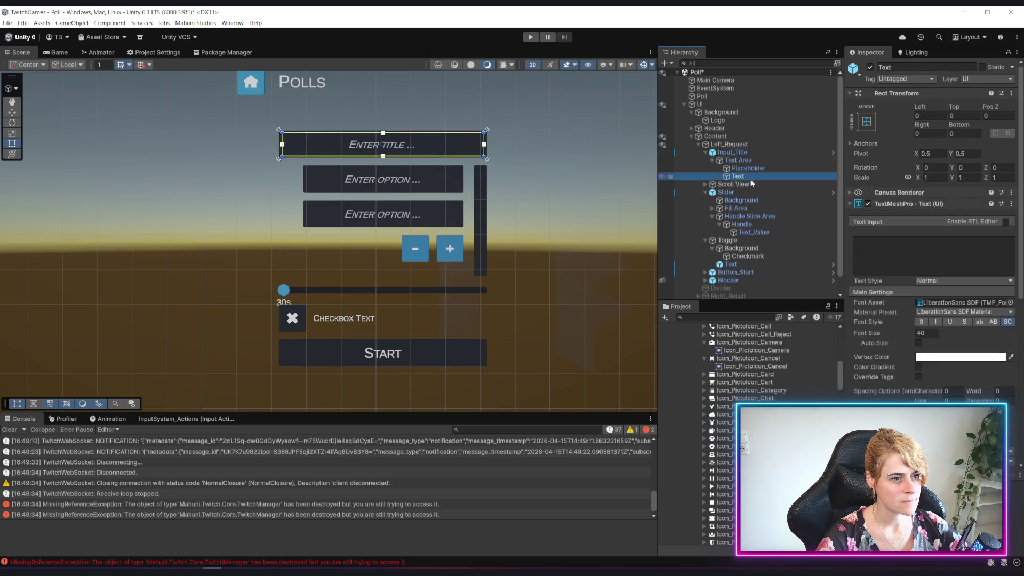
{"action": "left_click", "coordinate": [705, 153]}
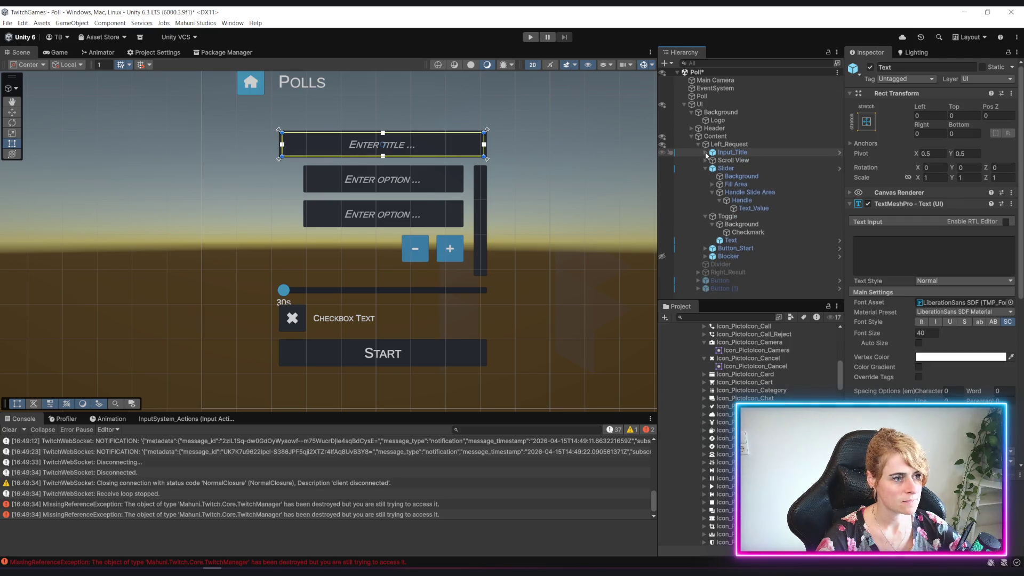
{"action": "left_click", "coordinate": [744, 242]}
{"action": "left_click", "coordinate": [933, 369]}
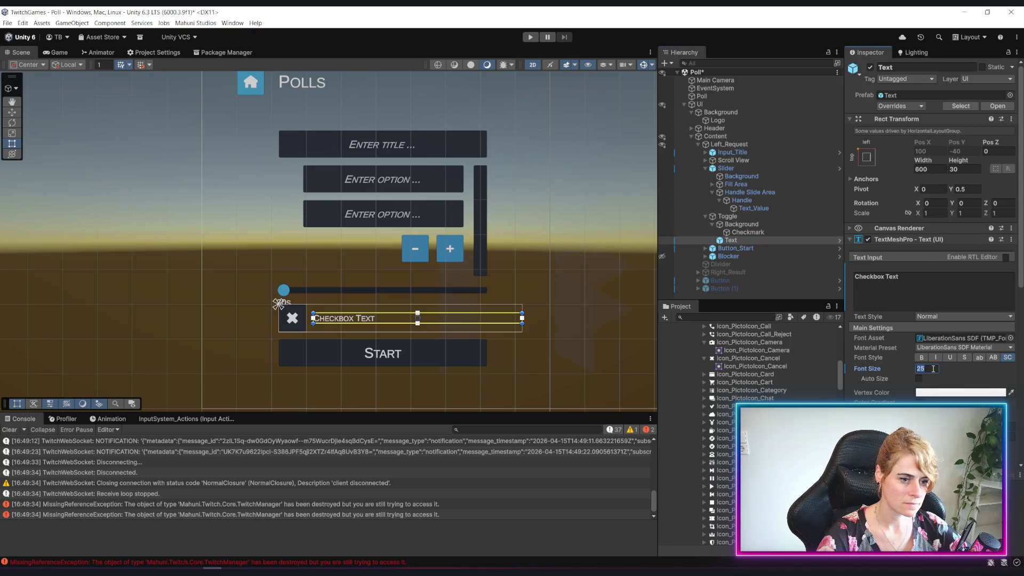
Step: Try font size 40 on the checkbox label, keep it at 25, and select the Toggle
{"action": "type", "text": "40"}
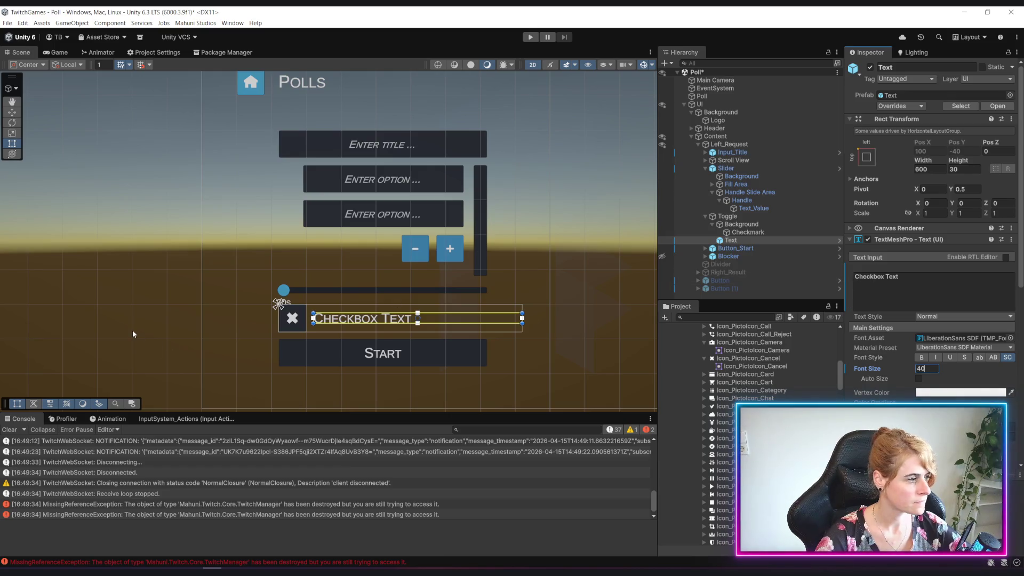
{"action": "left_click", "coordinate": [210, 93]}
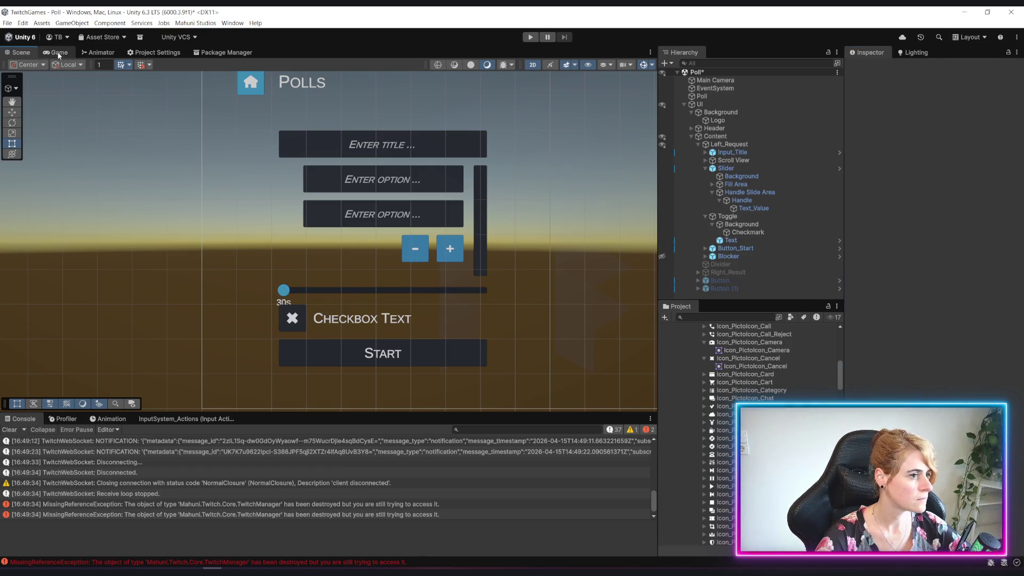
{"action": "scroll", "coordinate": [453, 251], "scroll_direction": "down", "scroll_amount": 4}
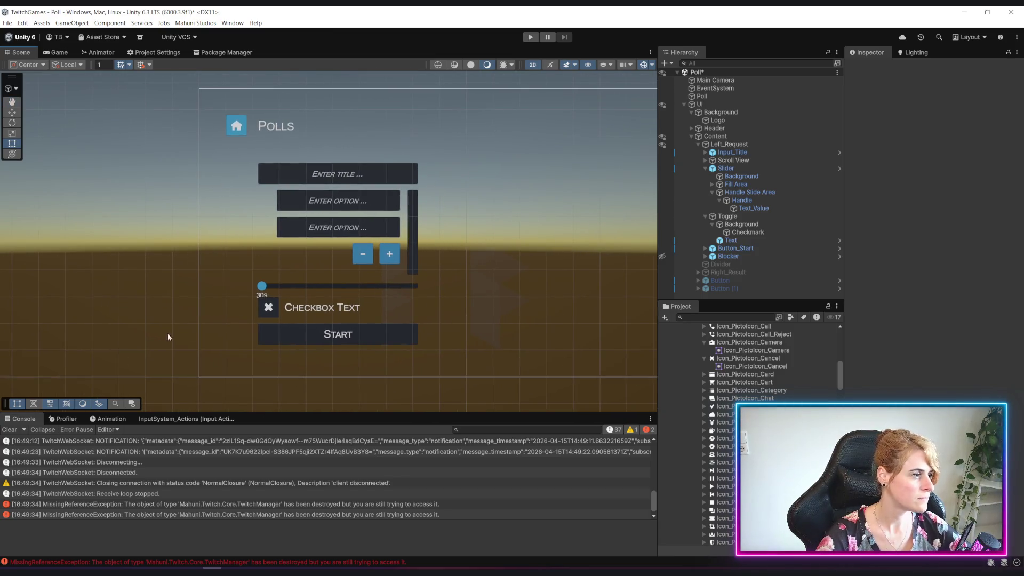
{"action": "scroll", "coordinate": [237, 296], "scroll_direction": "up", "scroll_amount": 3}
{"action": "left_click", "coordinate": [352, 339]}
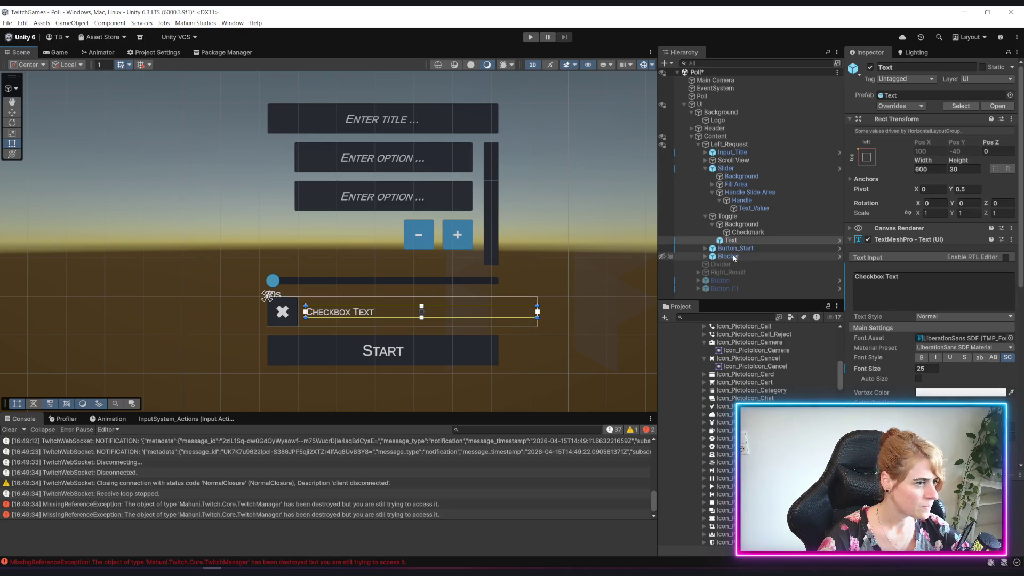
{"action": "left_click", "coordinate": [721, 217]}
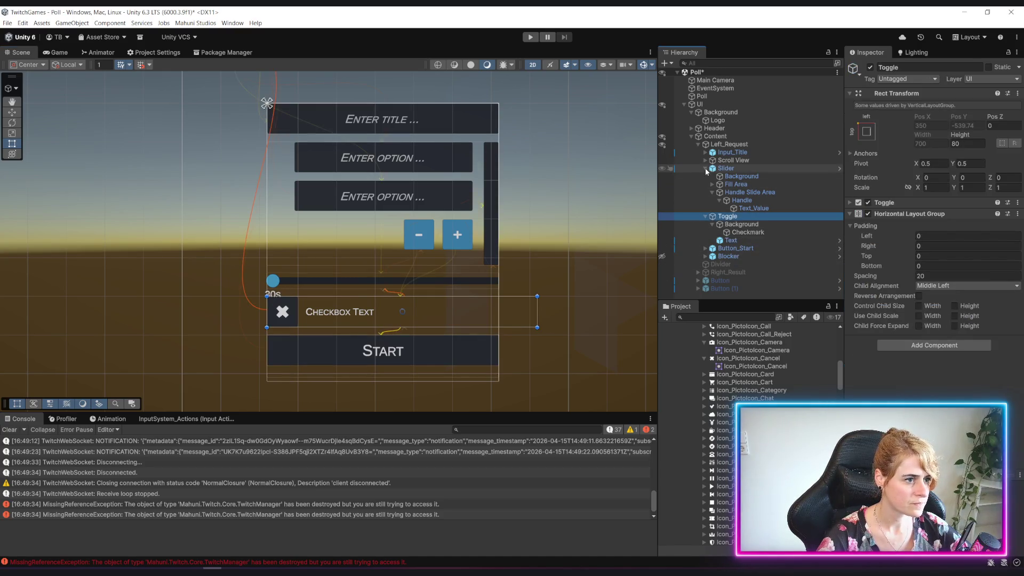
Step: Review the Slider, Toggle and Left_Request panel layout settings
{"action": "left_click", "coordinate": [705, 168]}
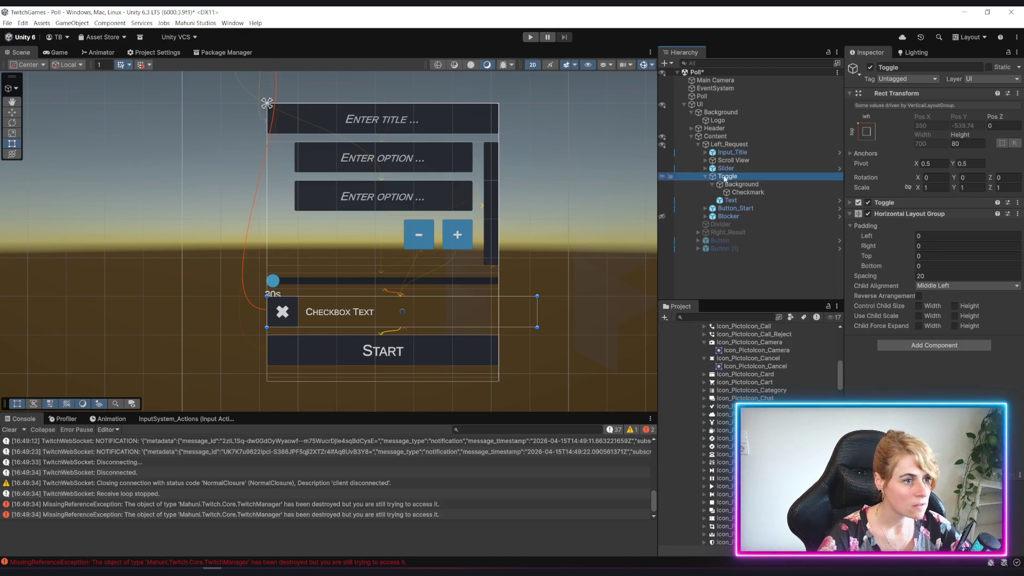
{"action": "left_click", "coordinate": [732, 167]}
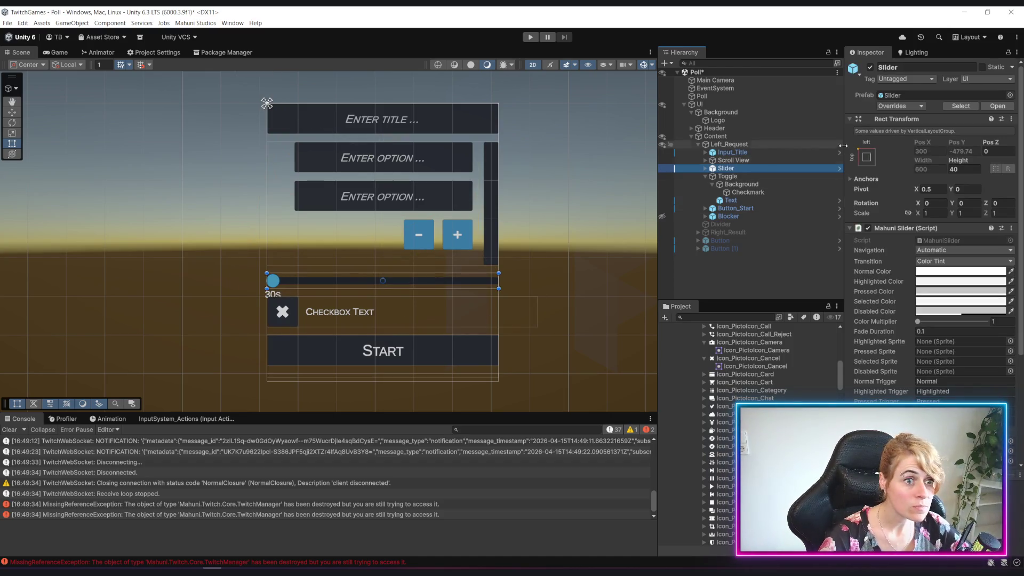
{"action": "left_click", "coordinate": [706, 176]}
{"action": "left_click", "coordinate": [704, 168]}
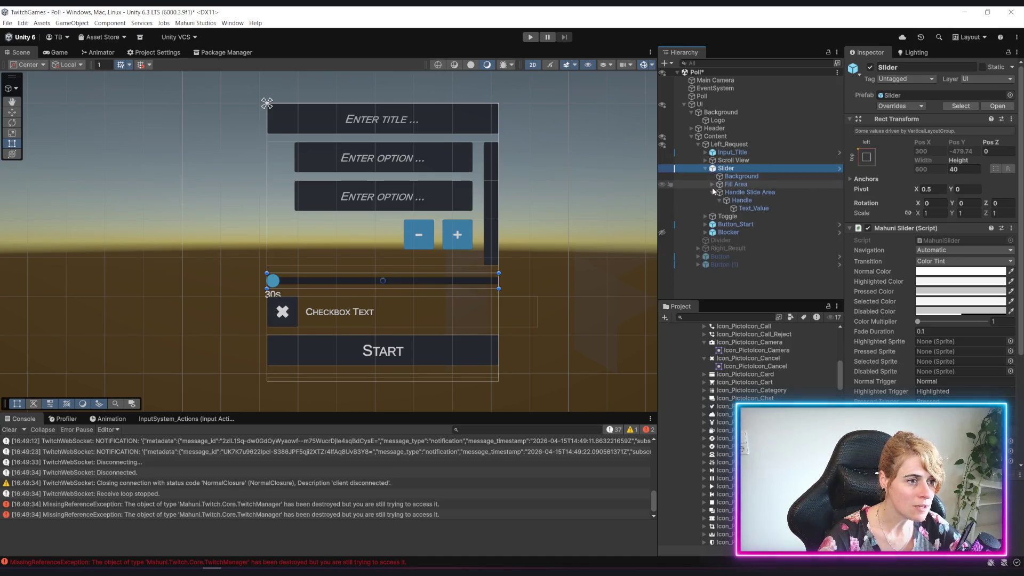
{"action": "left_click", "coordinate": [761, 145]}
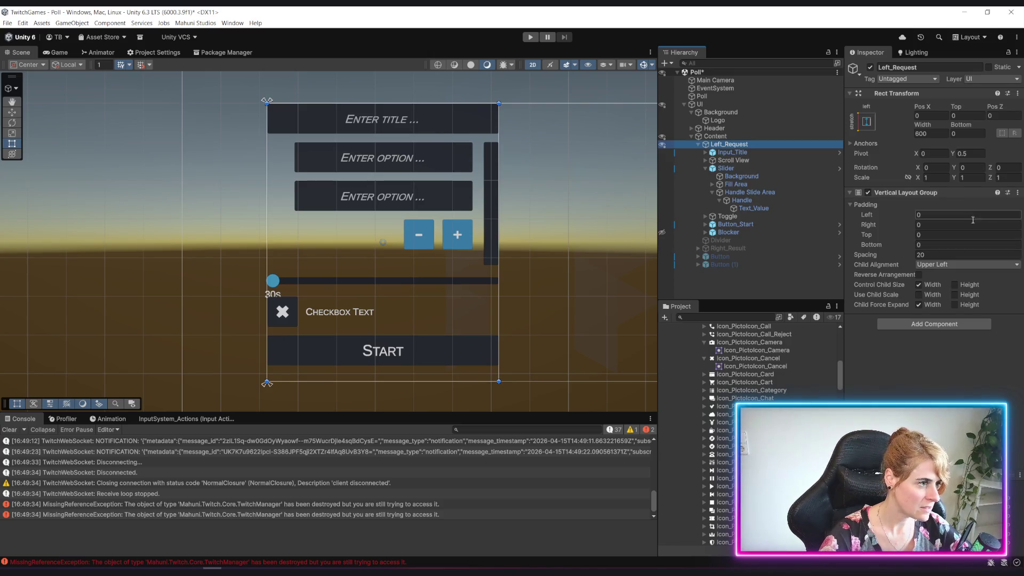
{"action": "left_click", "coordinate": [732, 169]}
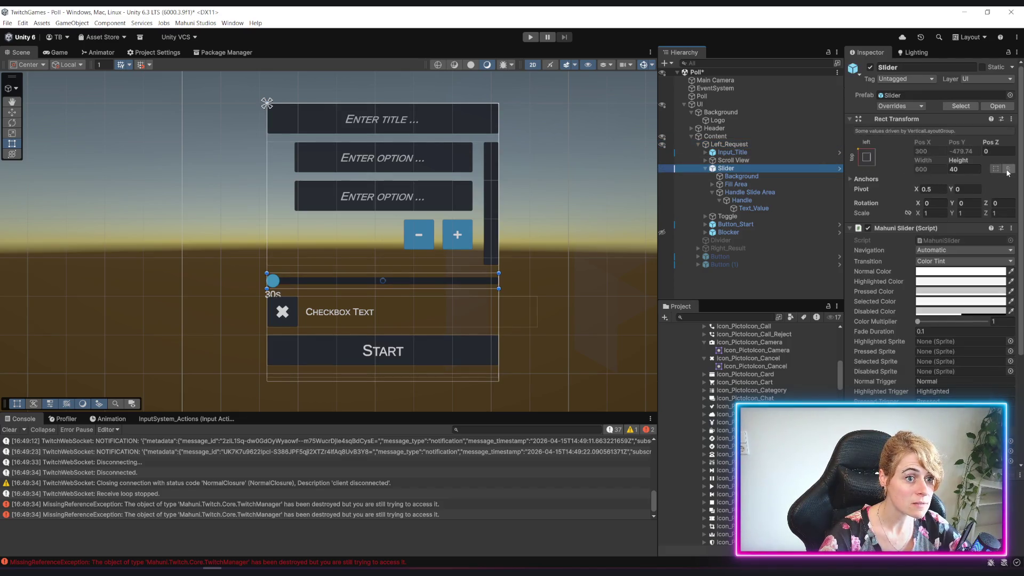
Step: Try a slider Height of 67.5, undo back to 40, and check the Text_Value label
{"action": "left_click", "coordinate": [966, 168]}
{"action": "mouse_move", "coordinate": [967, 166]}
{"action": "left_mouse_down"}
{"action": "mouse_move", "coordinate": [997, 167]}
{"action": "mouse_move", "coordinate": [5, 163]}
{"action": "mouse_move", "coordinate": [15, 160]}
{"action": "left_mouse_up"}
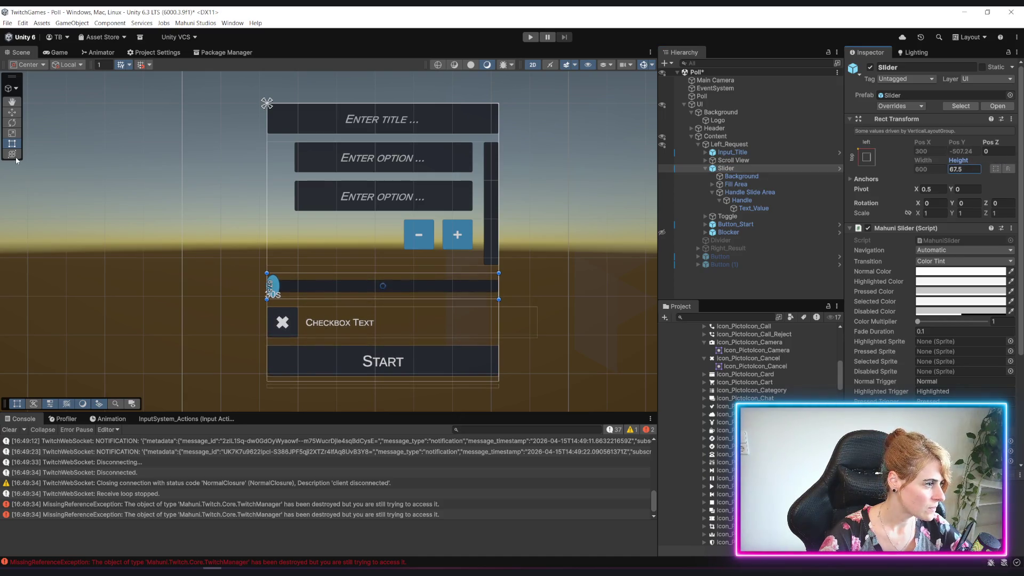
{"action": "key", "text": "ctrl+z"}
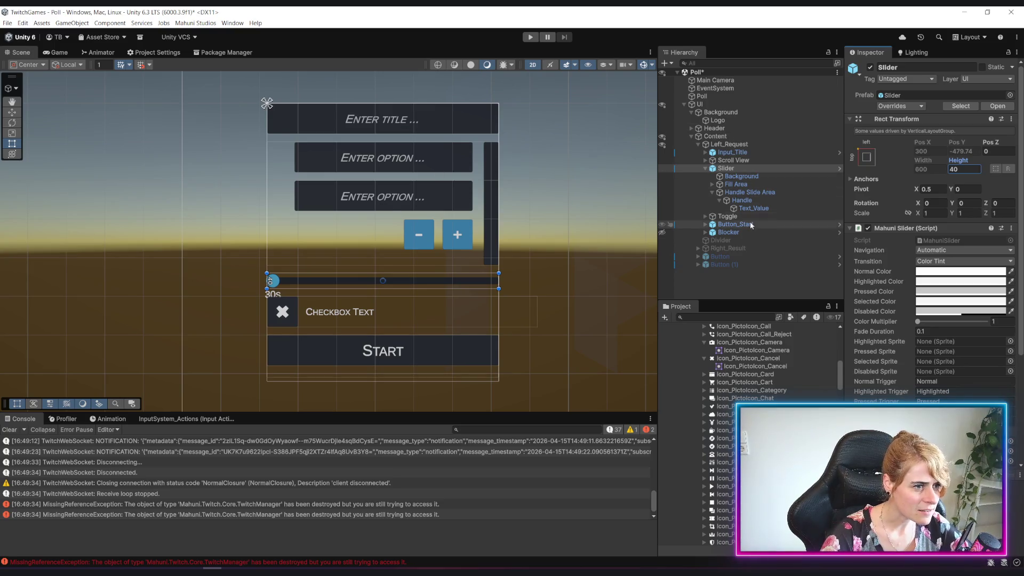
{"action": "left_click", "coordinate": [766, 208]}
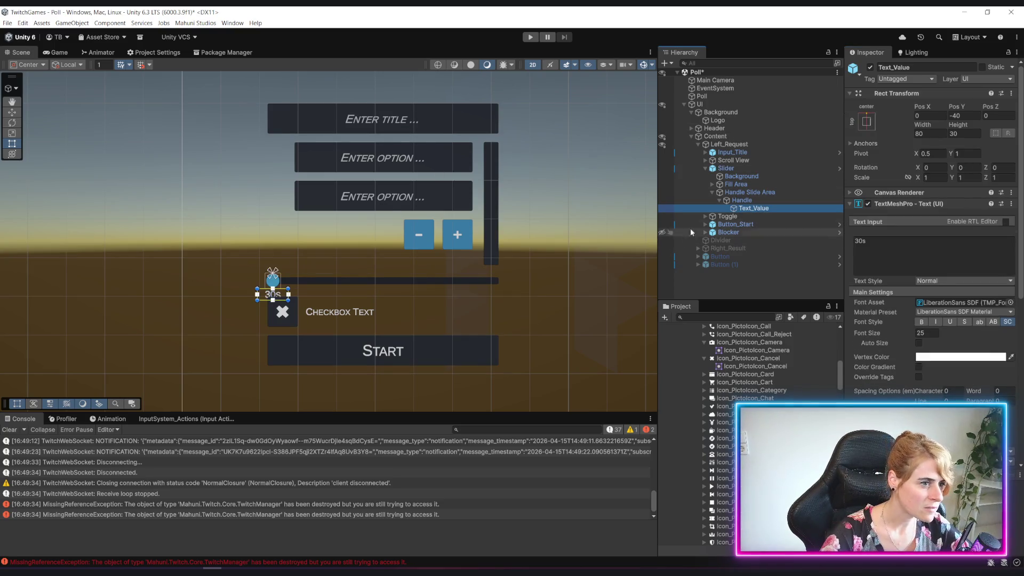
{"action": "left_click", "coordinate": [734, 167]}
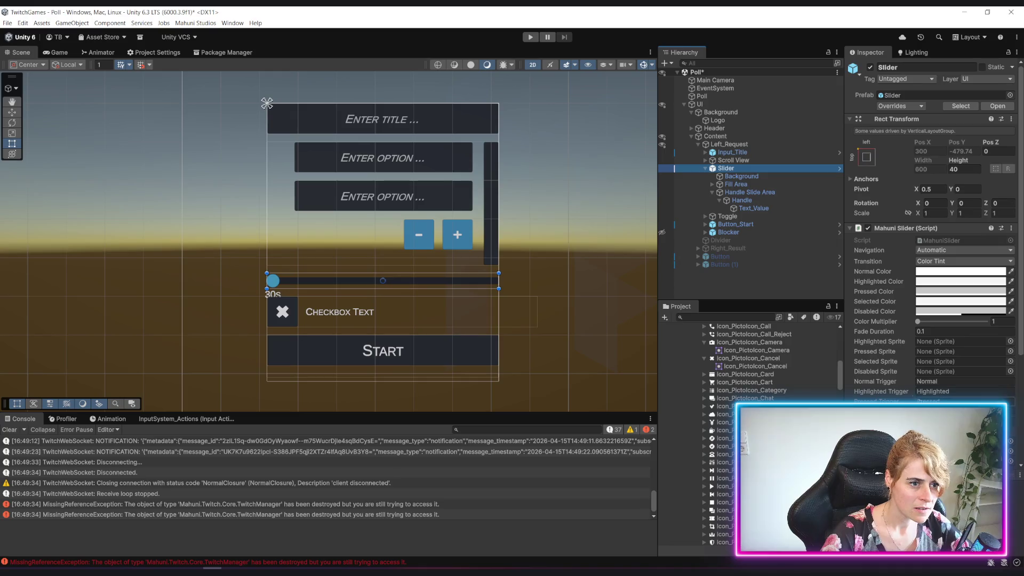
{"action": "left_click", "coordinate": [852, 229]}
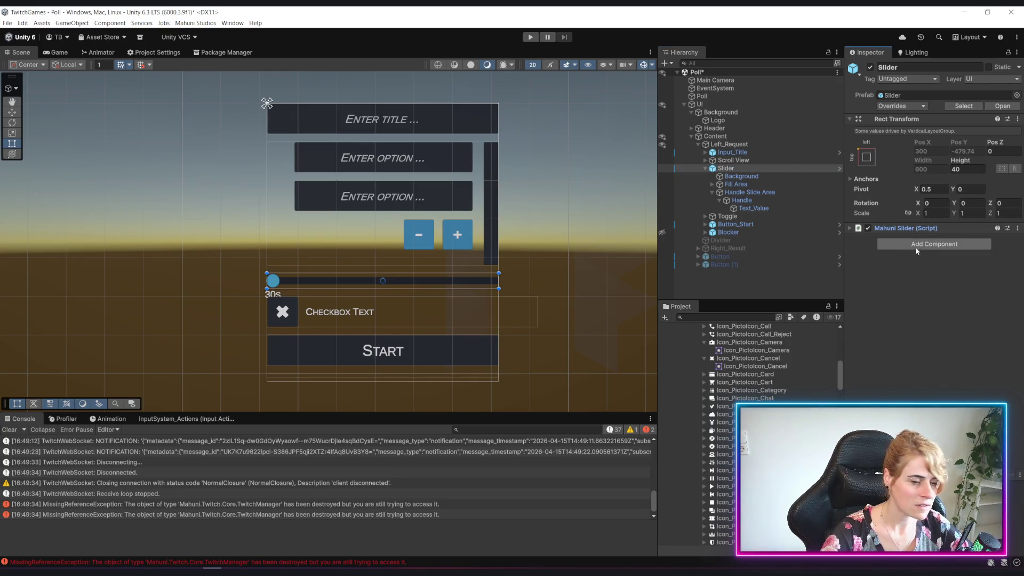
{"action": "left_click", "coordinate": [915, 246]}
{"action": "type", "text": "cont"}
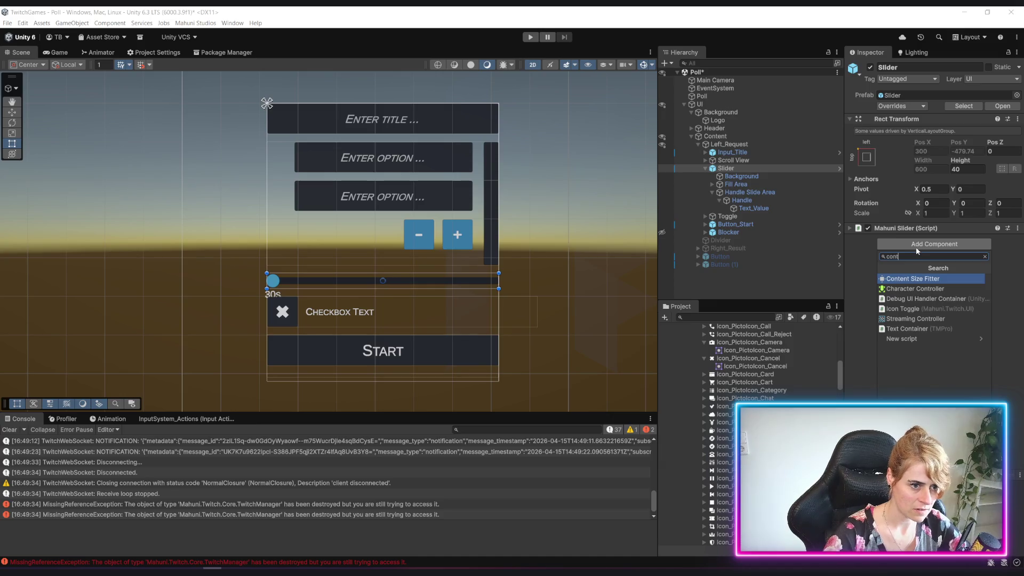
{"action": "left_click", "coordinate": [919, 277]}
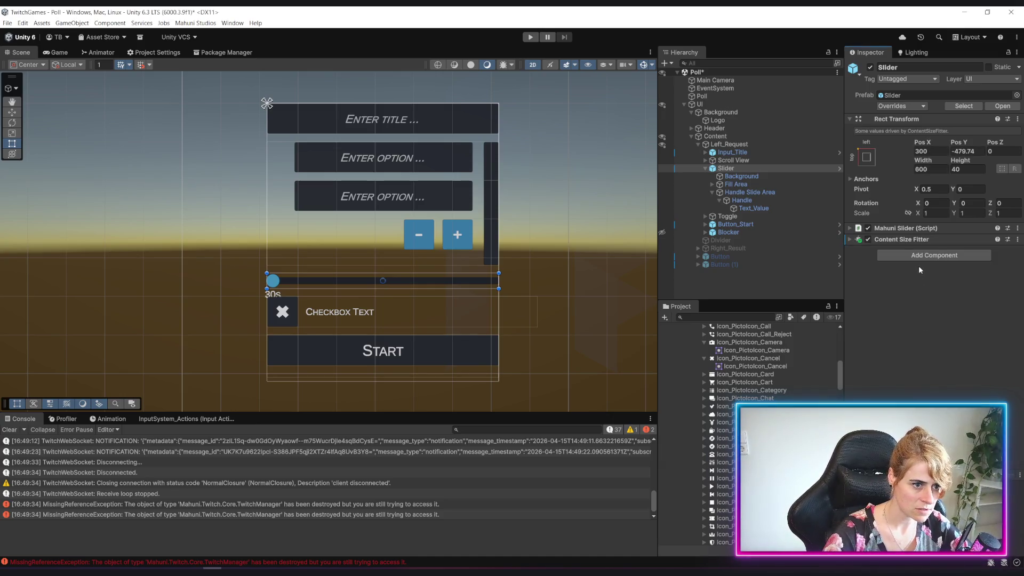
{"action": "left_click", "coordinate": [849, 240]}
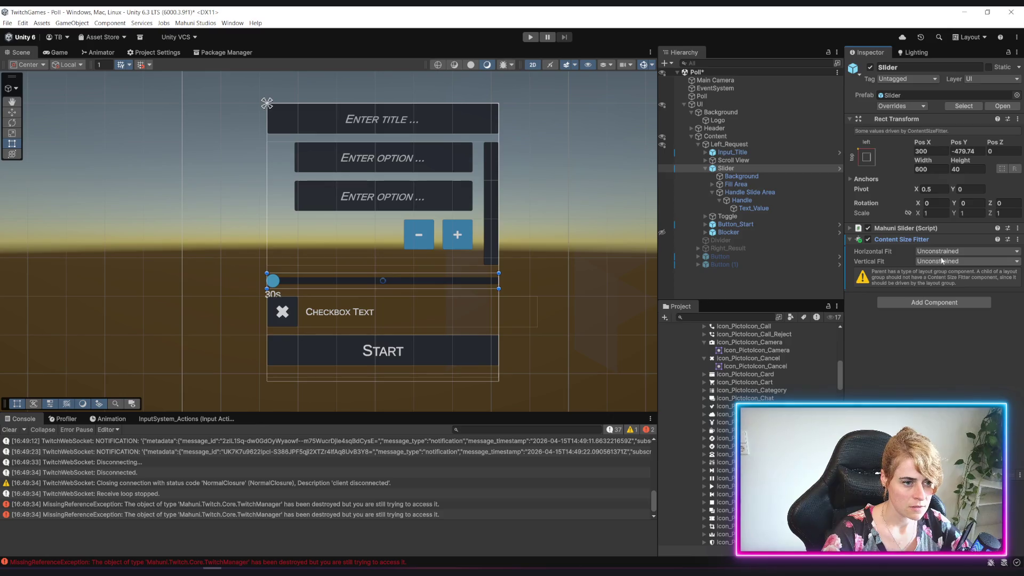
{"action": "left_click", "coordinate": [950, 263]}
{"action": "left_click", "coordinate": [955, 293]}
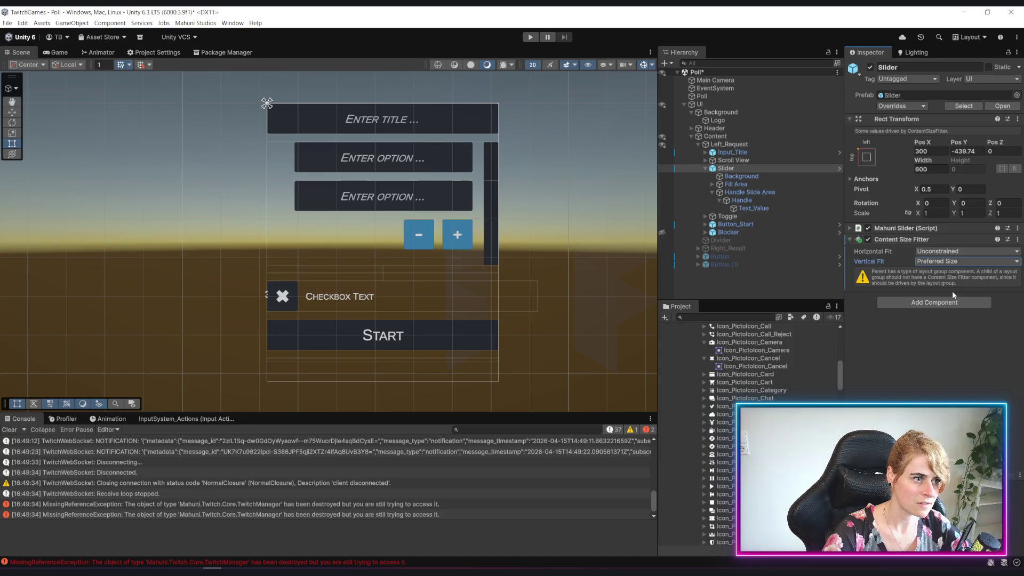
{"action": "key", "text": "ctrl+z"}
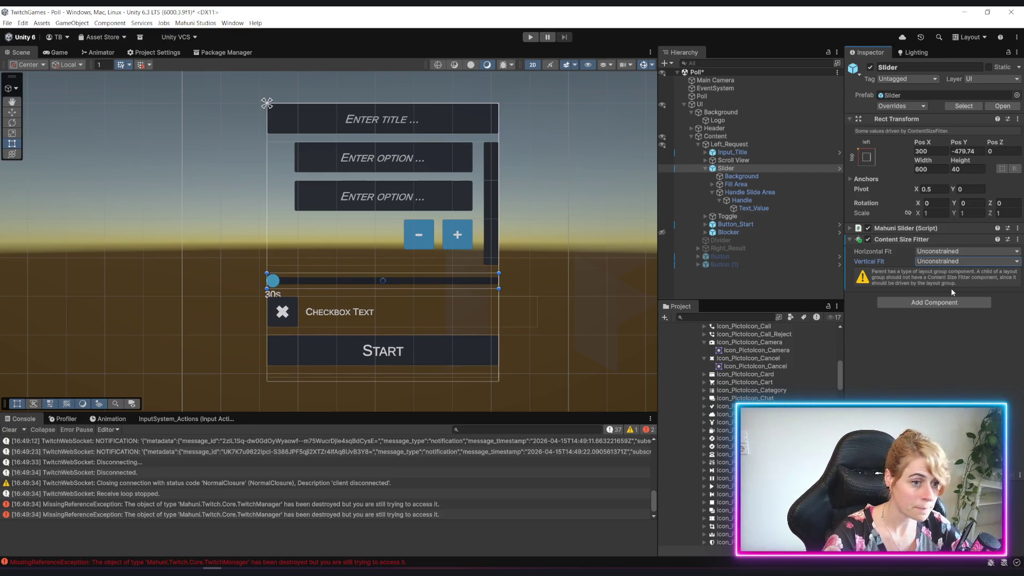
{"action": "key", "text": "ctrl+z"}
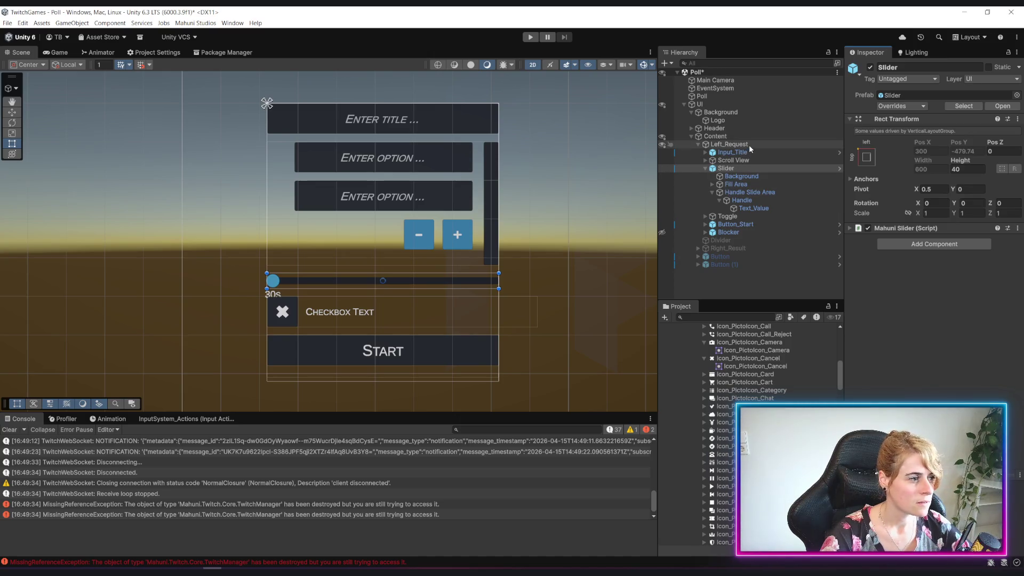
{"action": "left_click", "coordinate": [738, 177]}
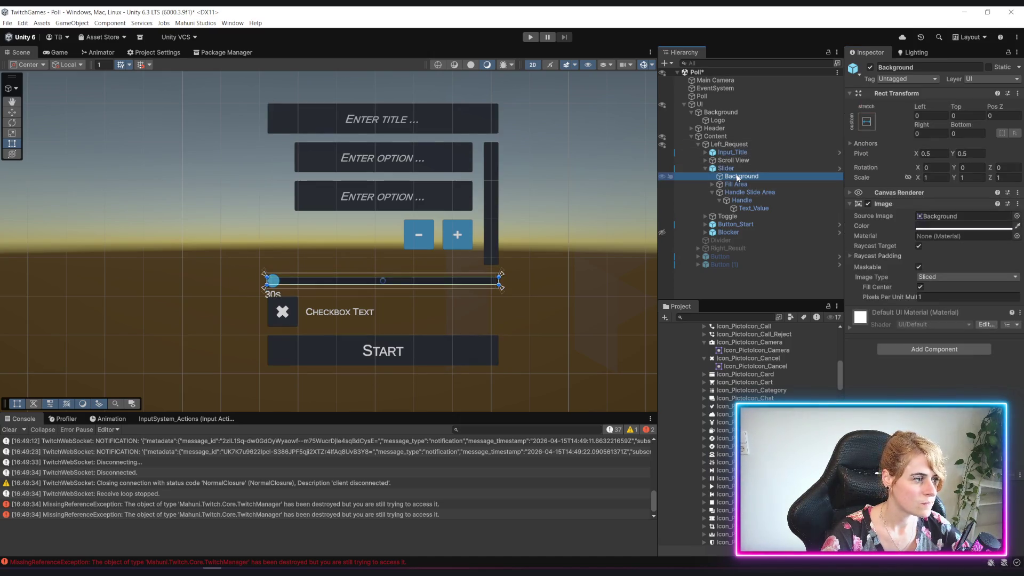
Step: Anchor the slider Background to middle center and keep the Slider height at 40
{"action": "left_click", "coordinate": [755, 184]}
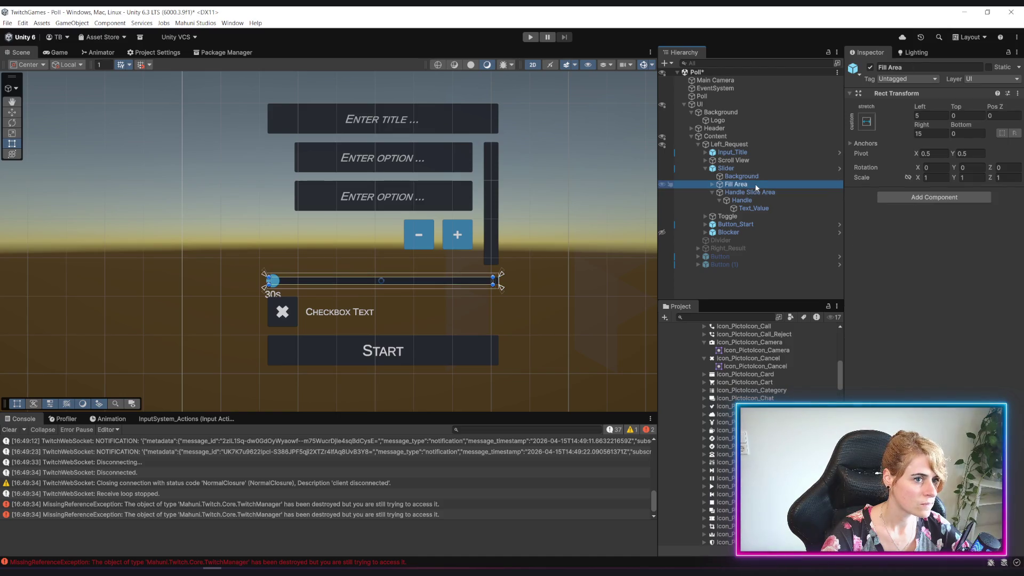
{"action": "left_click", "coordinate": [754, 192]}
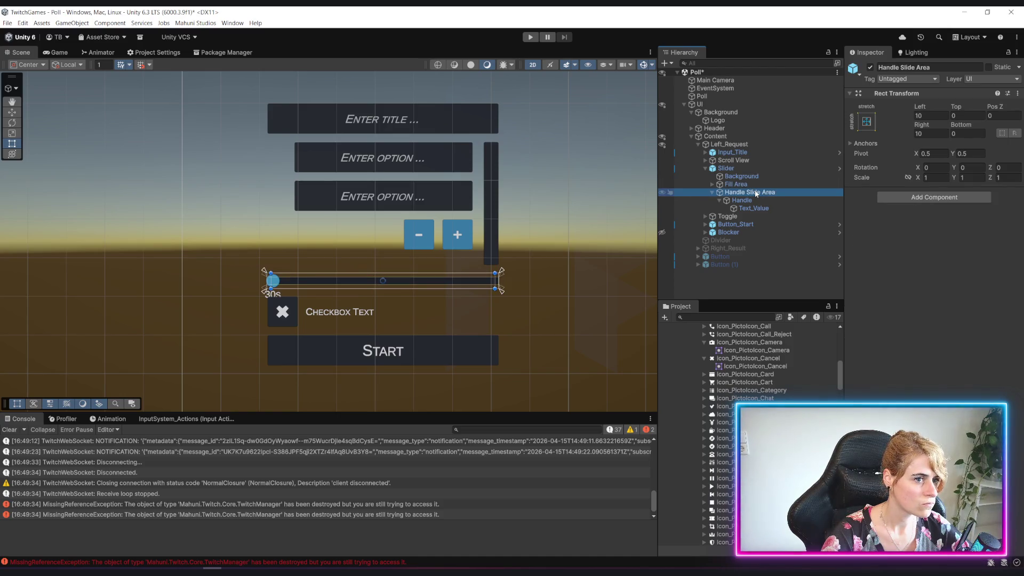
{"action": "left_click", "coordinate": [744, 201]}
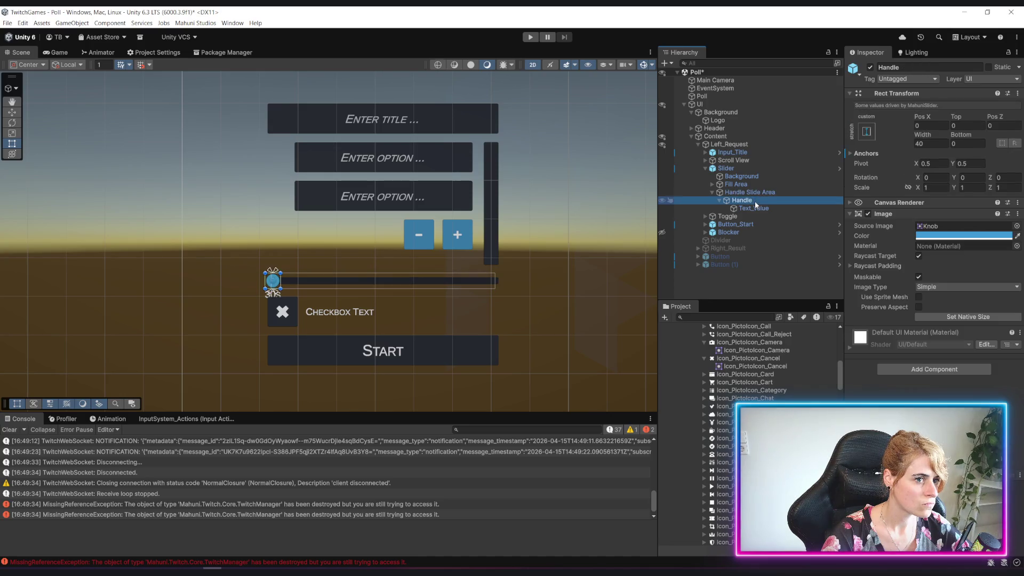
{"action": "left_click", "coordinate": [748, 177]}
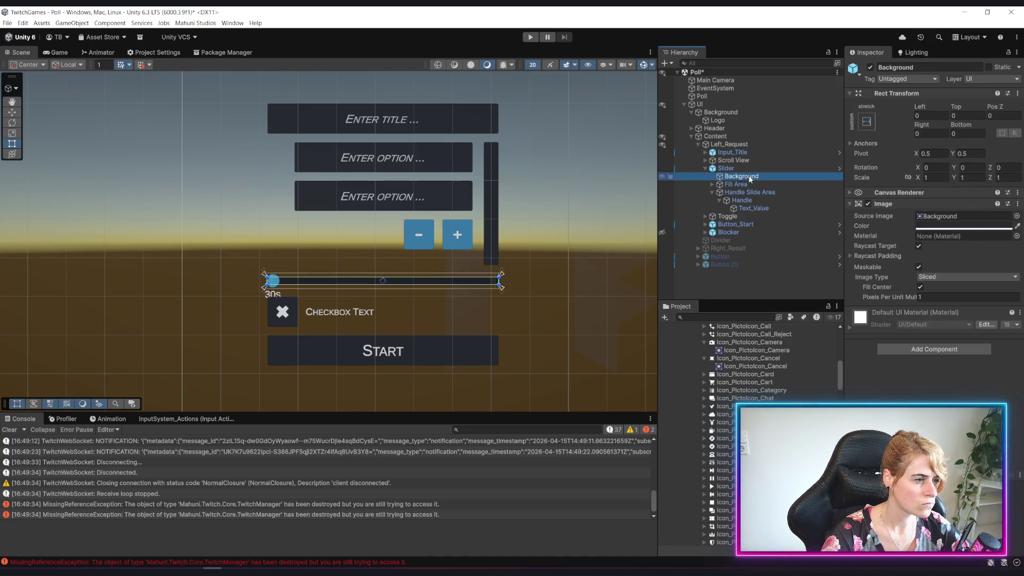
{"action": "left_click", "coordinate": [871, 123]}
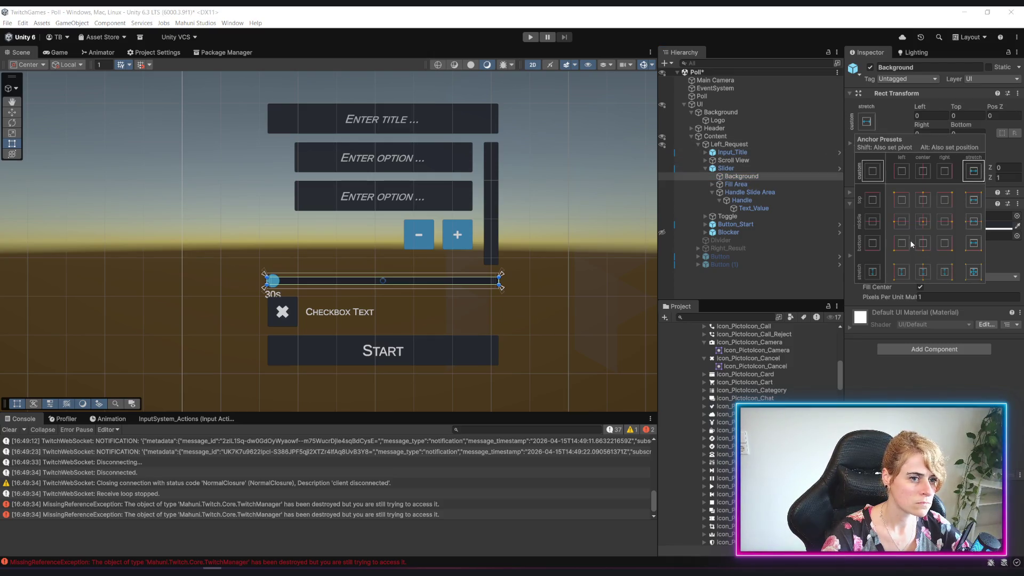
{"action": "left_click", "coordinate": [923, 223]}
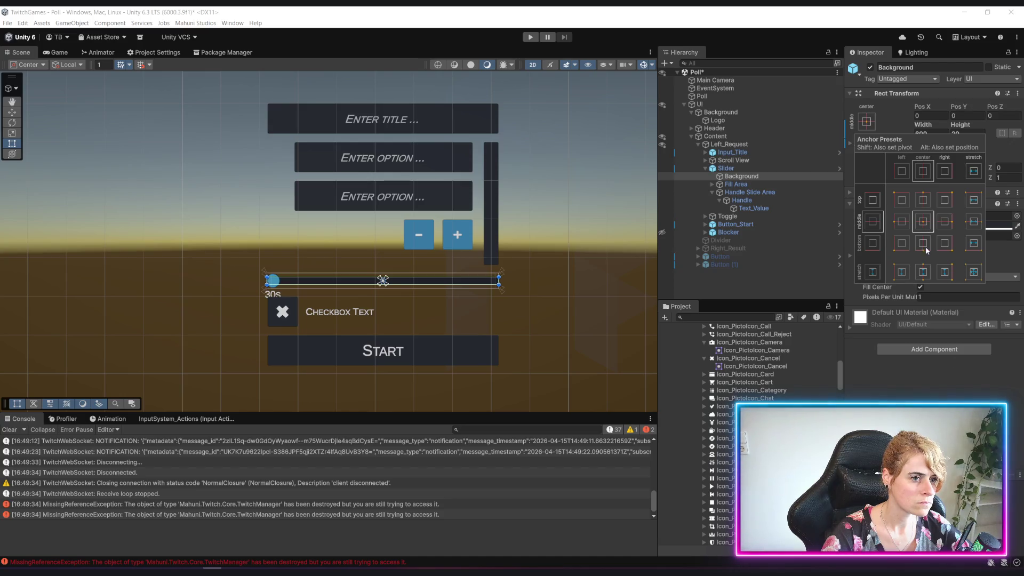
{"action": "left_click", "coordinate": [736, 167]}
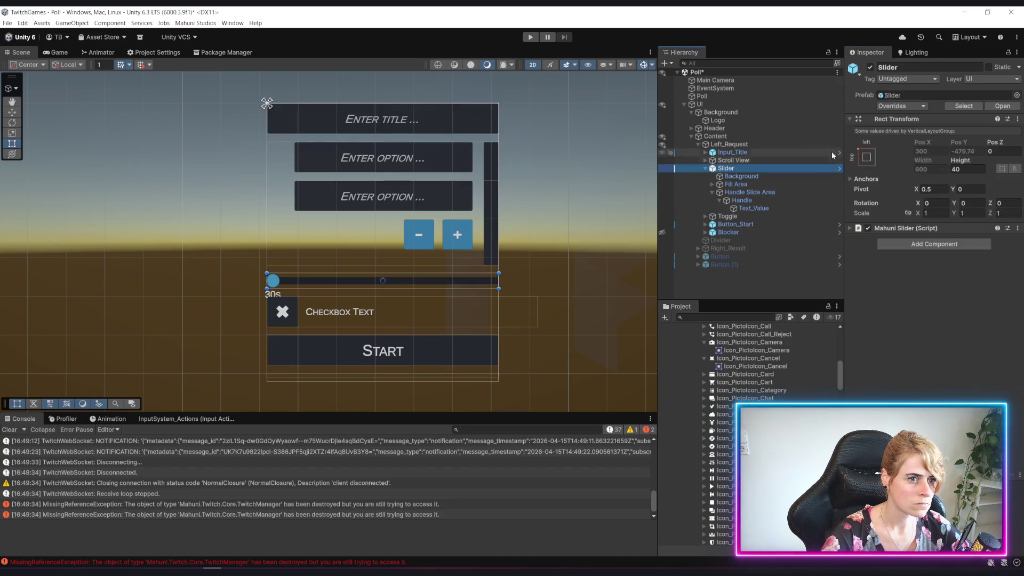
{"action": "mouse_move", "coordinate": [951, 172]}
{"action": "left_mouse_down"}
{"action": "mouse_move", "coordinate": [987, 169]}
{"action": "mouse_move", "coordinate": [973, 168]}
{"action": "left_mouse_up"}
{"action": "type", "text": "40"}
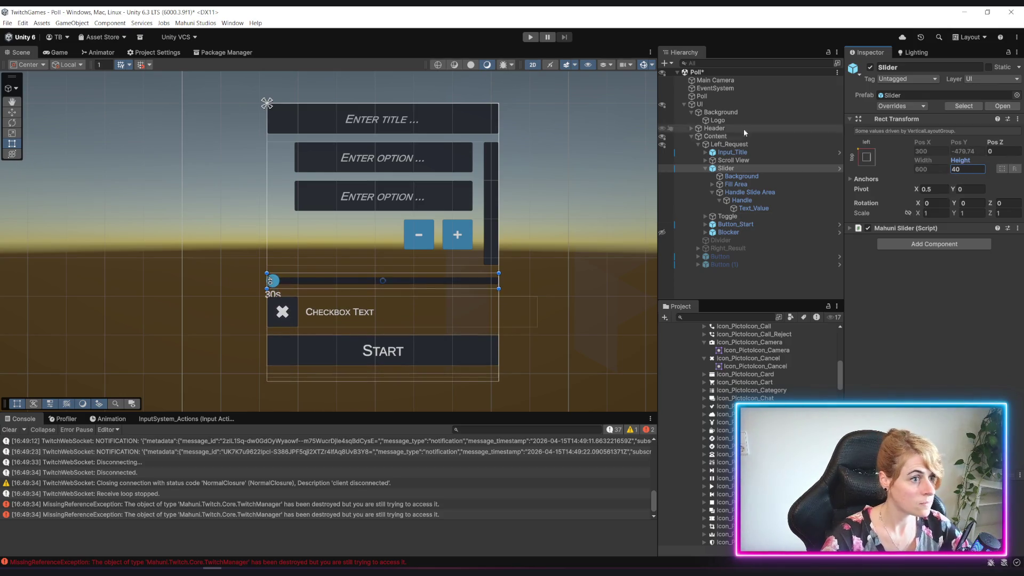
Step: Turn on Preserve Aspect for the Handle's knob image
{"action": "left_click", "coordinate": [729, 184]}
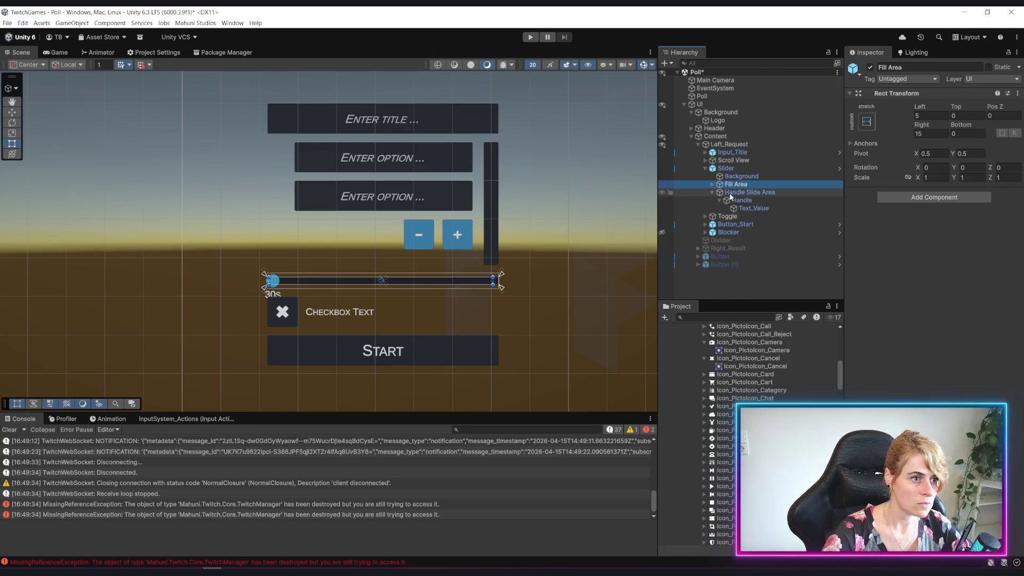
{"action": "left_click", "coordinate": [731, 193]}
{"action": "left_click", "coordinate": [744, 201]}
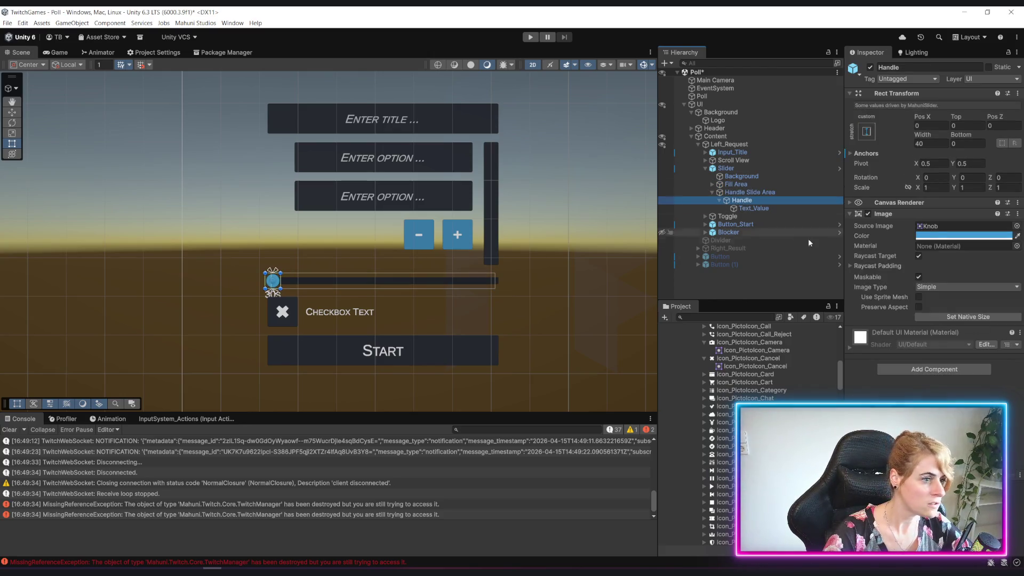
{"action": "left_click", "coordinate": [918, 307]}
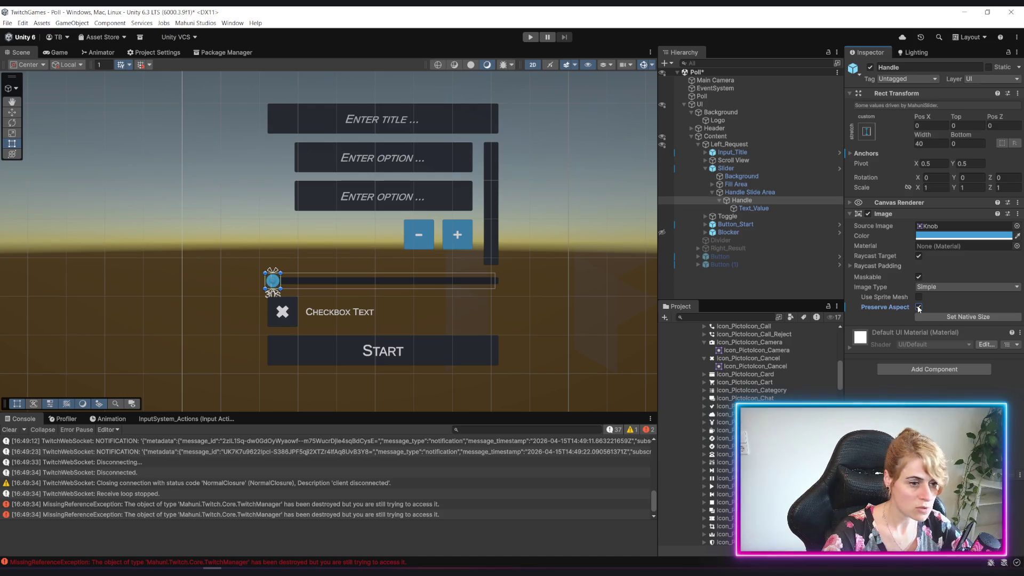
Step: Raise the Slider height to about 58.4 and frame the enlarged slider
{"action": "left_click", "coordinate": [730, 168]}
{"action": "mouse_move", "coordinate": [959, 163]}
{"action": "left_mouse_down"}
{"action": "mouse_move", "coordinate": [987, 161]}
{"action": "mouse_move", "coordinate": [1000, 173]}
{"action": "left_mouse_up"}
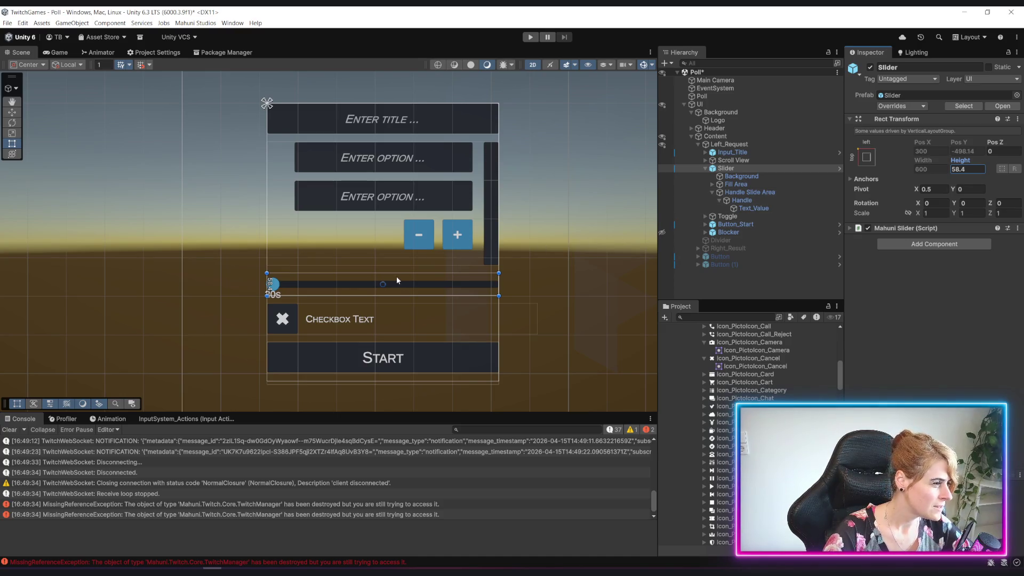
{"action": "left_click", "coordinate": [766, 177]}
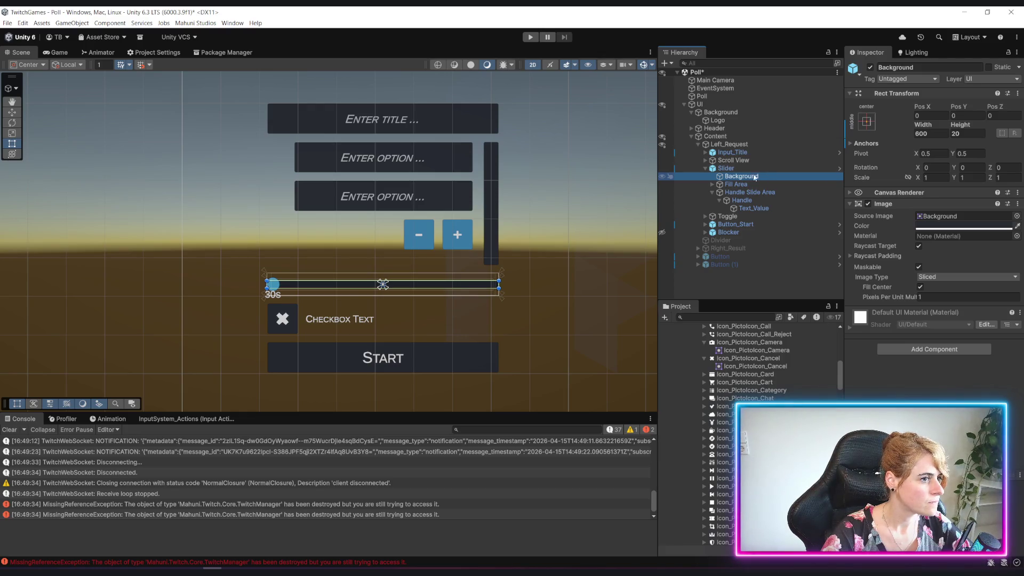
{"action": "left_click", "coordinate": [726, 168]}
{"action": "left_click", "coordinate": [739, 177]}
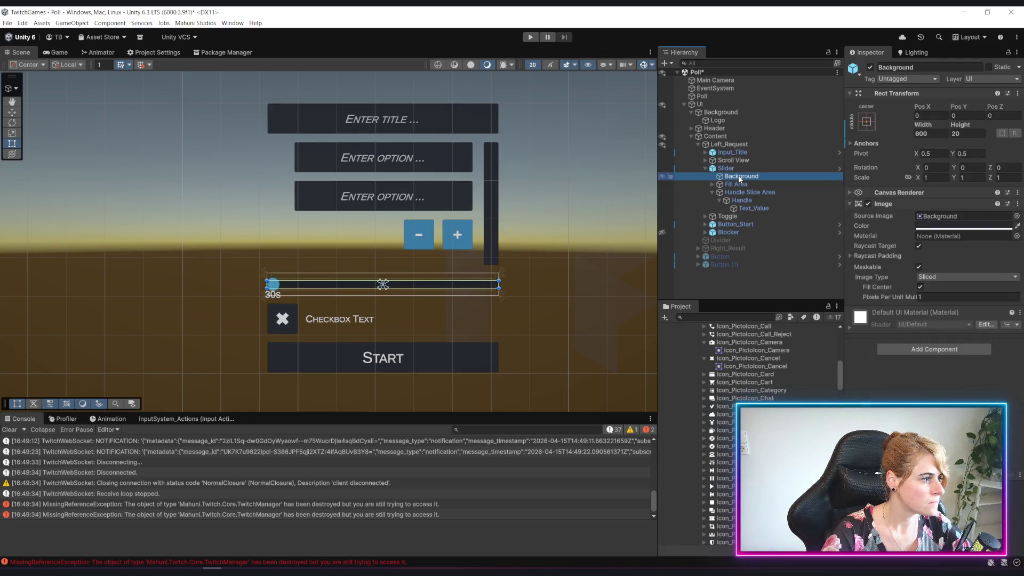
{"action": "left_click", "coordinate": [741, 185]}
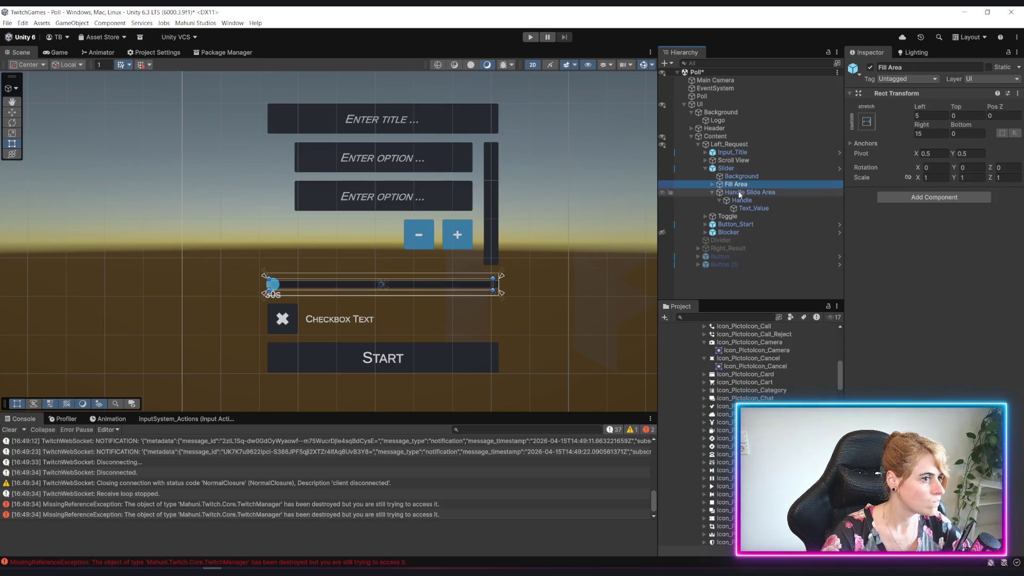
{"action": "left_click", "coordinate": [740, 193]}
{"action": "left_click", "coordinate": [751, 176]}
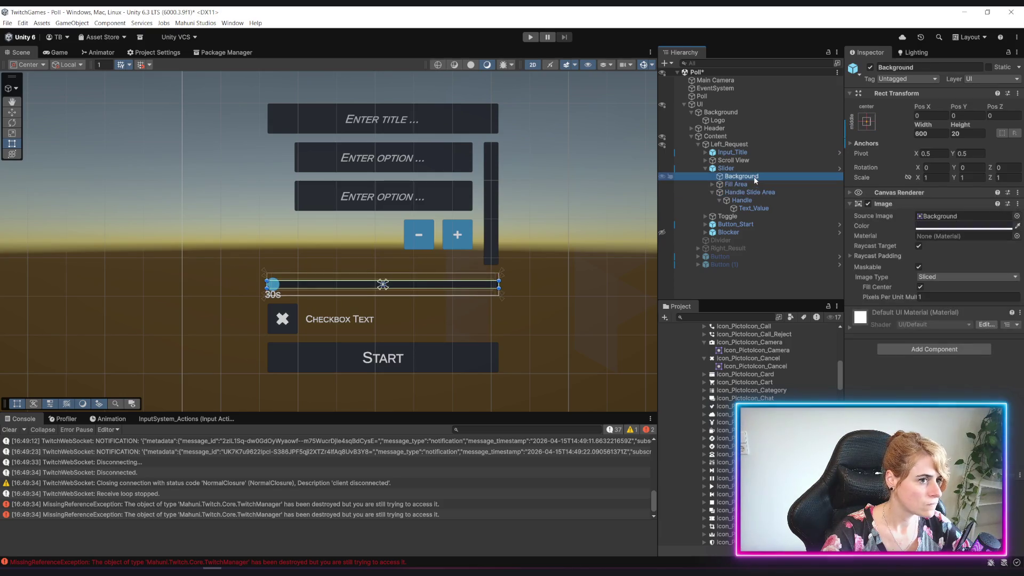
{"action": "scroll", "coordinate": [402, 248], "scroll_direction": "up", "scroll_amount": 5}
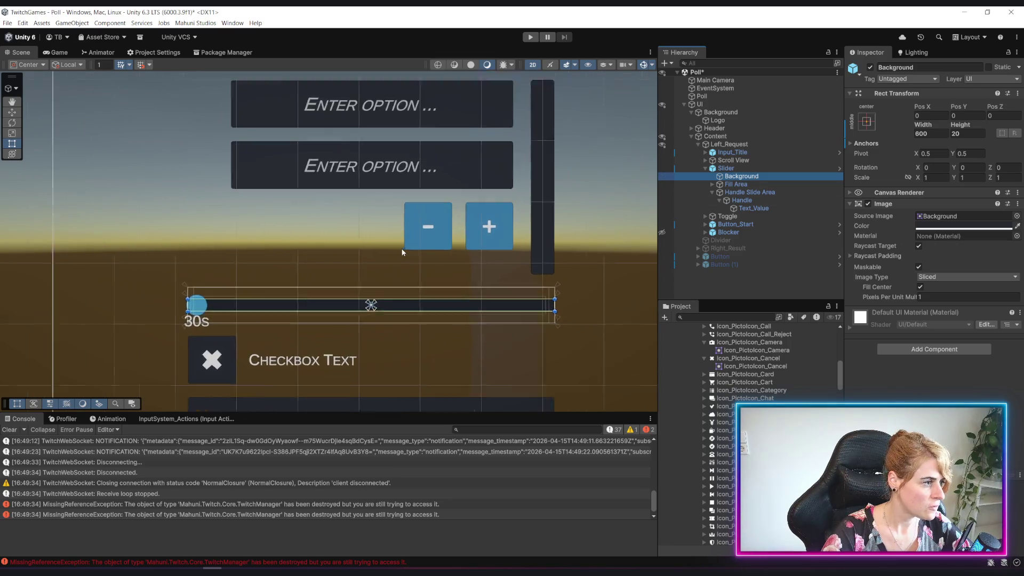
{"action": "left_click_drag", "start_coordinate": [459, 220], "coordinate": [402, 263]}
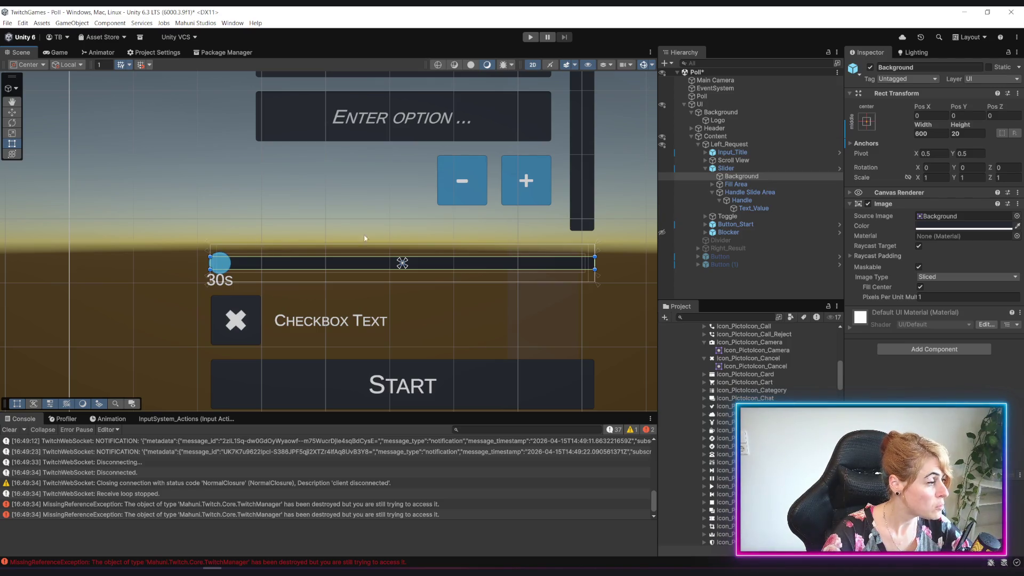
Step: Anchor the Background to top center with Pos Y -20
{"action": "left_click", "coordinate": [868, 120]}
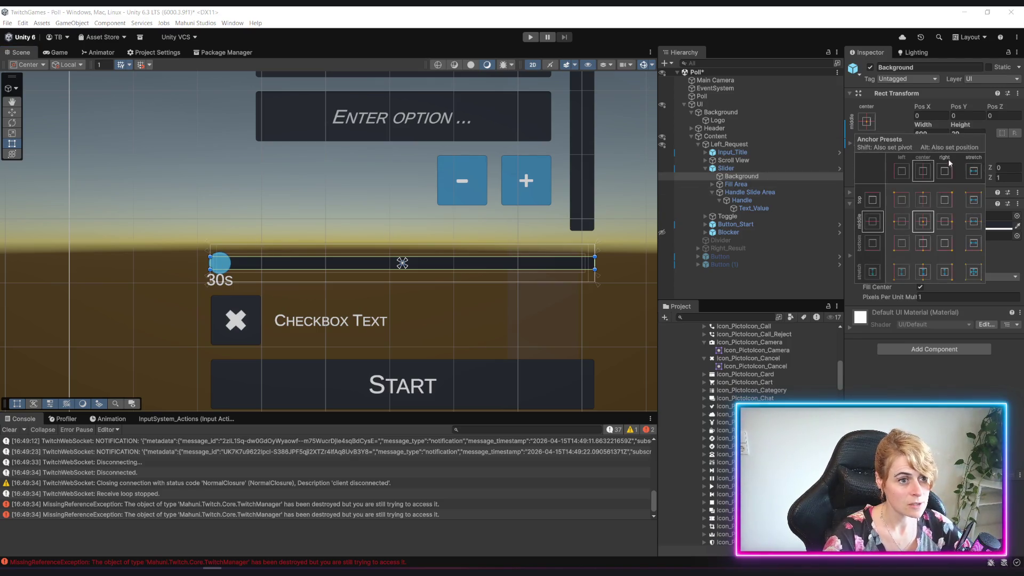
{"action": "left_click", "coordinate": [924, 200]}
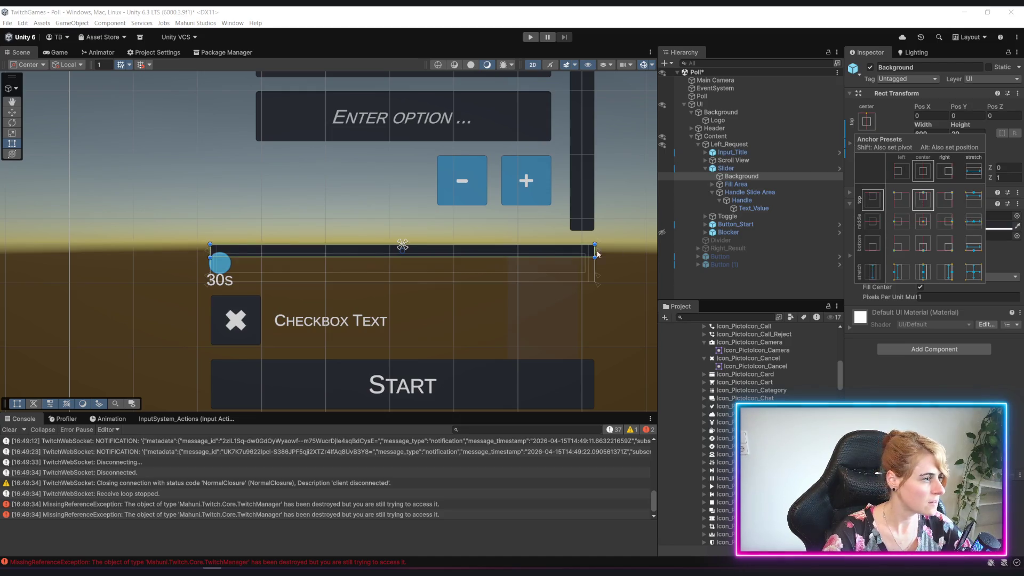
{"action": "left_click_drag", "start_coordinate": [966, 109], "coordinate": [904, 101]}
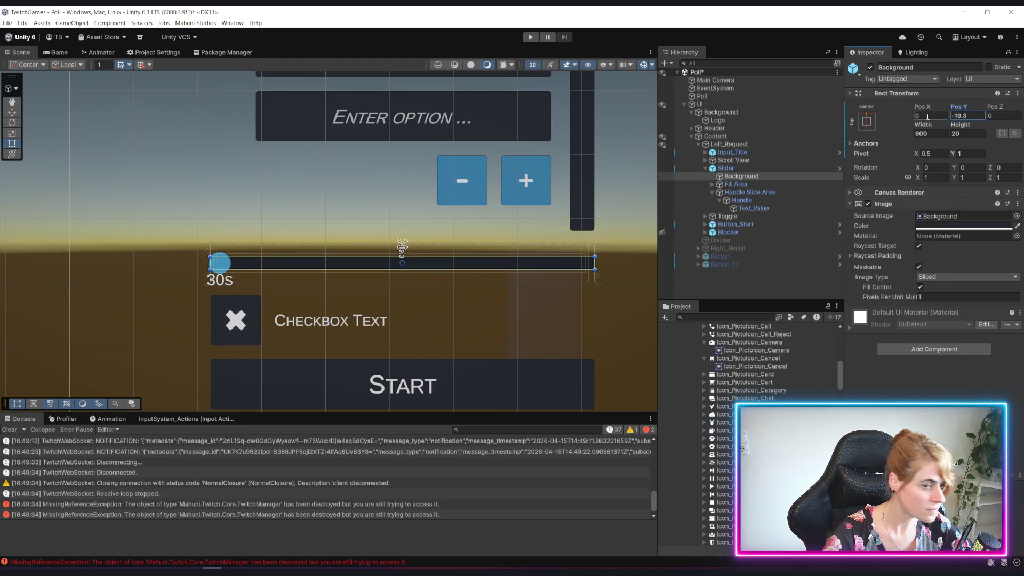
{"action": "type", "text": "-20"}
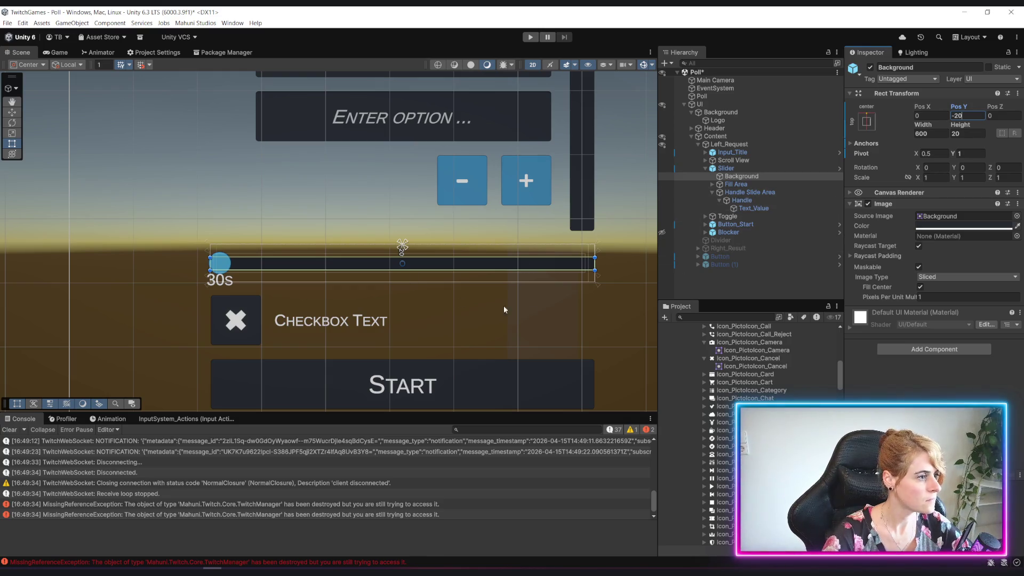
{"action": "left_click", "coordinate": [713, 288]}
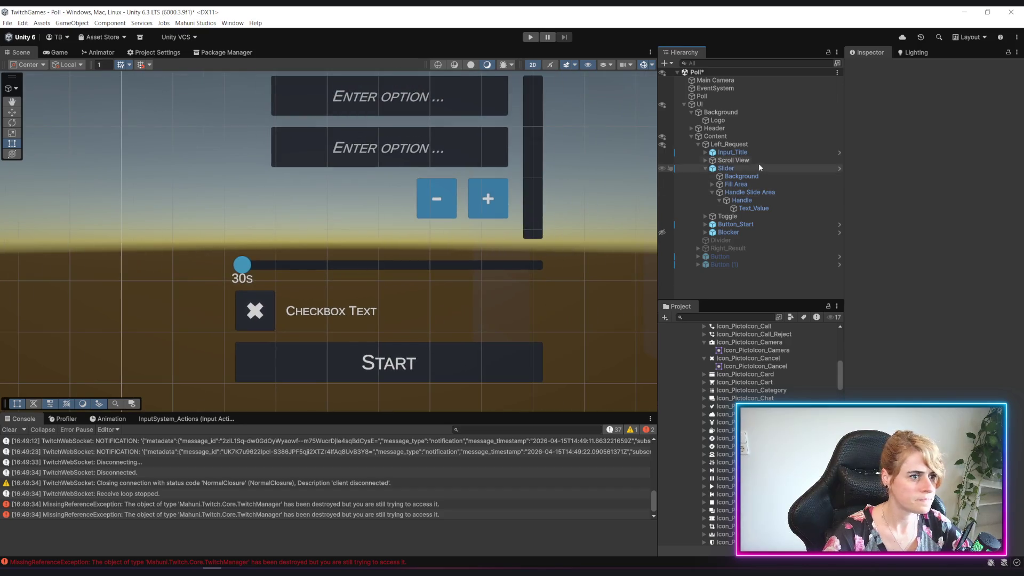
Step: Anchor the slider Handle to top center
{"action": "left_click", "coordinate": [750, 168]}
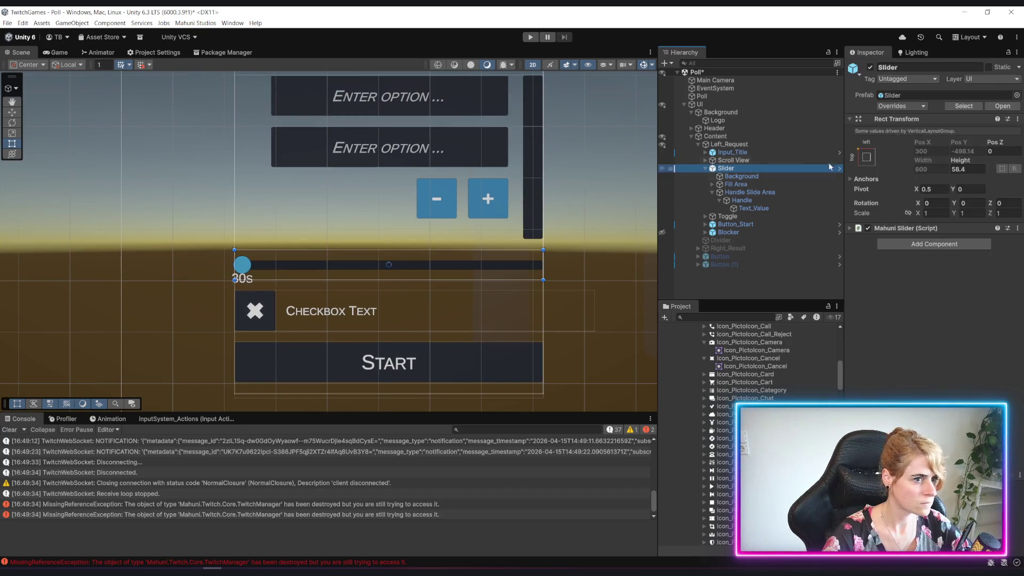
{"action": "mouse_move", "coordinate": [960, 160]}
{"action": "left_mouse_down"}
{"action": "mouse_move", "coordinate": [297, 142]}
{"action": "mouse_move", "coordinate": [978, 164]}
{"action": "mouse_move", "coordinate": [53, 170]}
{"action": "mouse_move", "coordinate": [261, 184]}
{"action": "mouse_move", "coordinate": [223, 186]}
{"action": "left_mouse_up"}
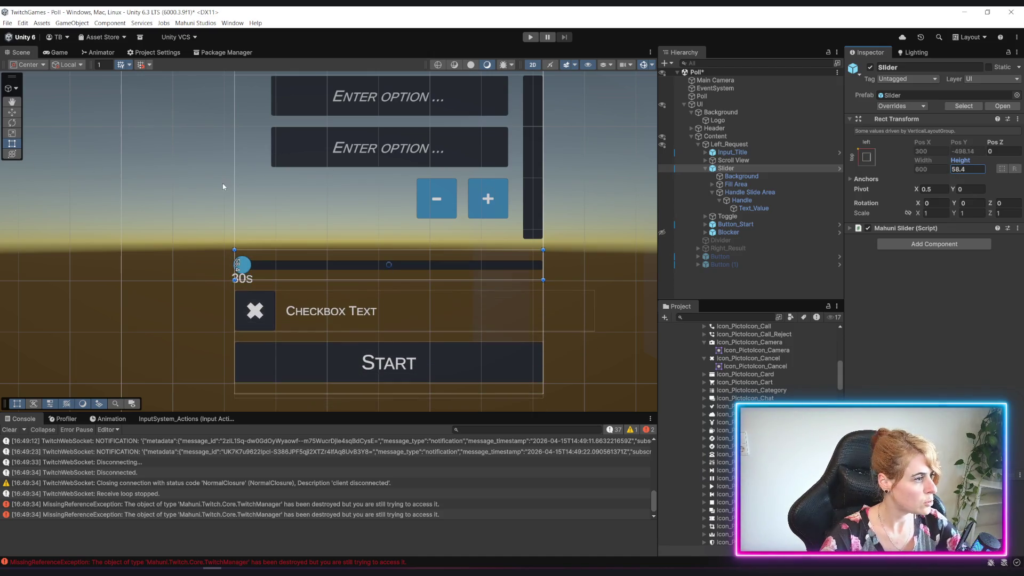
{"action": "left_click", "coordinate": [741, 192]}
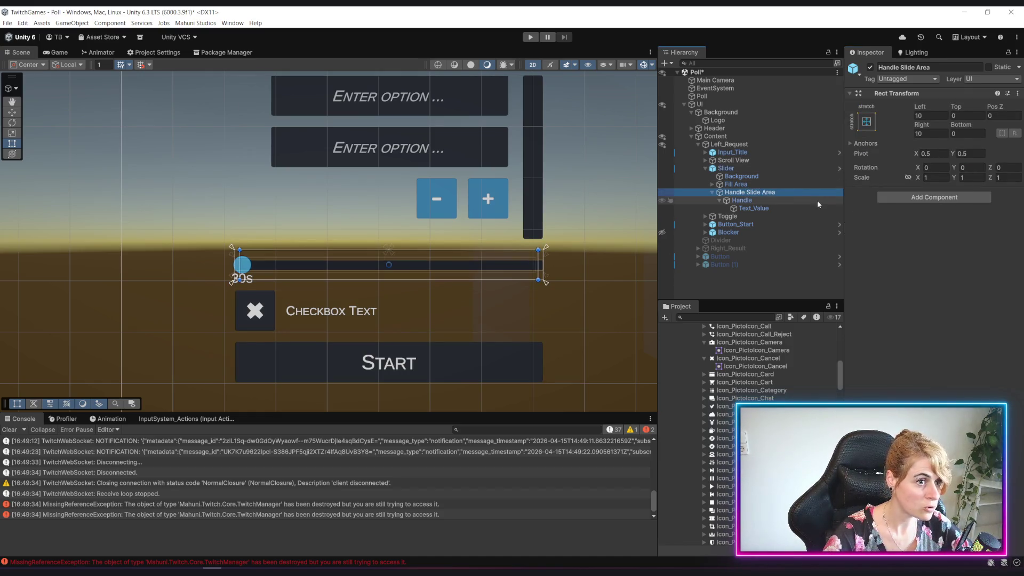
{"action": "left_click", "coordinate": [761, 201]}
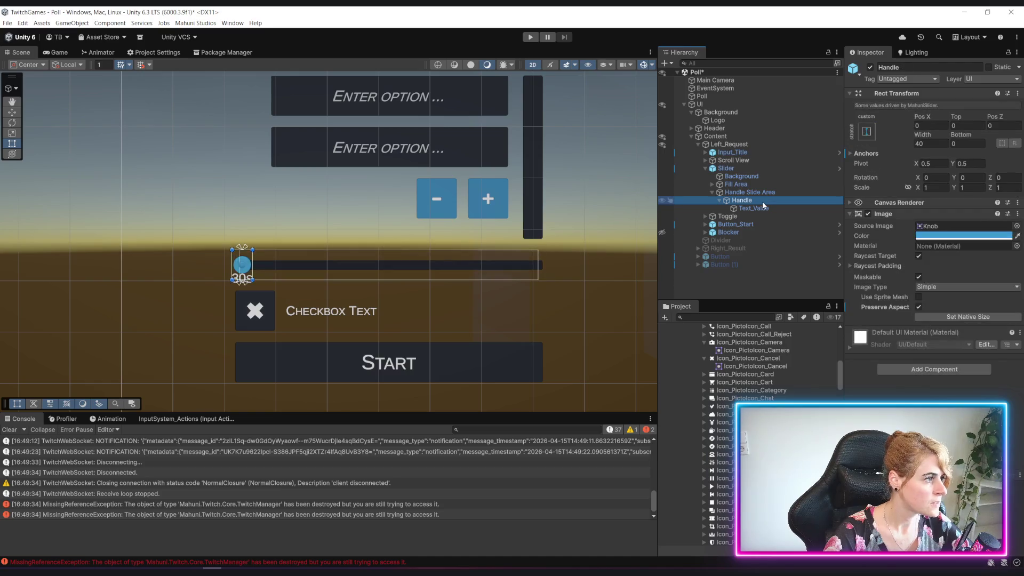
{"action": "left_click", "coordinate": [868, 132]}
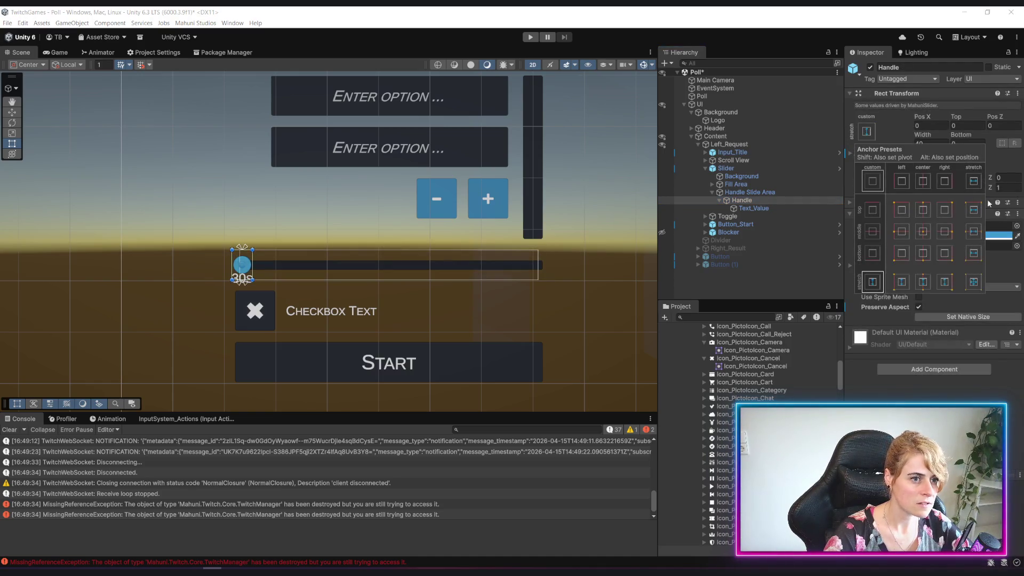
{"action": "left_click", "coordinate": [923, 210]}
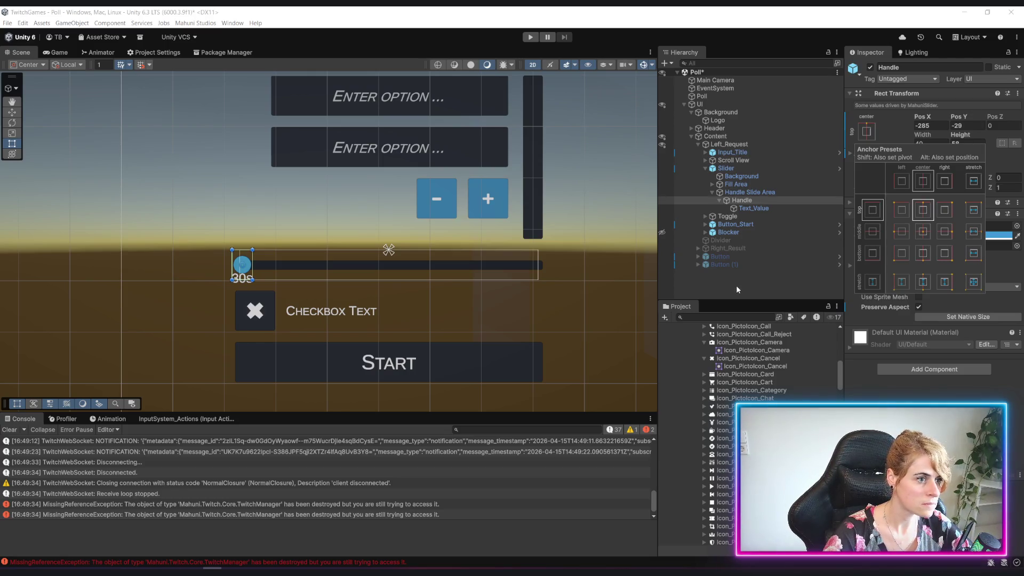
Step: Undo an accidental slider stretch and set the Handle back to the track's left end
{"action": "left_click", "coordinate": [741, 169]}
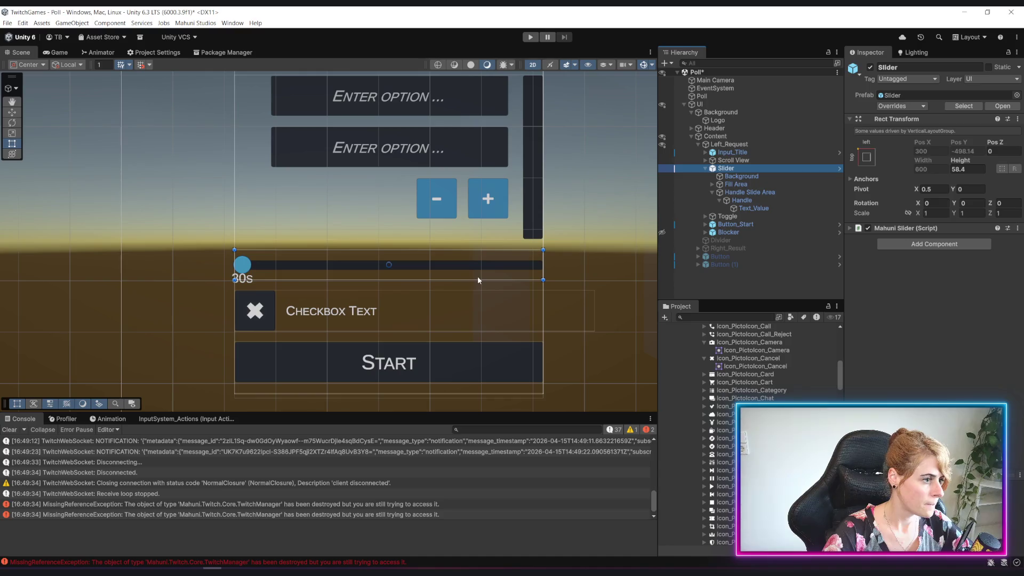
{"action": "left_click_drag", "start_coordinate": [477, 277], "coordinate": [472, 317]}
{"action": "key", "text": "ctrl+z"}
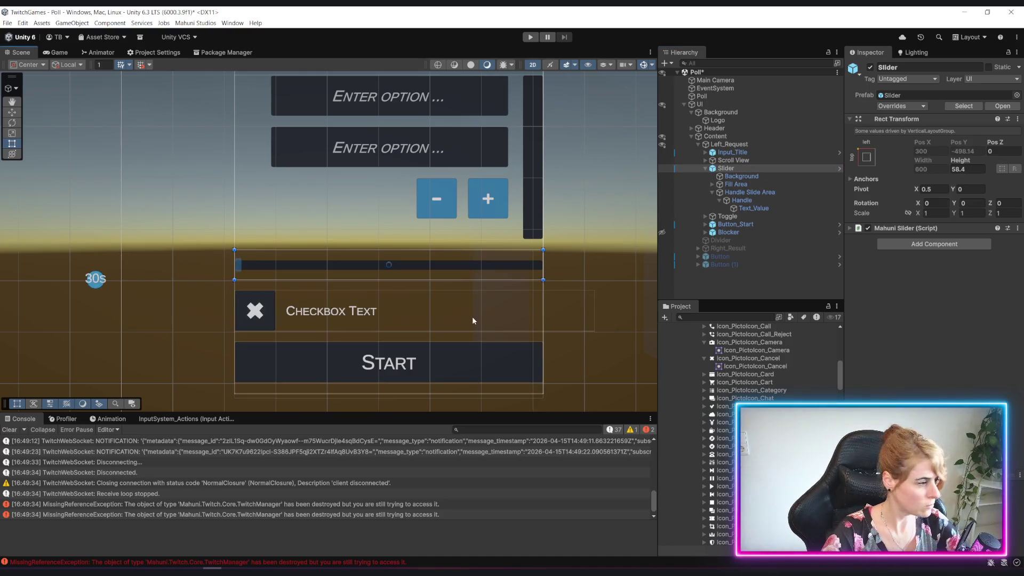
{"action": "left_click", "coordinate": [741, 199]}
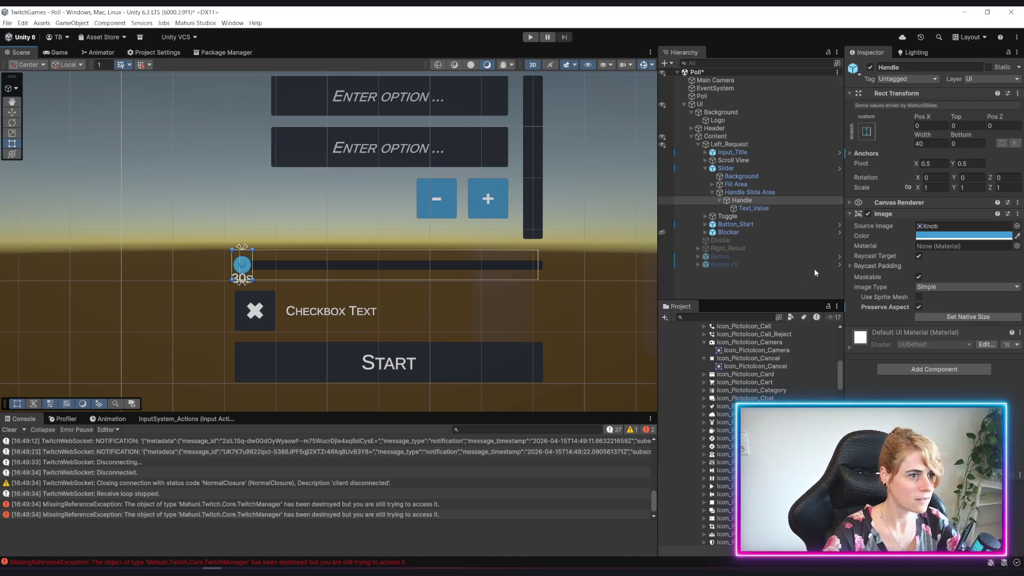
{"action": "left_click", "coordinate": [774, 277]}
Step: Check the Rect Transforms of Handle Slide Area, the 30s label and Slider
{"action": "left_click", "coordinate": [749, 193]}
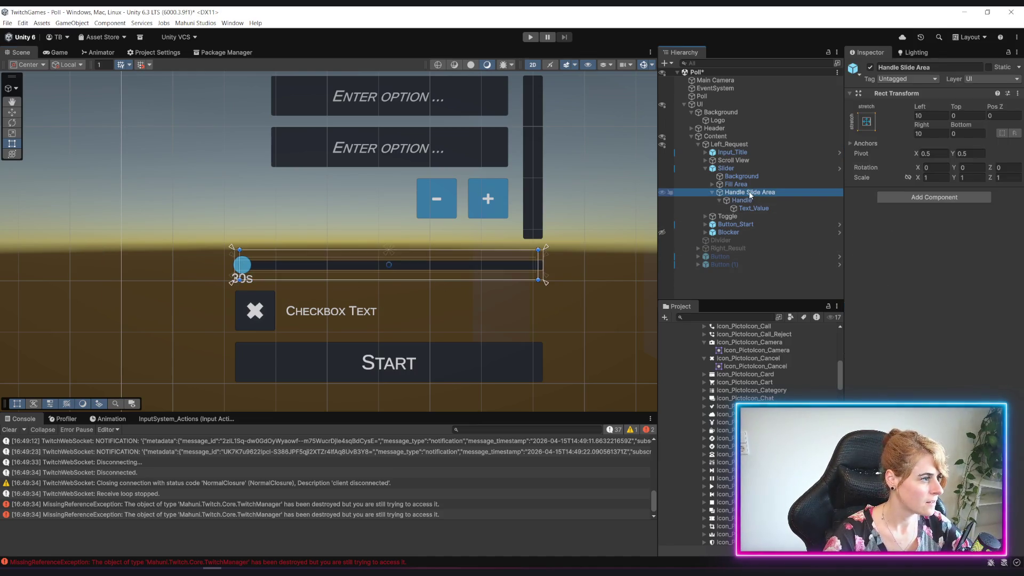
{"action": "left_click", "coordinate": [754, 209]}
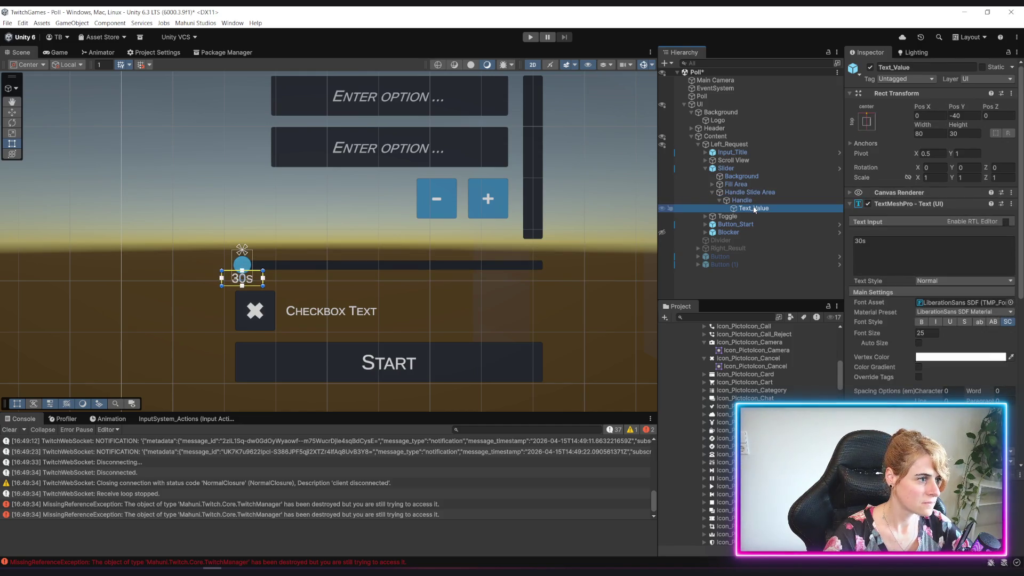
{"action": "left_click", "coordinate": [753, 191]}
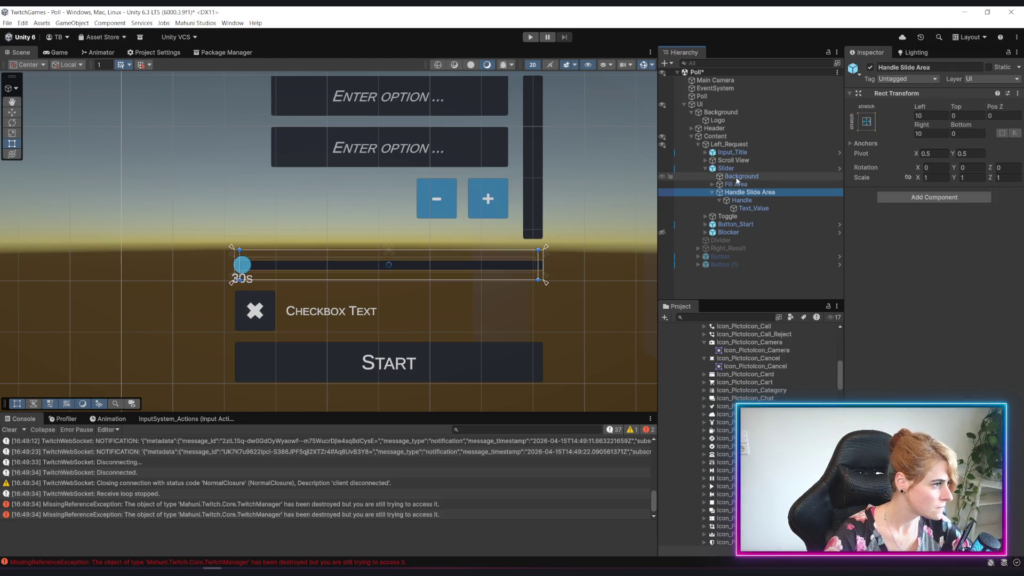
{"action": "left_click", "coordinate": [742, 168]}
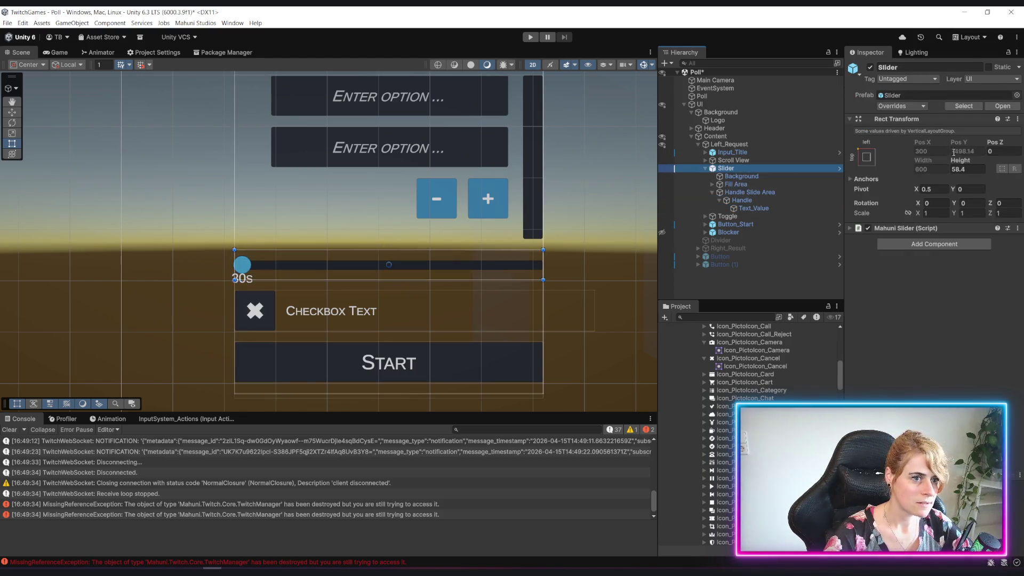
Step: Set the Slider's Rect Transform Height to 80
{"action": "left_click_drag", "start_coordinate": [964, 161], "coordinate": [1001, 169]}
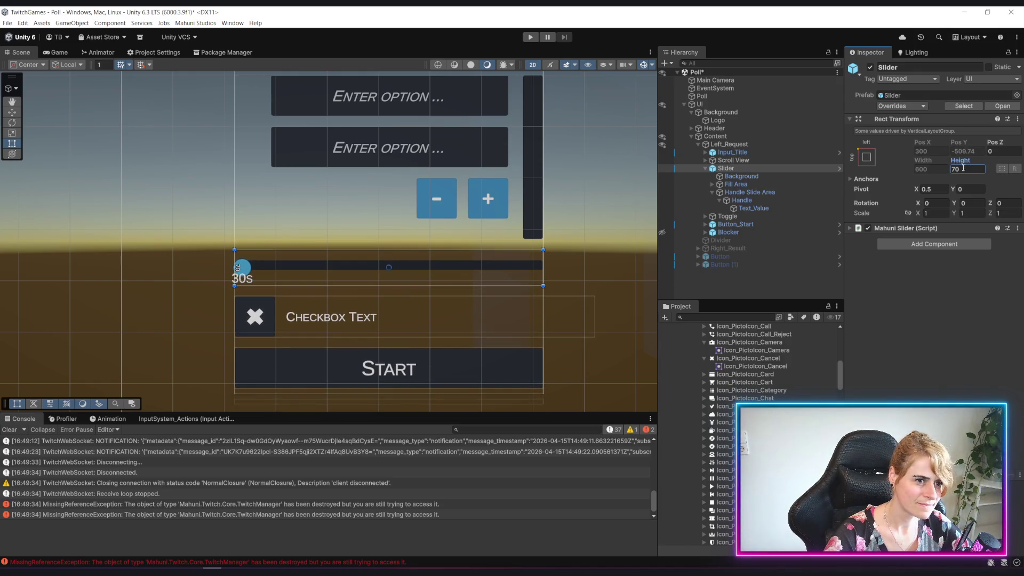
{"action": "key", "text": "BackSpace"}
{"action": "key", "text": "BackSpace"}
{"action": "type", "text": "80"}
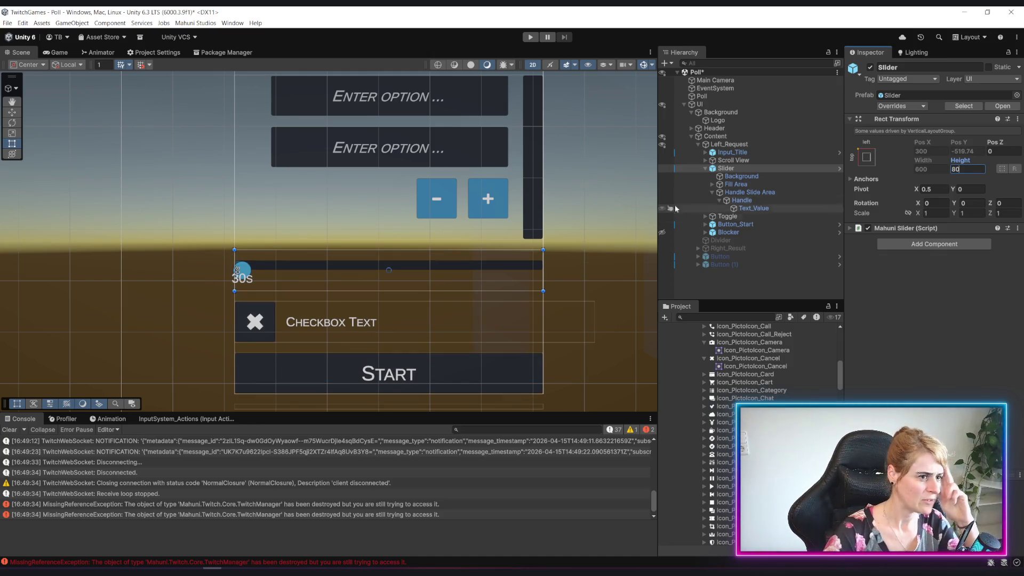
Step: Check the margins of Handle Slide Area, Fill Area (5 left, 15 right) and Fill
{"action": "left_click", "coordinate": [750, 191]}
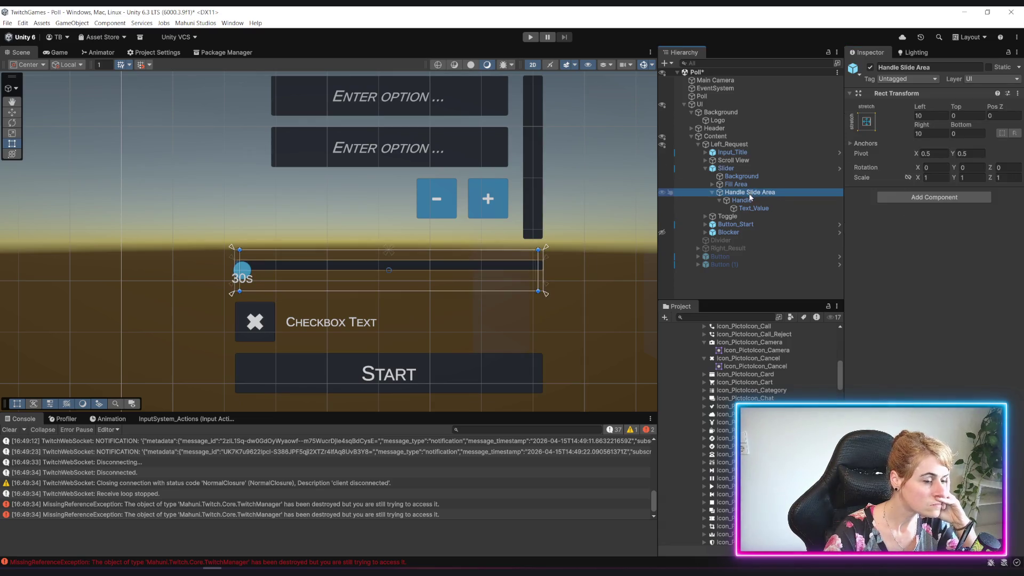
{"action": "left_click", "coordinate": [740, 186]}
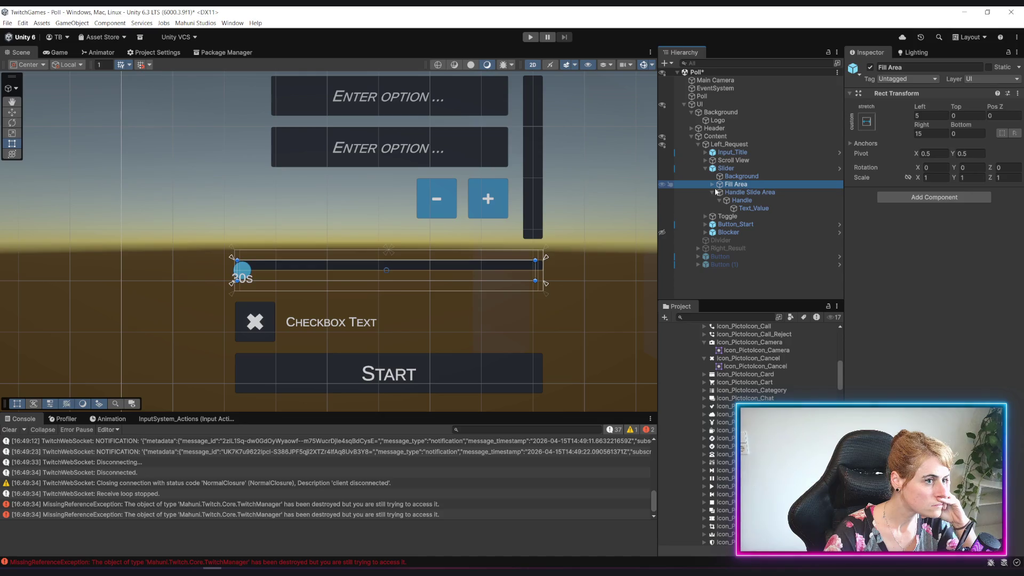
{"action": "left_click", "coordinate": [712, 184]}
{"action": "left_click", "coordinate": [739, 193]}
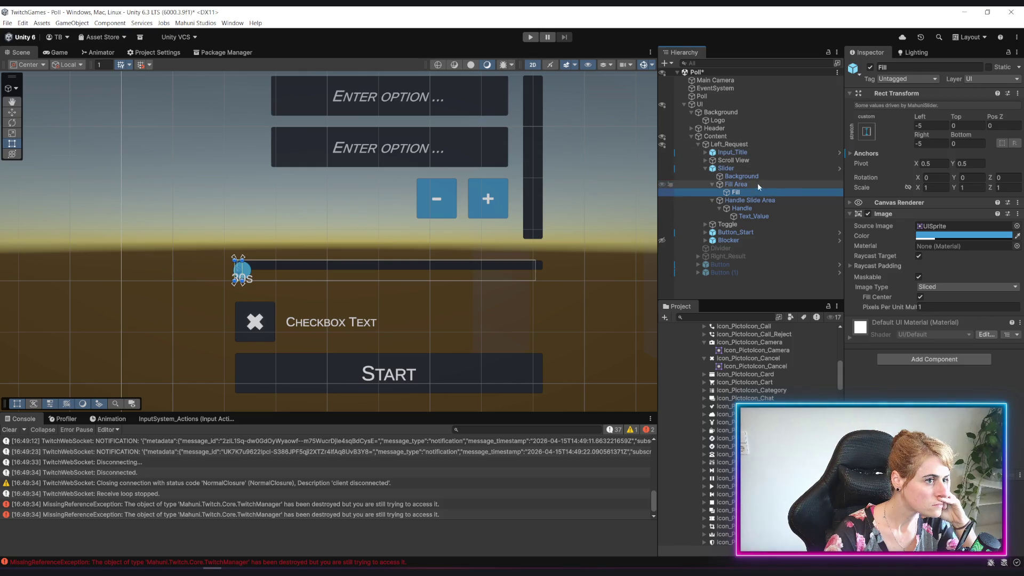
{"action": "left_click", "coordinate": [758, 184]}
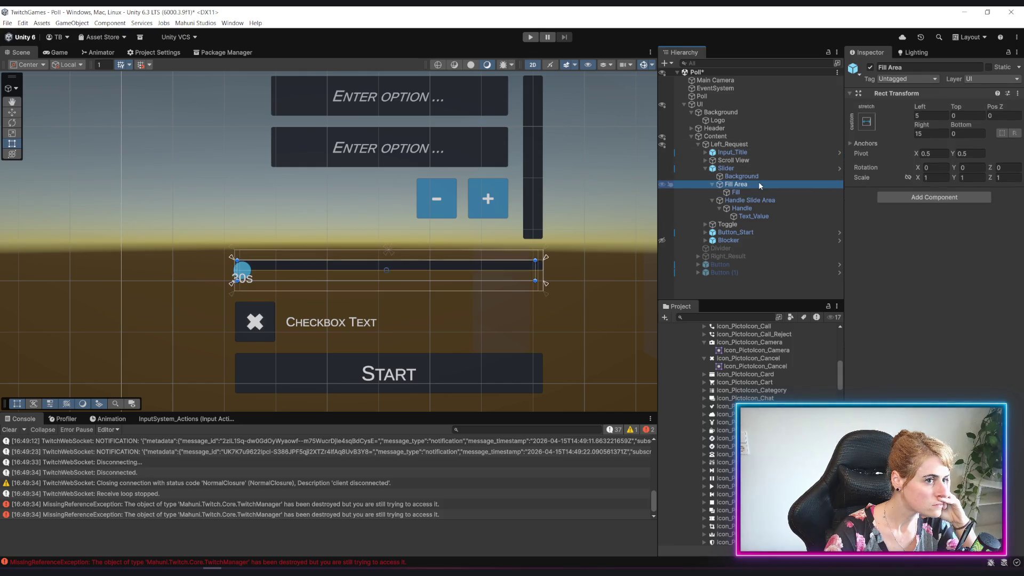
{"action": "left_click", "coordinate": [778, 283]}
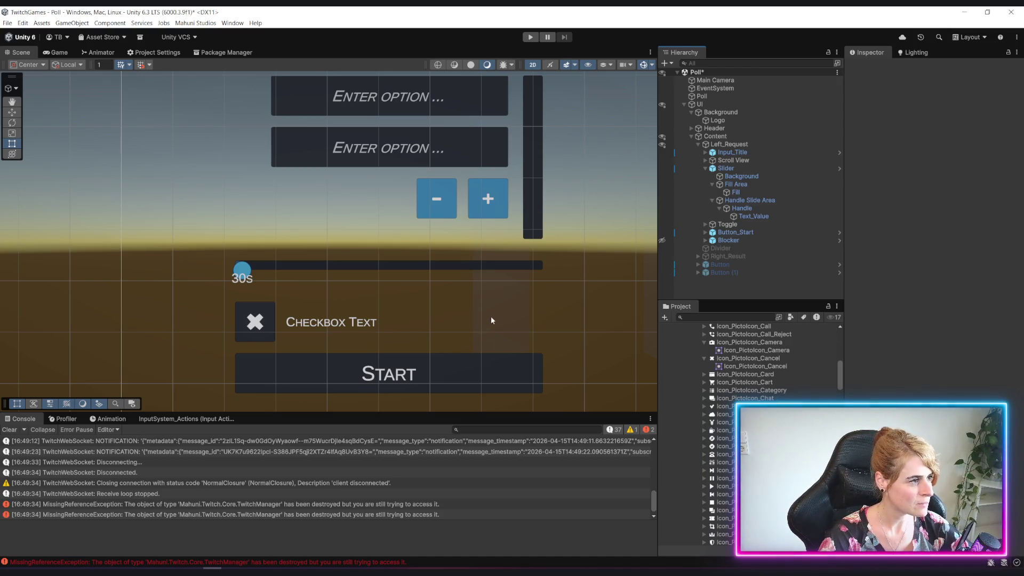
{"action": "scroll", "coordinate": [498, 312], "scroll_direction": "down", "scroll_amount": 4}
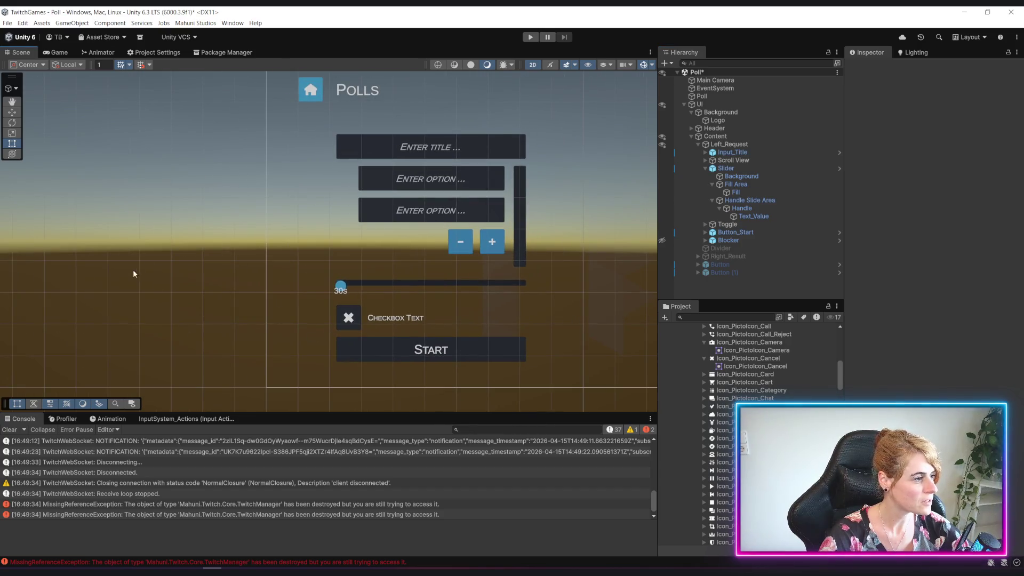
{"action": "left_click_drag", "start_coordinate": [228, 252], "coordinate": [164, 277]}
{"action": "scroll", "coordinate": [251, 293], "scroll_direction": "up", "scroll_amount": 3}
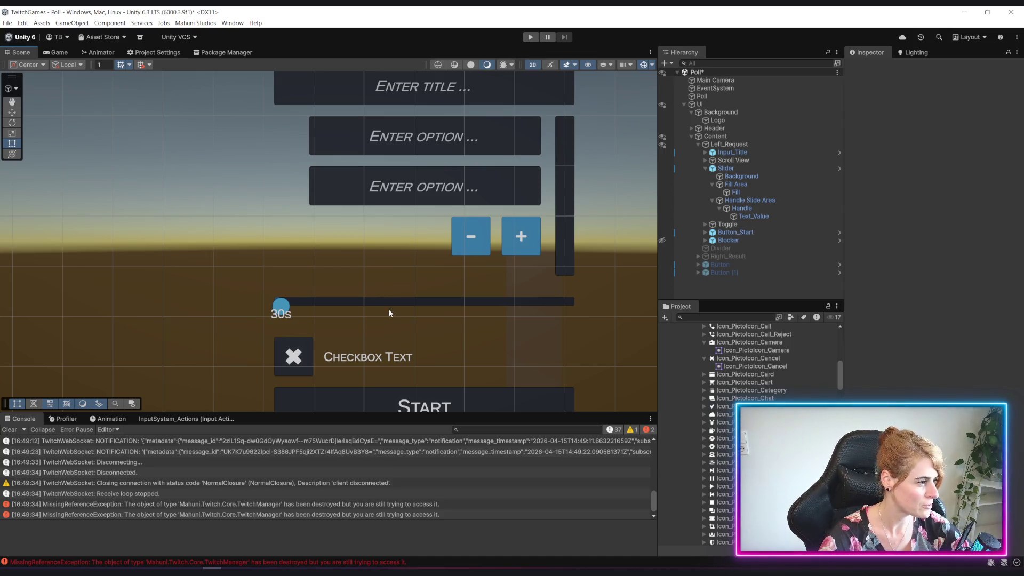
{"action": "scroll", "coordinate": [449, 287], "scroll_direction": "down", "scroll_amount": 5}
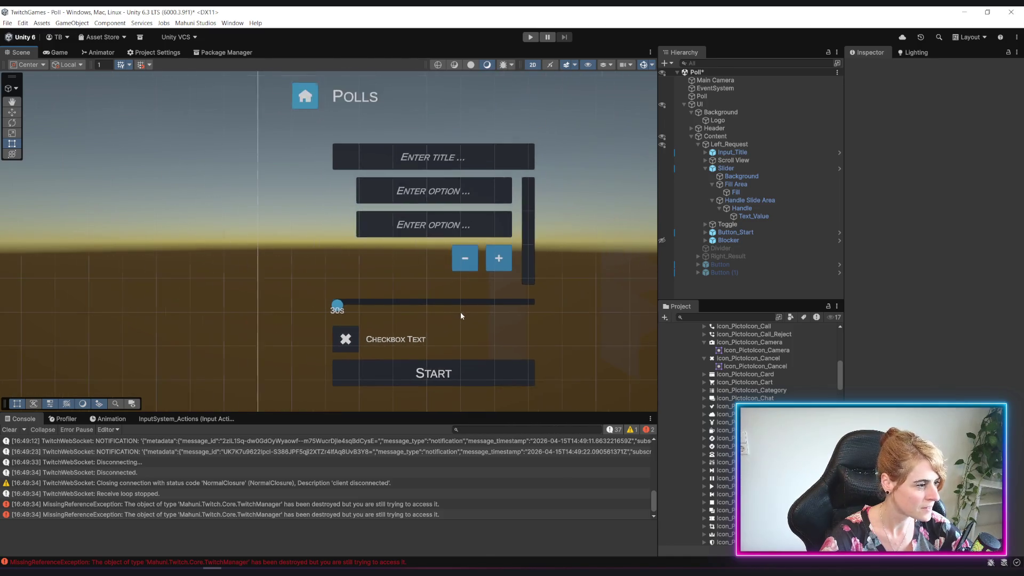
{"action": "scroll", "coordinate": [487, 320], "scroll_direction": "down", "scroll_amount": 3}
{"action": "scroll", "coordinate": [403, 341], "scroll_direction": "up", "scroll_amount": 3}
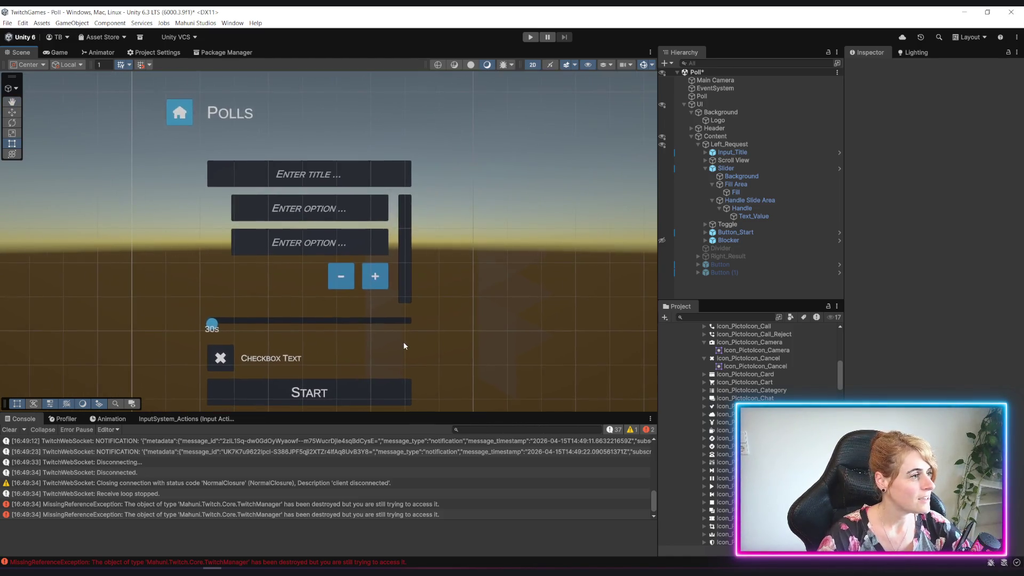
{"action": "scroll", "coordinate": [443, 360], "scroll_direction": "up", "scroll_amount": 4}
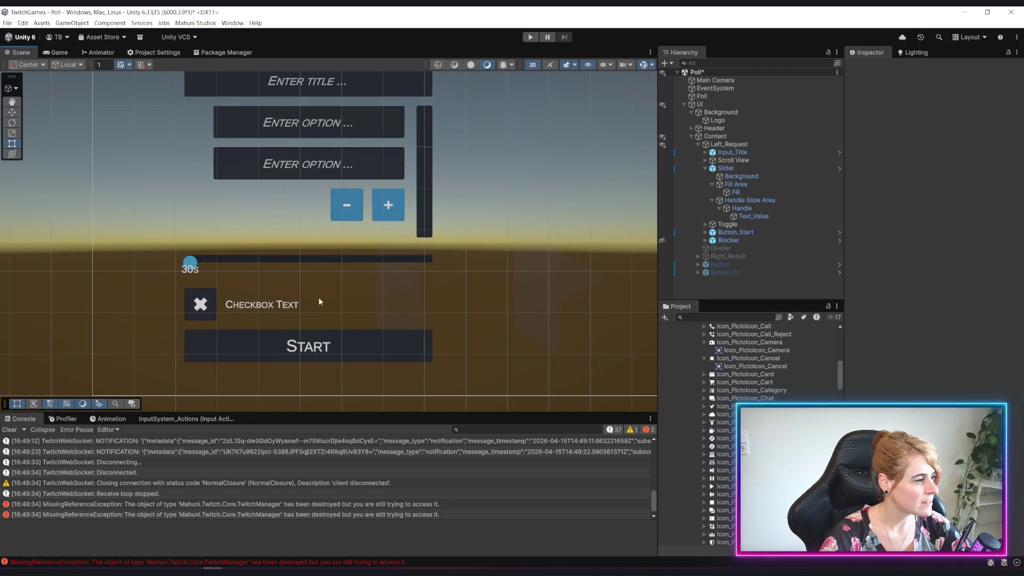
{"action": "left_click_drag", "start_coordinate": [298, 283], "coordinate": [417, 298]}
{"action": "left_click", "coordinate": [732, 145]}
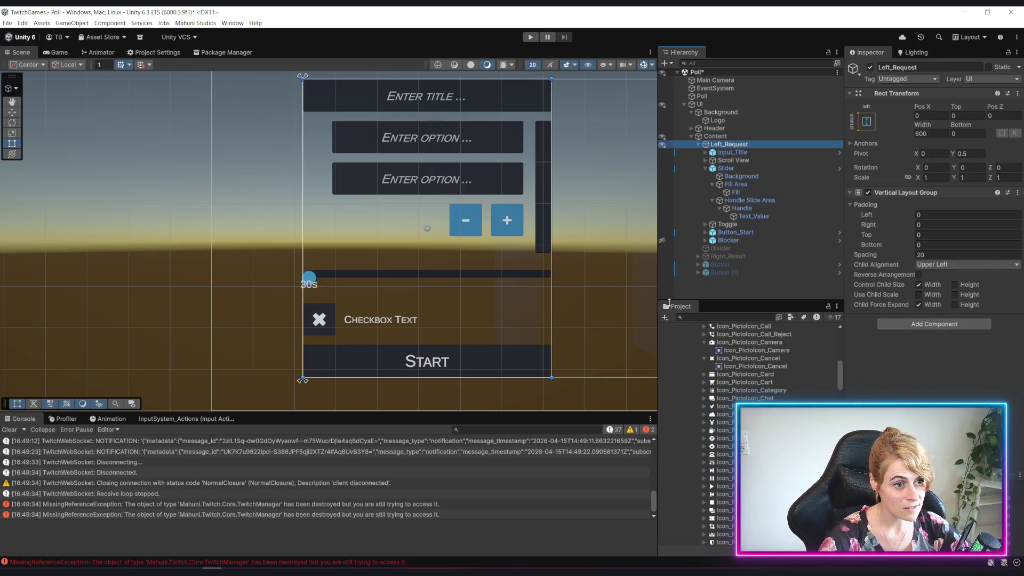
{"action": "mouse_move", "coordinate": [532, 230]}
{"action": "left_mouse_down"}
{"action": "mouse_move", "coordinate": [486, 272]}
{"action": "mouse_move", "coordinate": [519, 261]}
{"action": "left_mouse_up"}
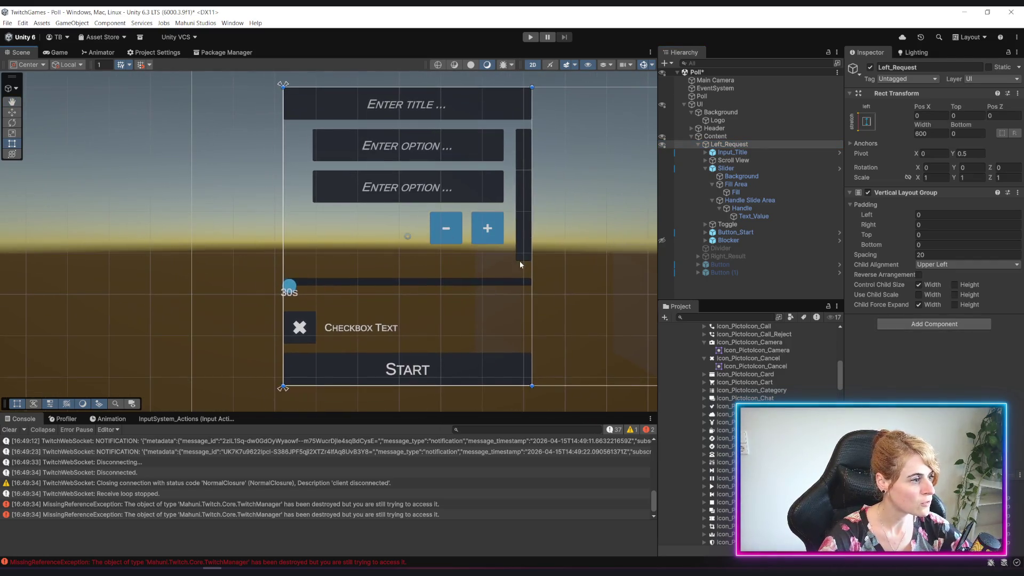
{"action": "scroll", "coordinate": [432, 355], "scroll_direction": "up", "scroll_amount": 2}
{"action": "left_click", "coordinate": [714, 169]}
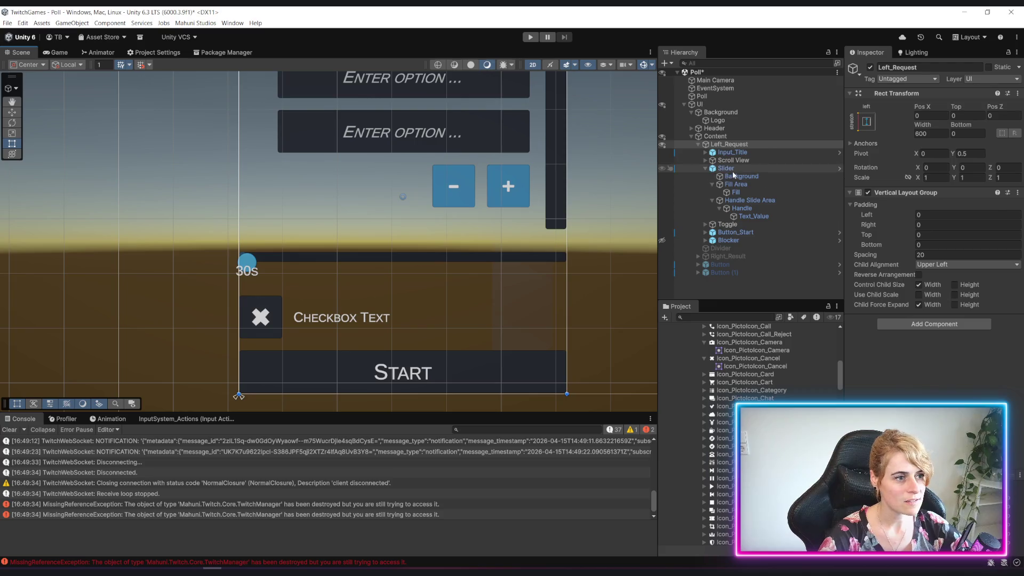
{"action": "left_click", "coordinate": [704, 169]}
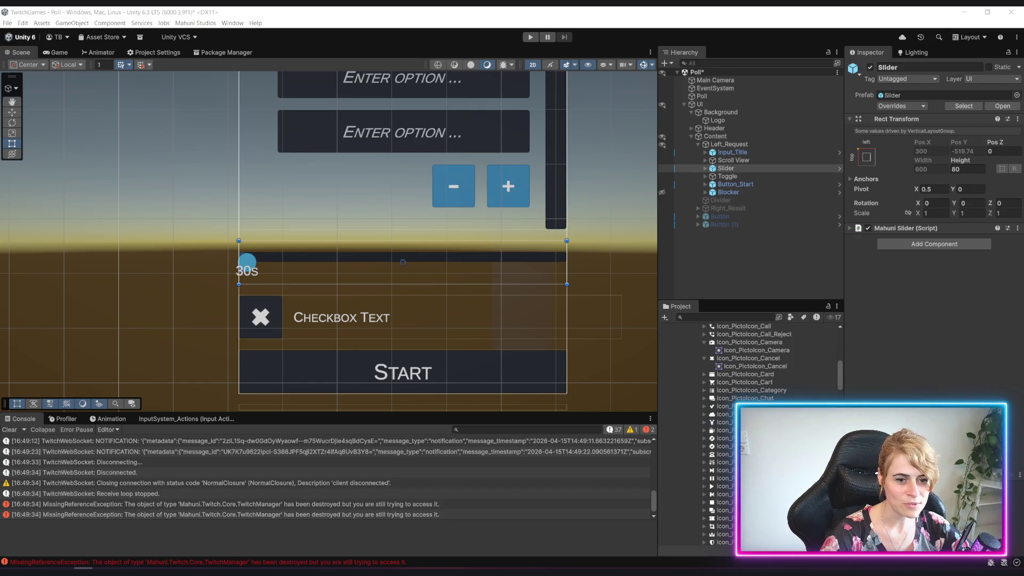
{"action": "left_click", "coordinate": [469, 299]}
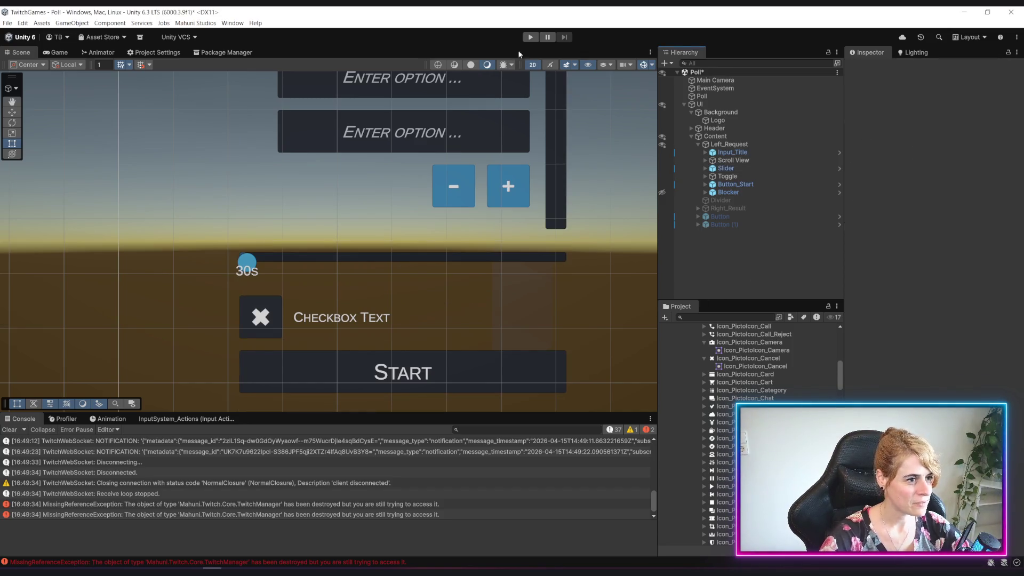
Step: Play-test the Polls screen, dragging the timer handle to 1244s, then stop Play mode
{"action": "left_click", "coordinate": [530, 37]}
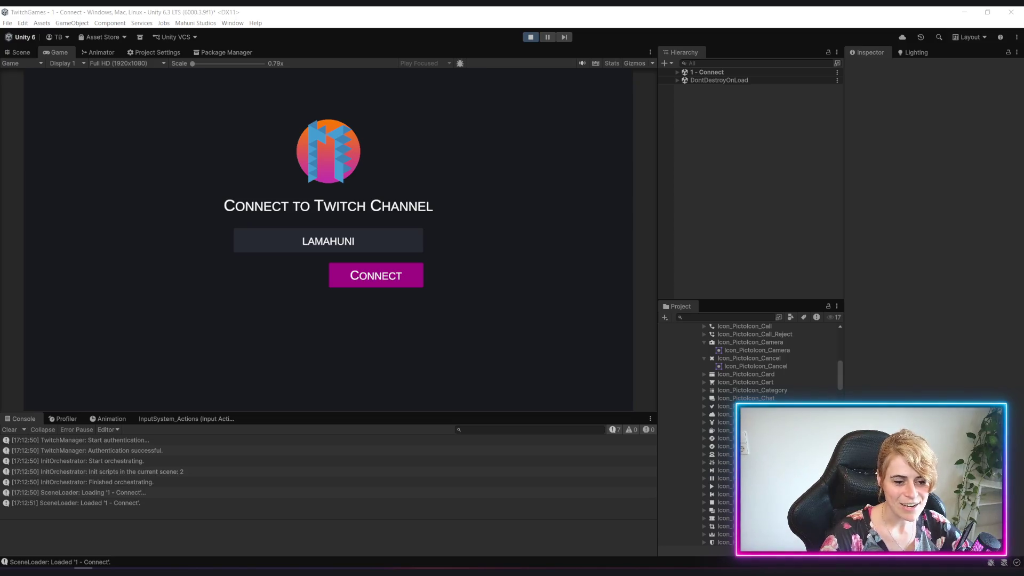
{"action": "left_click", "coordinate": [376, 273]}
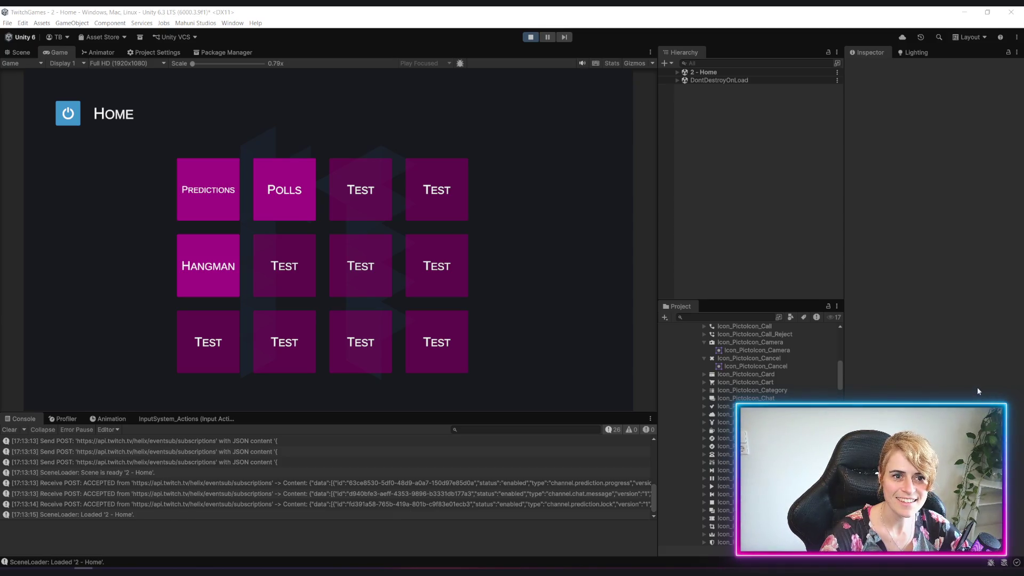
{"action": "left_click", "coordinate": [288, 192]}
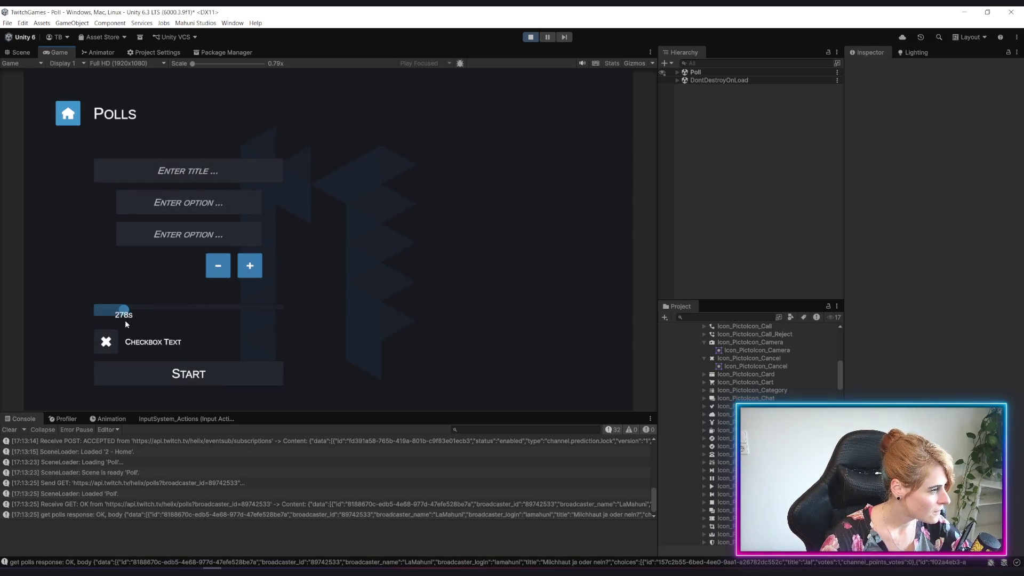
{"action": "mouse_move", "coordinate": [203, 336]}
{"action": "left_mouse_down"}
{"action": "mouse_move", "coordinate": [230, 340]}
{"action": "mouse_move", "coordinate": [194, 352]}
{"action": "mouse_move", "coordinate": [222, 354]}
{"action": "left_mouse_up"}
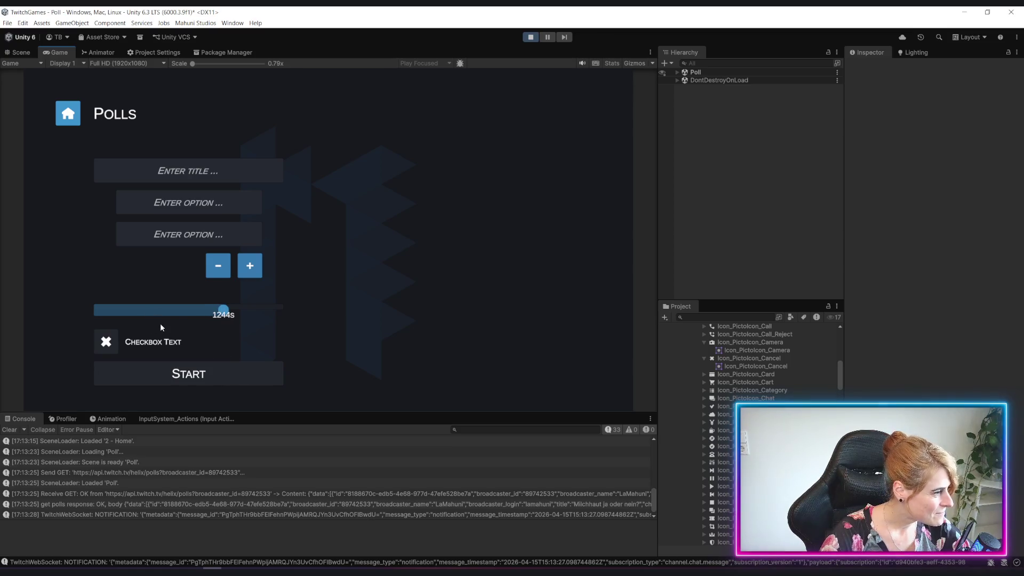
{"action": "left_click", "coordinate": [530, 37]}
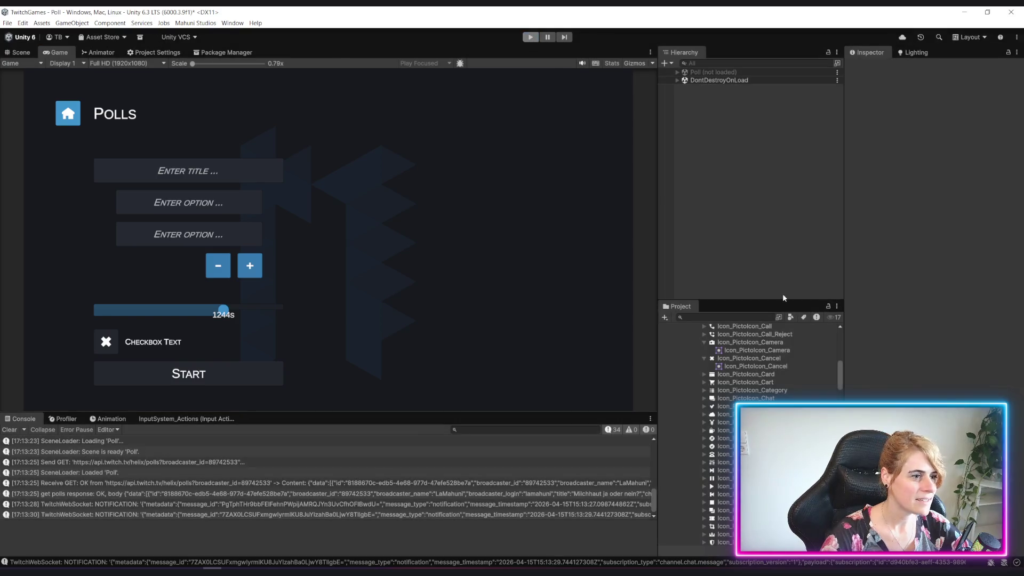
{"action": "left_click", "coordinate": [617, 269]}
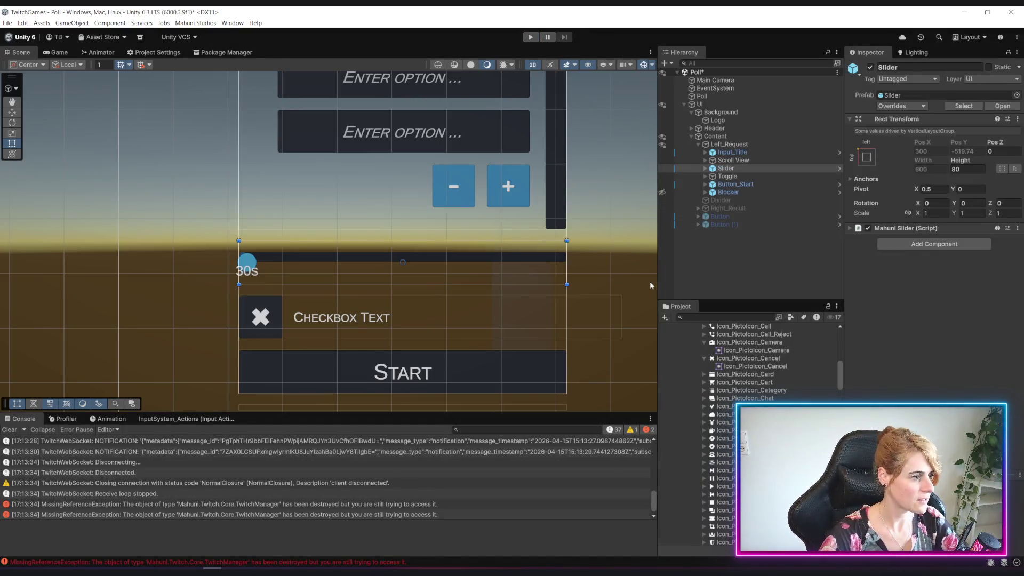
{"action": "left_click", "coordinate": [588, 301]}
{"action": "left_click", "coordinate": [588, 302]}
{"action": "left_click", "coordinate": [588, 301]}
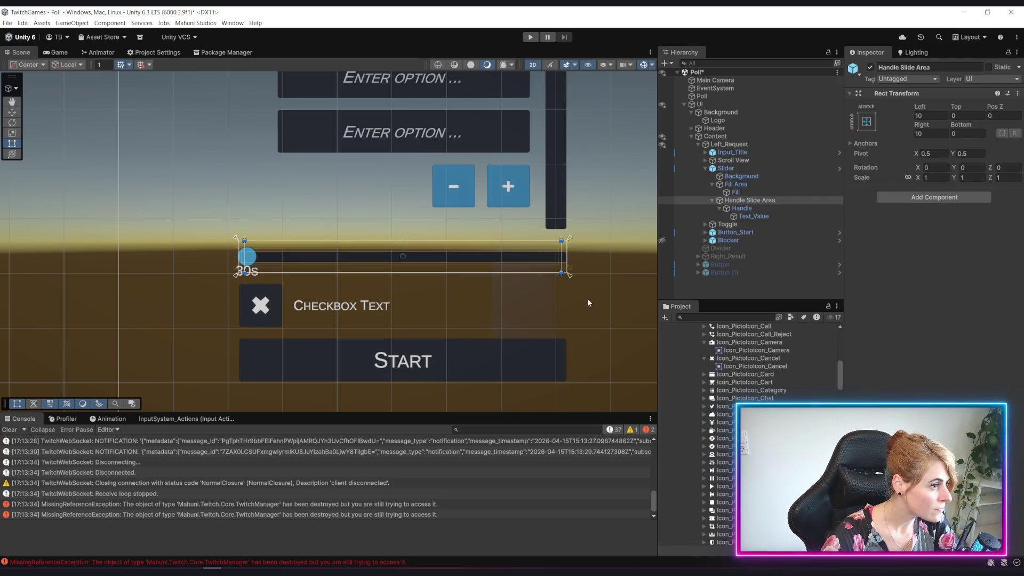
{"action": "left_click", "coordinate": [587, 301]}
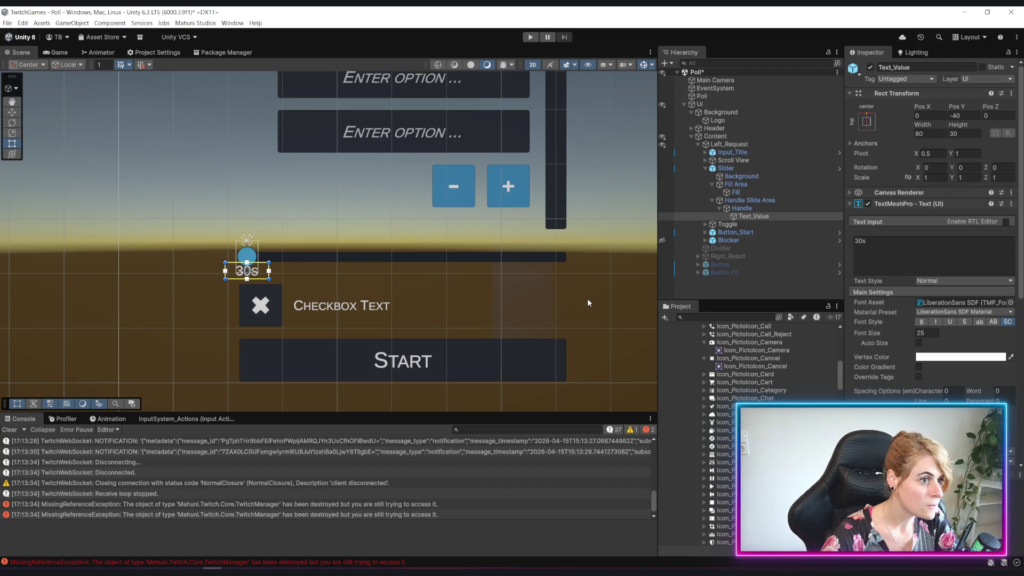
{"action": "left_click", "coordinate": [727, 281]}
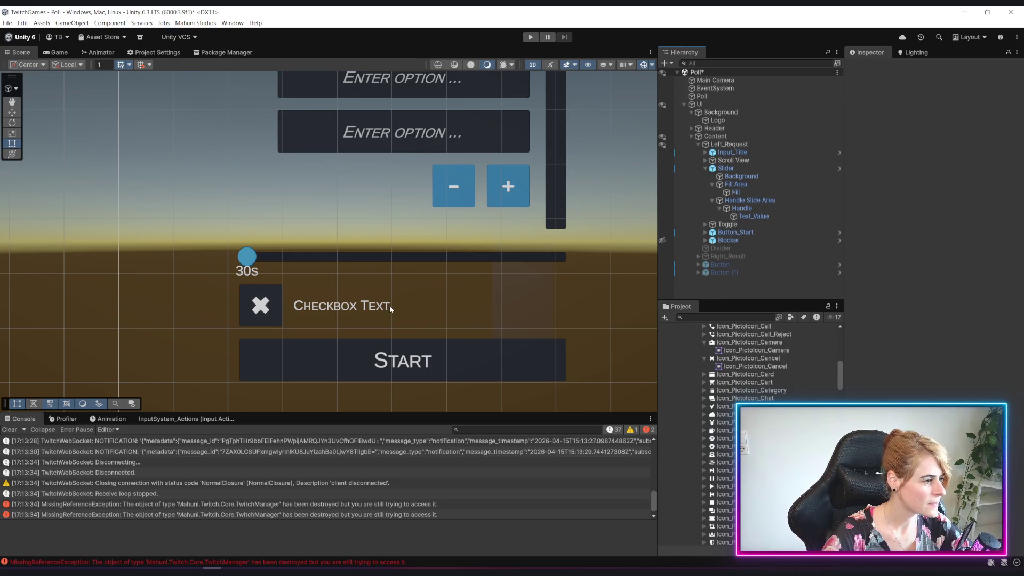
{"action": "scroll", "coordinate": [432, 288], "scroll_direction": "down", "scroll_amount": 5}
{"action": "scroll", "coordinate": [417, 331], "scroll_direction": "down", "scroll_amount": 3}
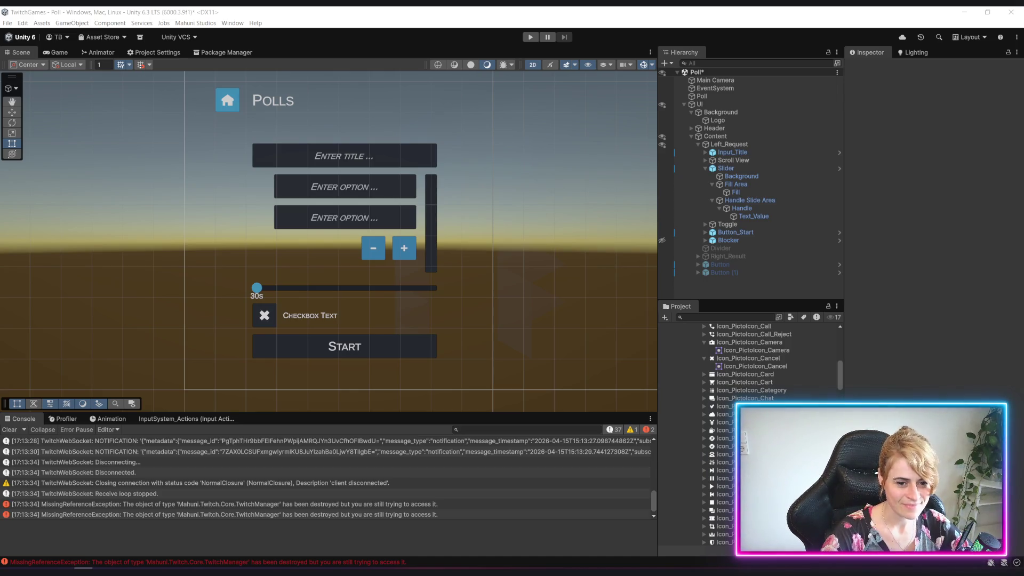
Step: Read the receive loop log message and select the timer Slider
{"action": "left_click", "coordinate": [434, 495]}
{"action": "scroll", "coordinate": [454, 332], "scroll_direction": "down", "scroll_amount": 2}
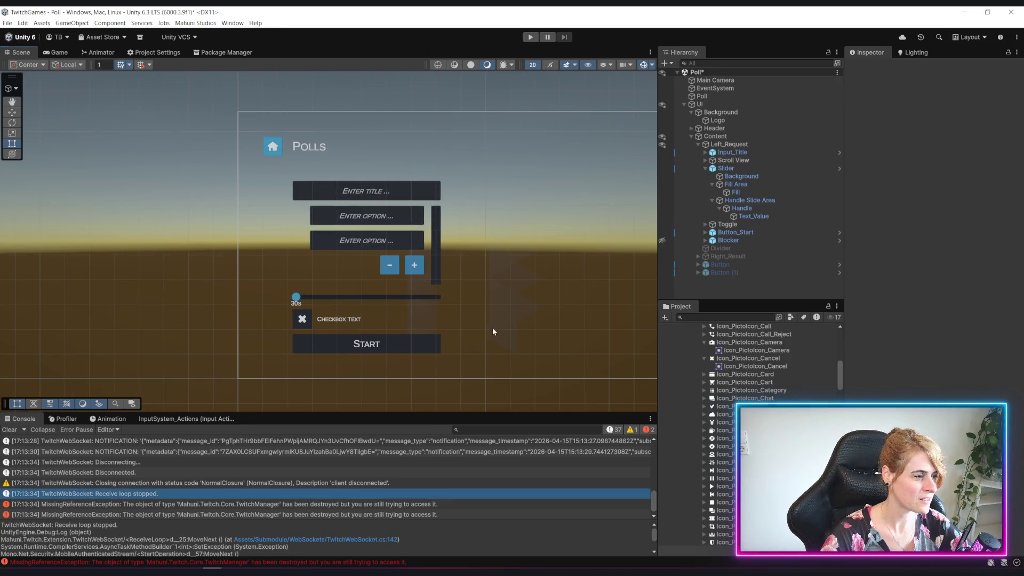
{"action": "scroll", "coordinate": [239, 334], "scroll_direction": "up", "scroll_amount": 2}
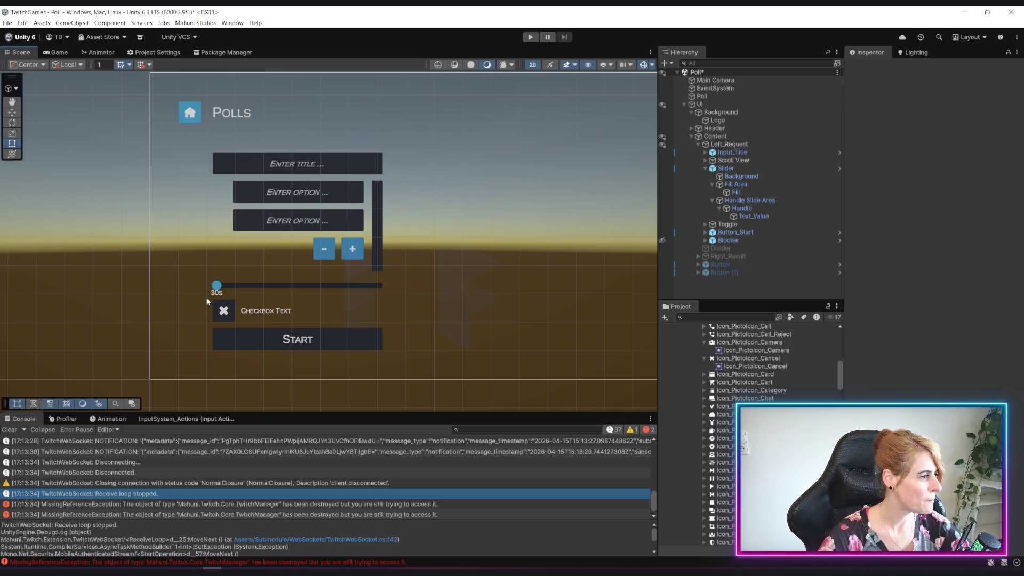
{"action": "scroll", "coordinate": [207, 301], "scroll_direction": "up", "scroll_amount": 3}
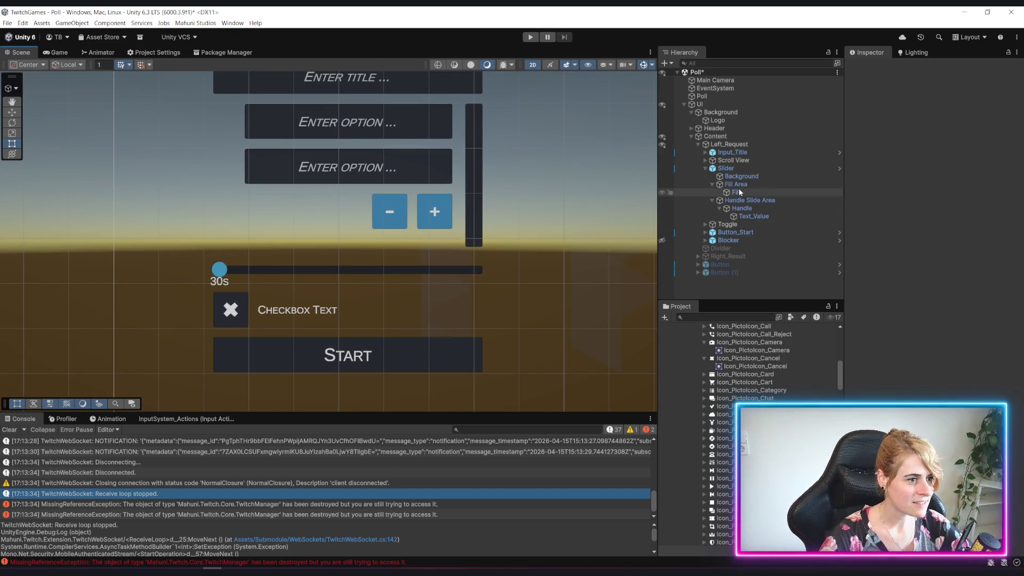
{"action": "left_click", "coordinate": [725, 168]}
{"action": "left_click", "coordinate": [706, 168]}
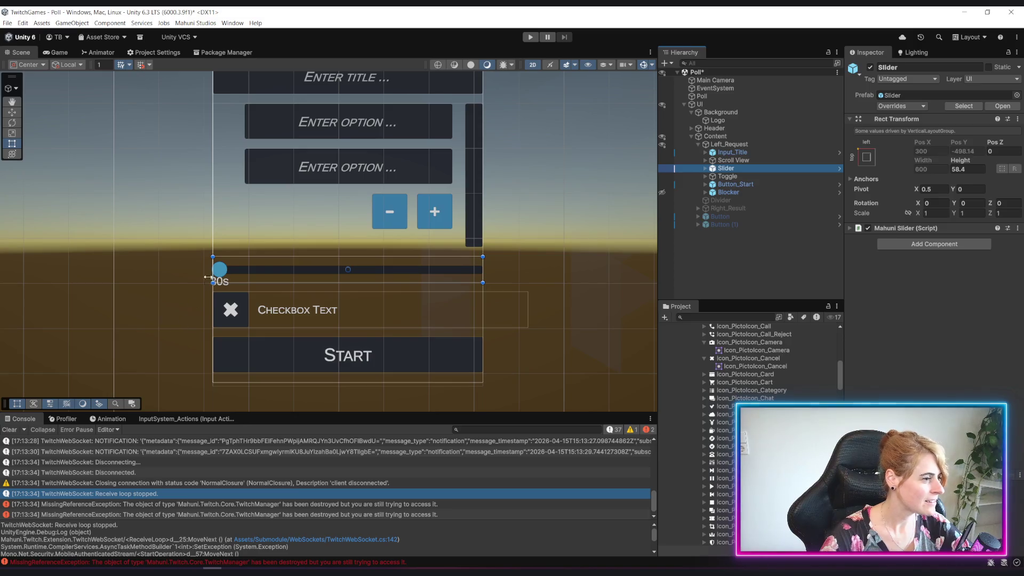
{"action": "scroll", "coordinate": [207, 277], "scroll_direction": "up", "scroll_amount": 3}
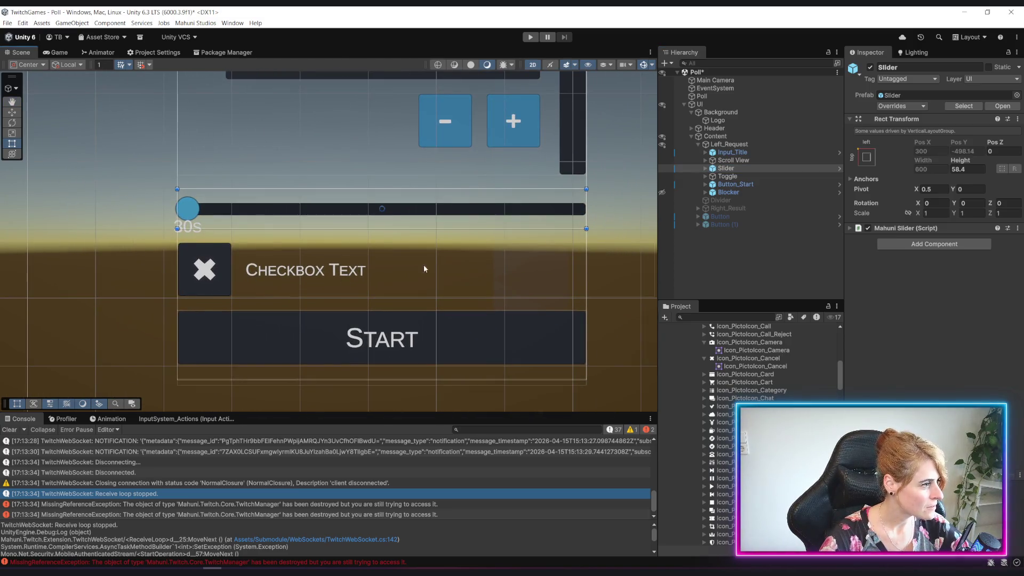
Step: Expand Toggle > Background and select the Checkmark, then the checkbox label Text
{"action": "left_click", "coordinate": [707, 176]}
{"action": "left_click", "coordinate": [705, 177]}
{"action": "left_click", "coordinate": [712, 184]}
{"action": "left_click", "coordinate": [749, 192]}
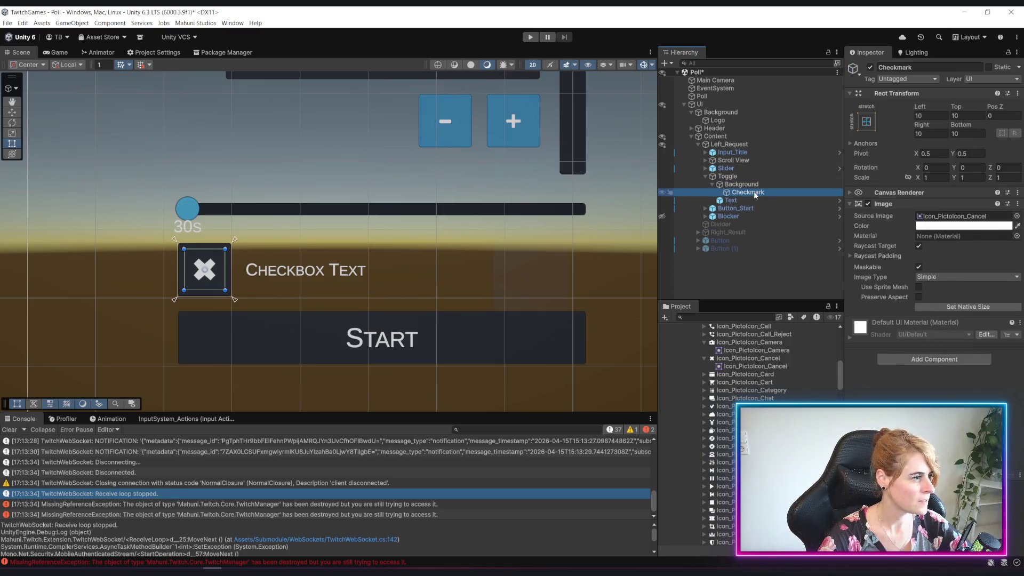
{"action": "left_click", "coordinate": [726, 202]}
{"action": "key", "text": "alt+Tab"}
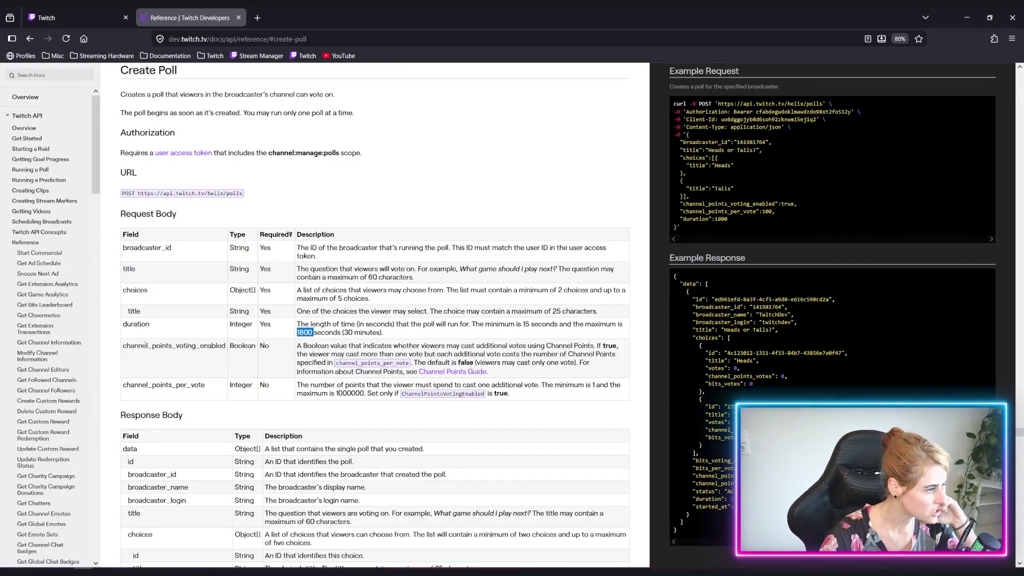
Step: Read the Create Poll duration and channel_points_voting_enabled fields, then return to Unity
{"action": "left_click_drag", "start_coordinate": [144, 345], "coordinate": [216, 346]}
{"action": "left_click", "coordinate": [210, 356]}
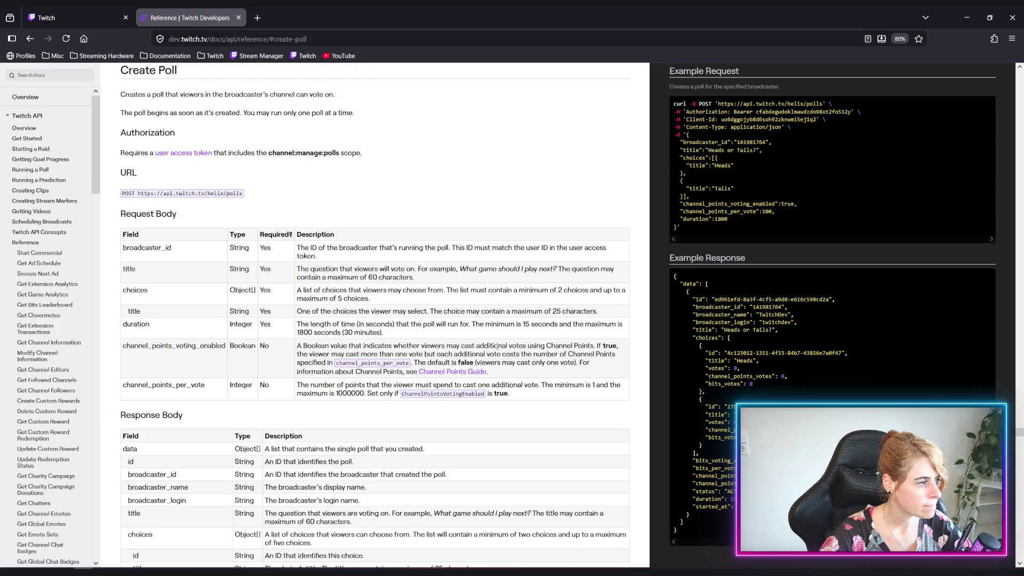
{"action": "key", "text": "alt+Tab"}
Step: Replace the checkbox label's 'Checkbox Text' with 'Use Channel Points'
{"action": "left_click", "coordinate": [890, 290]}
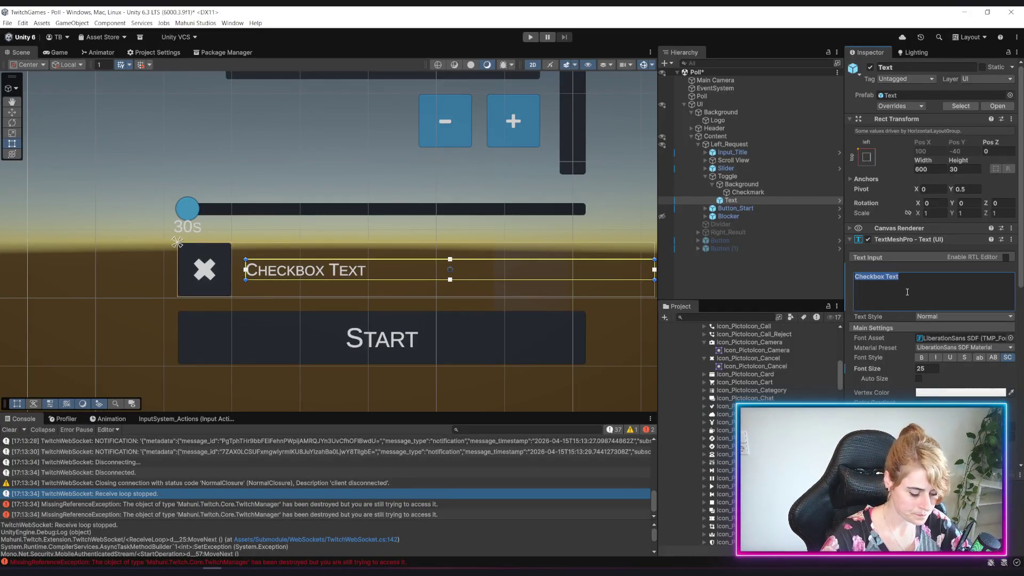
{"action": "type", "text": "Use C"}
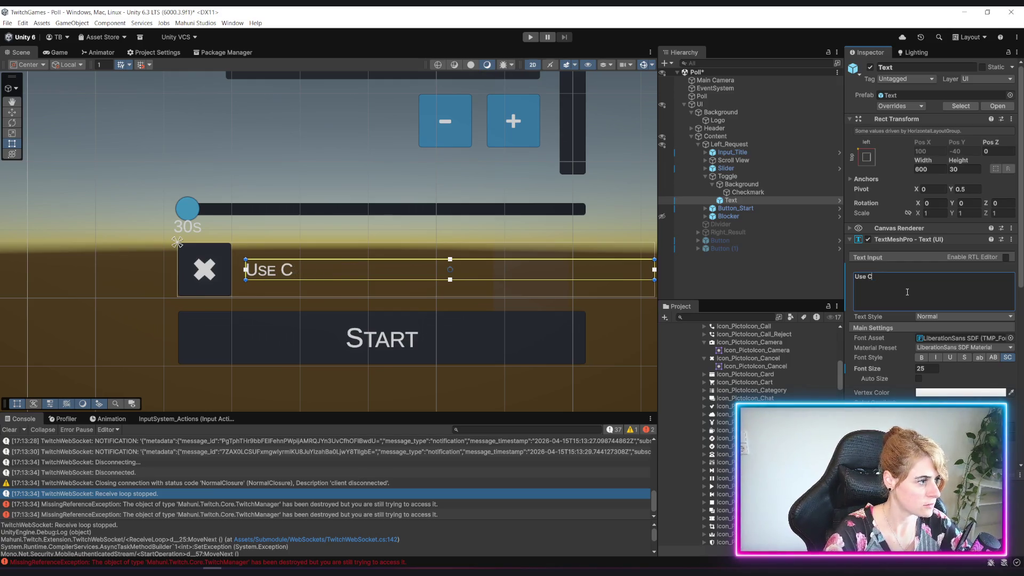
{"action": "type", "text": "hannel Points"}
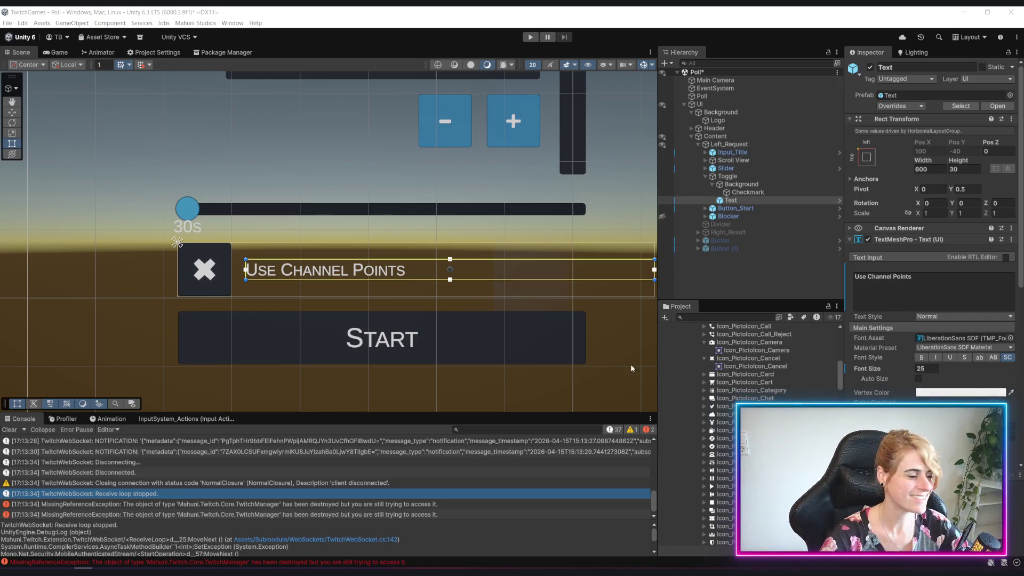
{"action": "scroll", "coordinate": [341, 347], "scroll_direction": "down", "scroll_amount": 4}
{"action": "left_click", "coordinate": [90, 320]}
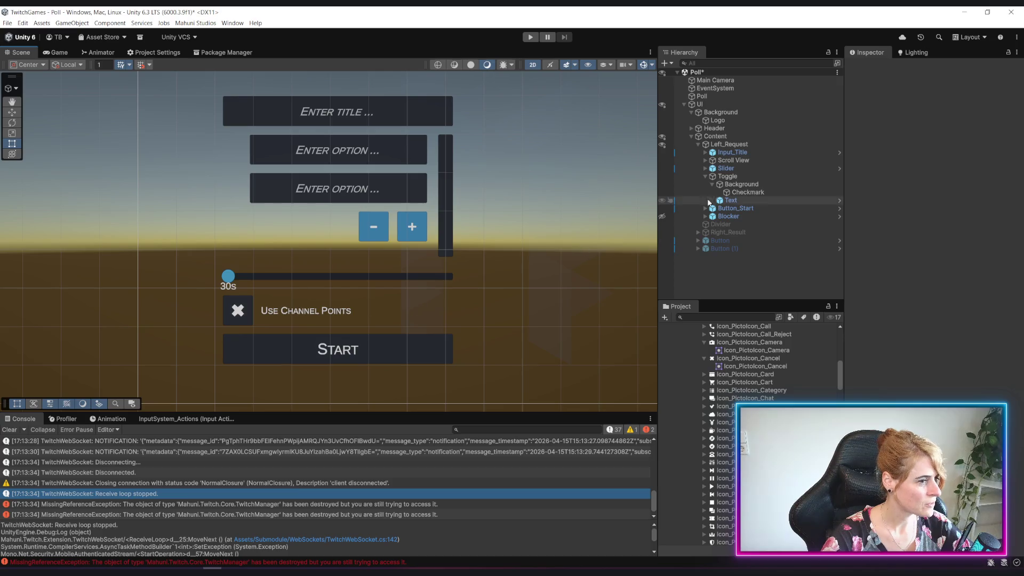
Step: Untick Is On in the Use Channel Points Toggle component so it starts unchecked
{"action": "left_click", "coordinate": [727, 176]}
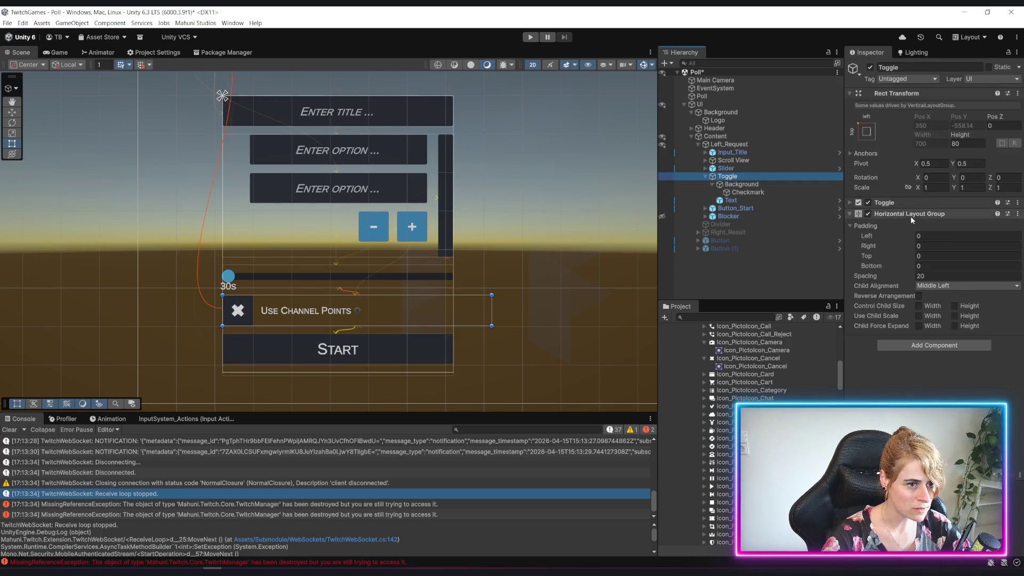
{"action": "left_click", "coordinate": [852, 214]}
{"action": "left_click", "coordinate": [851, 203]}
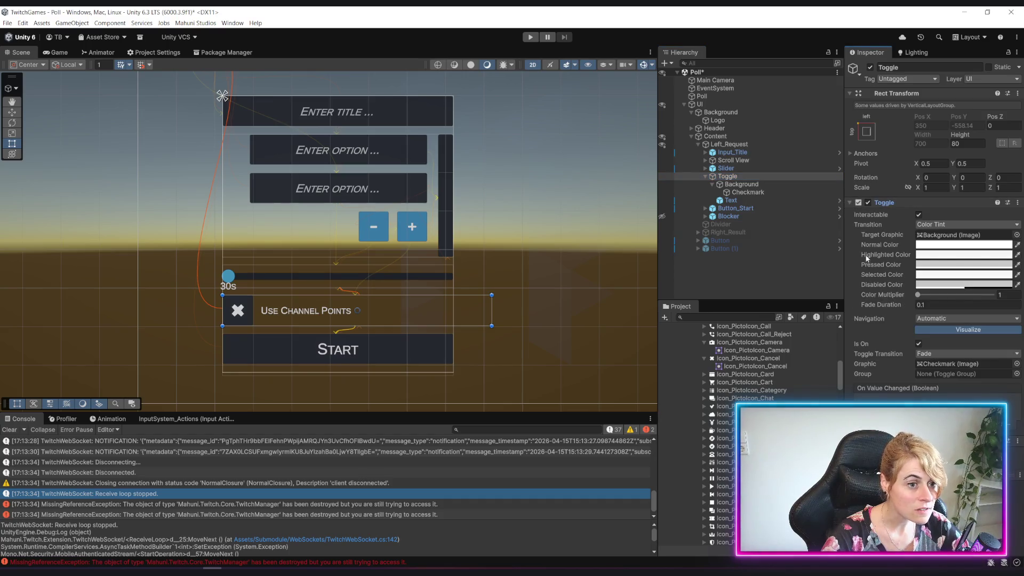
{"action": "left_click", "coordinate": [919, 344]}
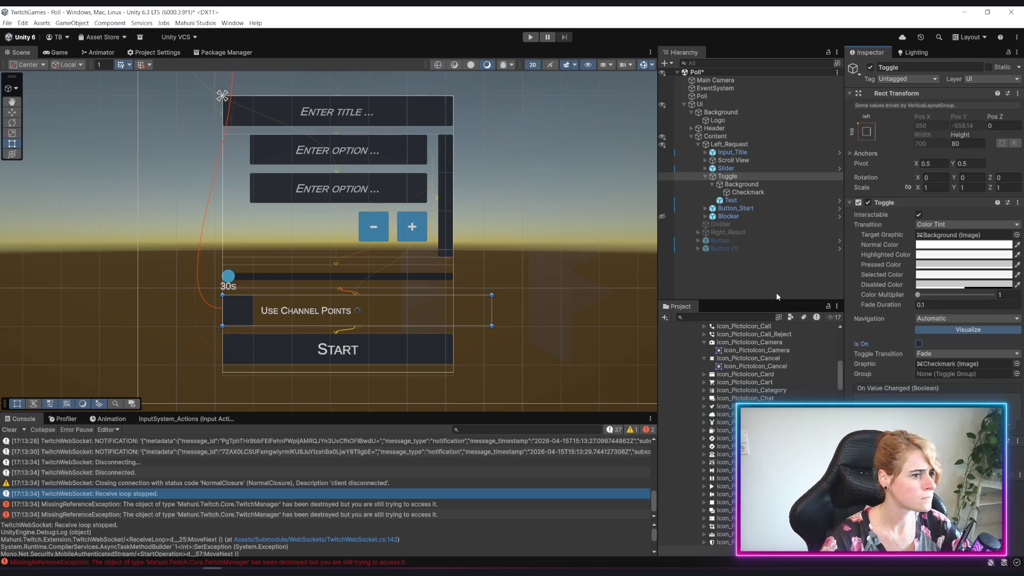
Step: Review the checkbox's label text, then save the Poll scene with Ctrl+S
{"action": "left_click", "coordinate": [741, 200]}
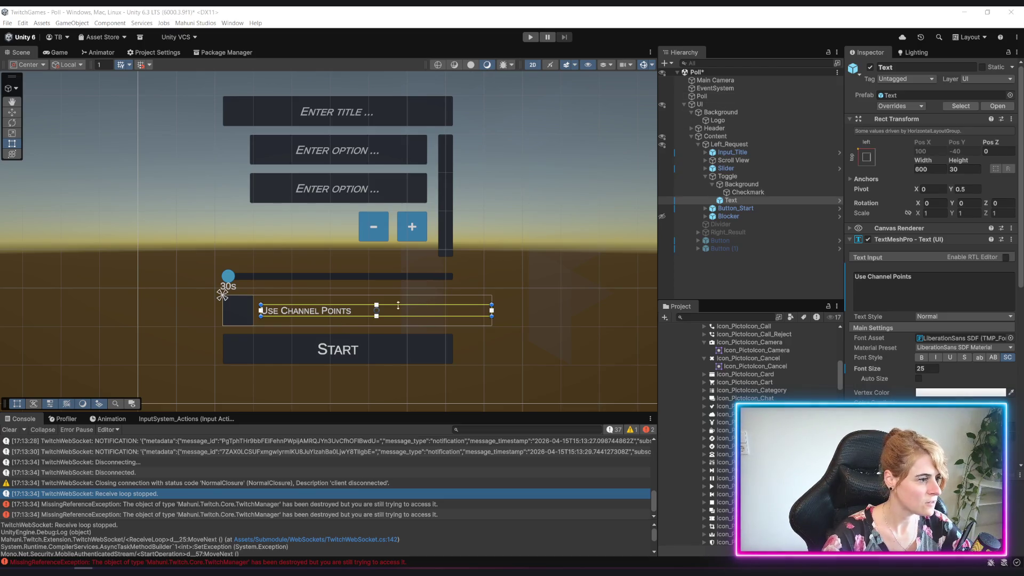
{"action": "scroll", "coordinate": [415, 284], "scroll_direction": "down", "scroll_amount": 3}
{"action": "scroll", "coordinate": [492, 317], "scroll_direction": "up", "scroll_amount": 3}
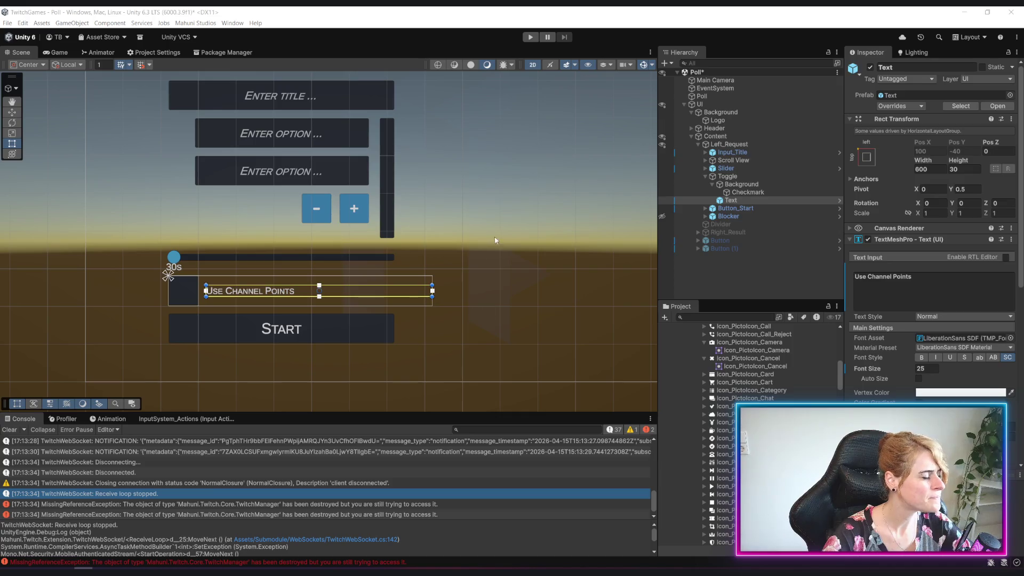
{"action": "scroll", "coordinate": [495, 240], "scroll_direction": "down", "scroll_amount": 1}
{"action": "scroll", "coordinate": [383, 269], "scroll_direction": "down", "scroll_amount": 2}
{"action": "scroll", "coordinate": [366, 260], "scroll_direction": "up", "scroll_amount": 1}
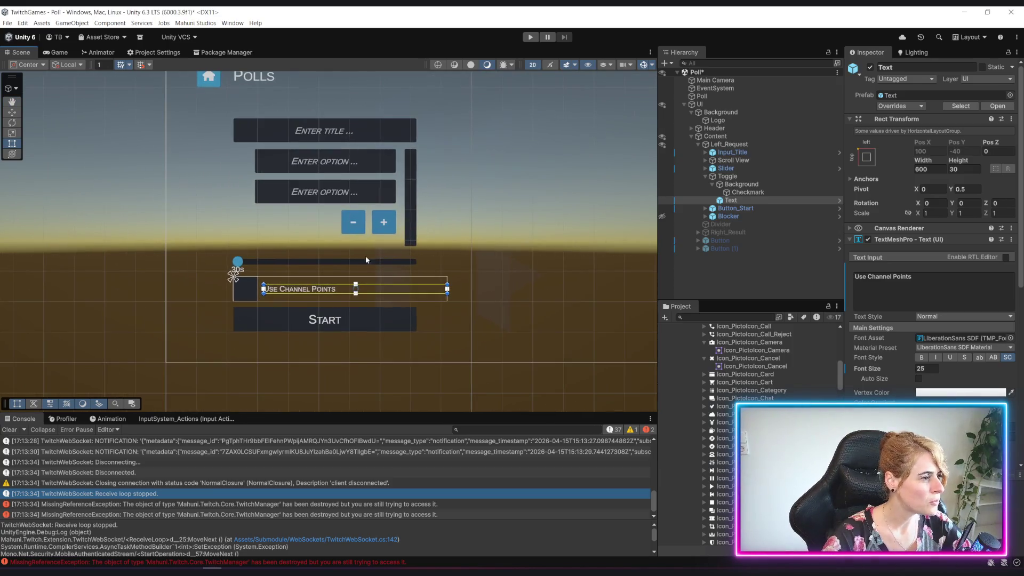
{"action": "scroll", "coordinate": [445, 234], "scroll_direction": "up", "scroll_amount": 3}
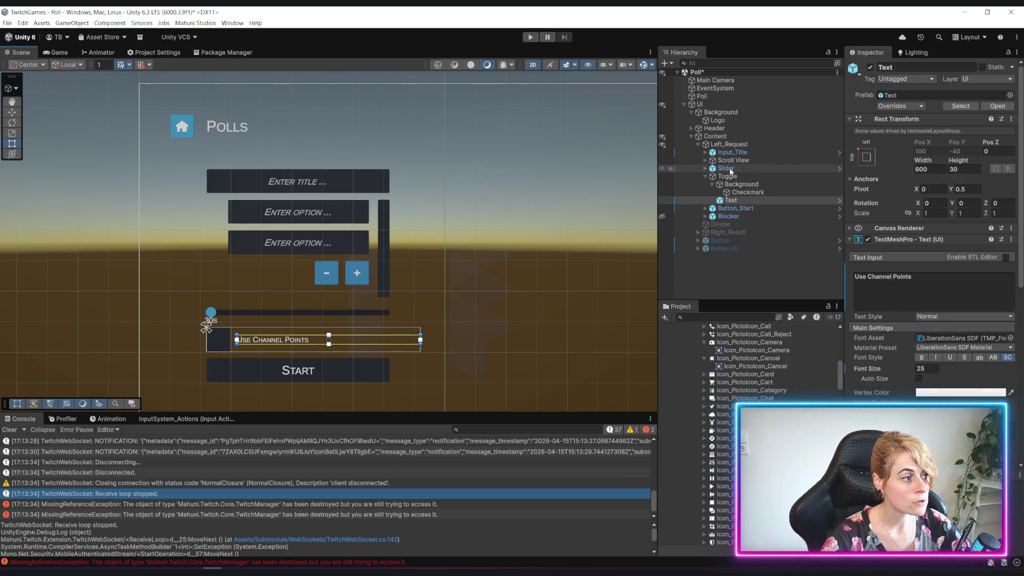
{"action": "left_click", "coordinate": [754, 283]}
{"action": "key", "text": "ctrl+s"}
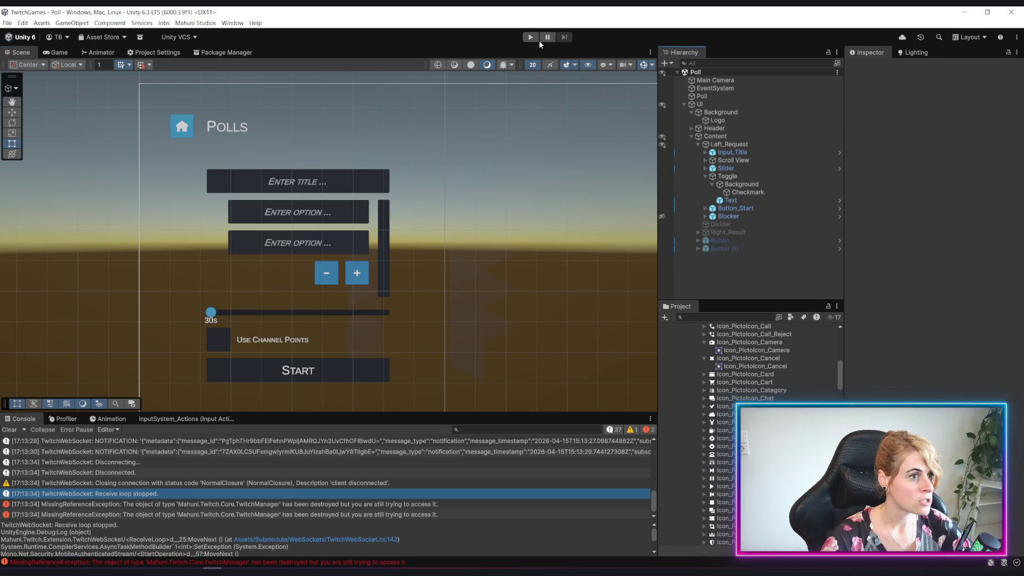
{"action": "left_click", "coordinate": [531, 37]}
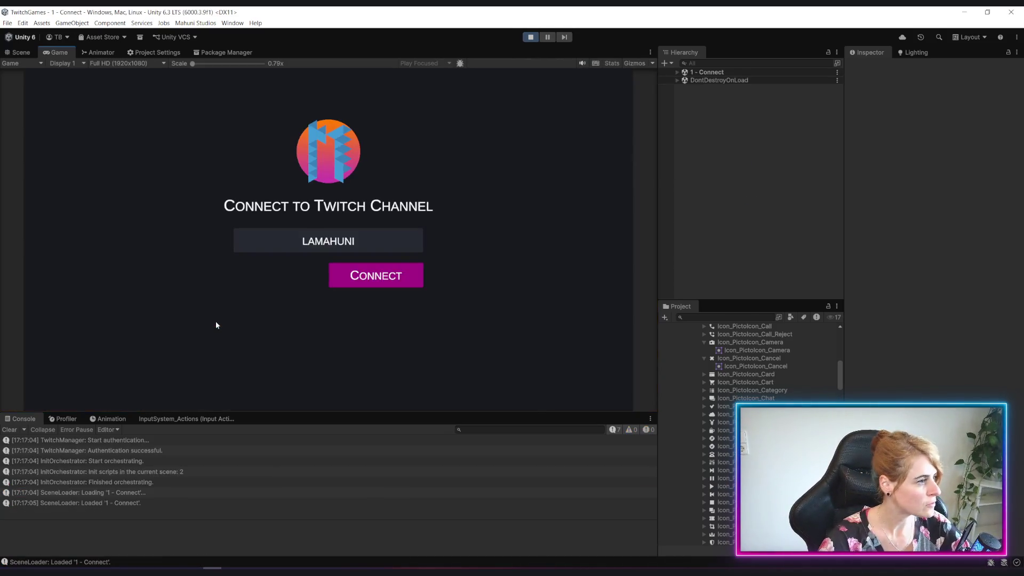
{"action": "left_click", "coordinate": [338, 278]}
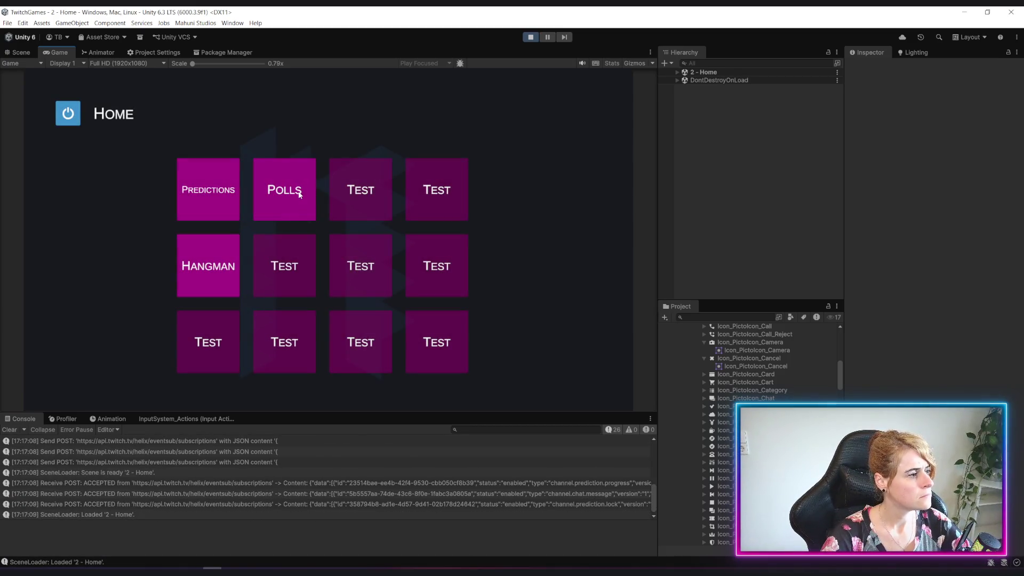
{"action": "left_click", "coordinate": [299, 194]}
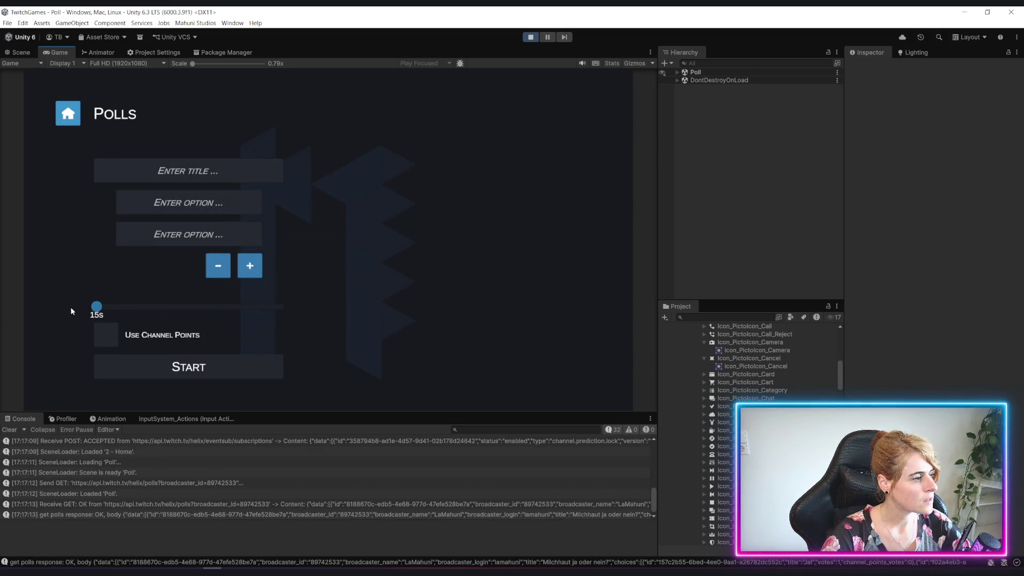
{"action": "mouse_move", "coordinate": [96, 307]}
{"action": "left_mouse_down"}
{"action": "mouse_move", "coordinate": [76, 315]}
{"action": "mouse_move", "coordinate": [235, 315]}
{"action": "mouse_move", "coordinate": [277, 330]}
{"action": "mouse_move", "coordinate": [135, 333]}
{"action": "mouse_move", "coordinate": [213, 334]}
{"action": "mouse_move", "coordinate": [103, 329]}
{"action": "mouse_move", "coordinate": [318, 334]}
{"action": "left_mouse_up"}
{"action": "left_click", "coordinate": [98, 341]}
{"action": "left_click", "coordinate": [99, 344]}
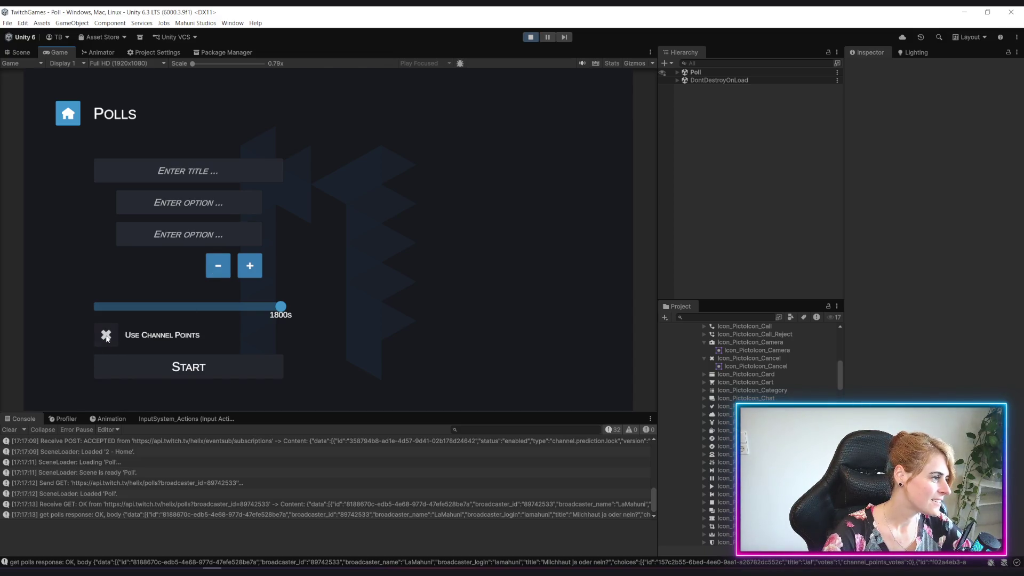
{"action": "left_click", "coordinate": [530, 37]}
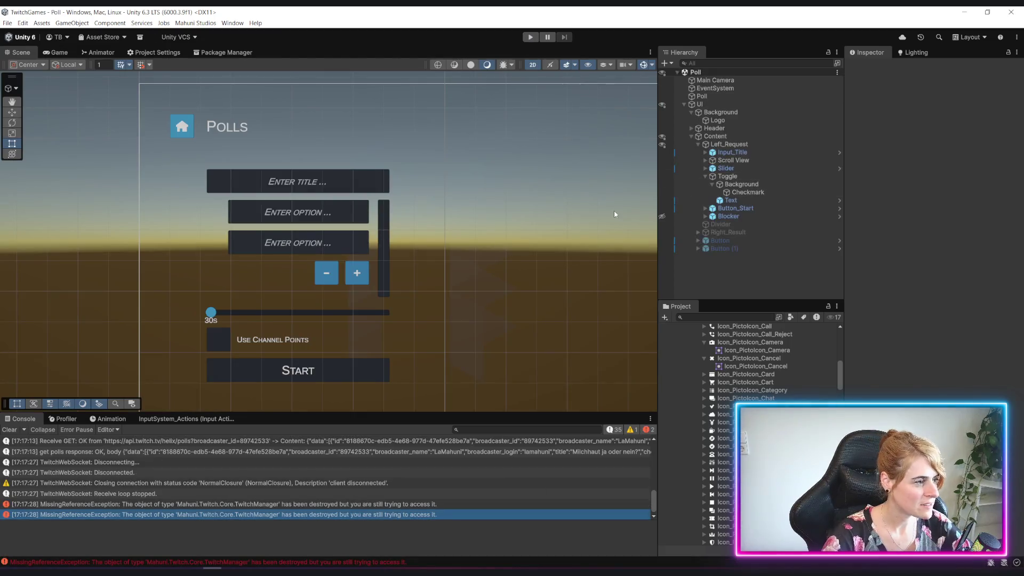
Step: Expand the timer slider and compare the Background, Fill Area and Fill layouts
{"action": "left_click", "coordinate": [708, 168]}
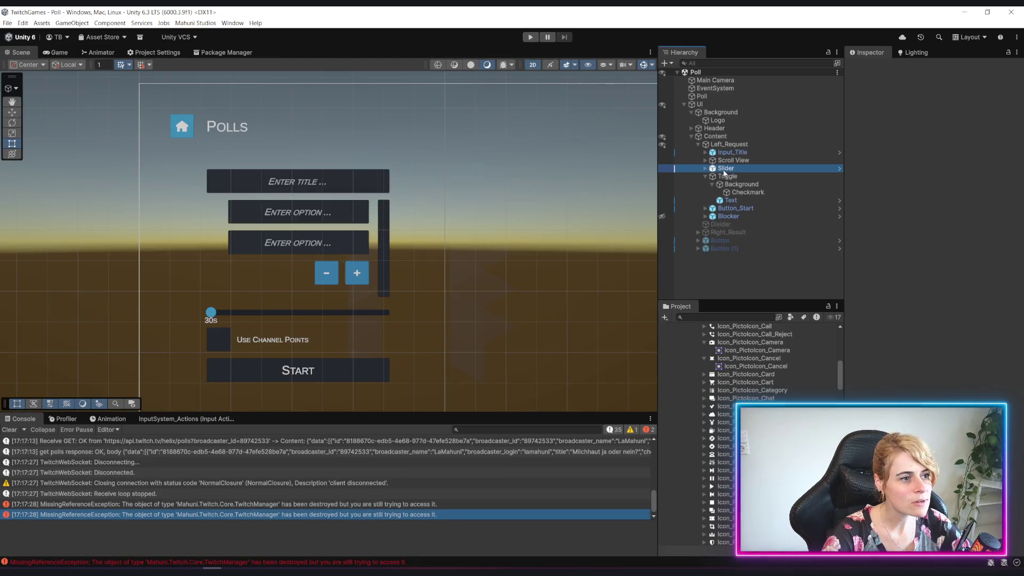
{"action": "left_click", "coordinate": [706, 168]}
{"action": "left_click", "coordinate": [741, 176]}
{"action": "key", "text": "f"}
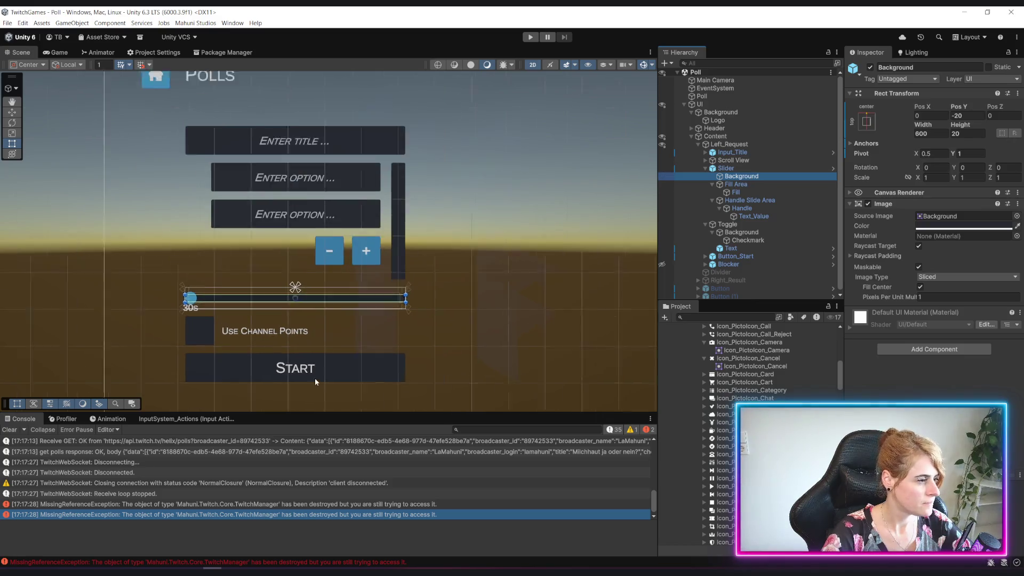
{"action": "left_click_drag", "start_coordinate": [328, 317], "coordinate": [481, 324]}
{"action": "scroll", "coordinate": [476, 325], "scroll_direction": "up", "scroll_amount": 3}
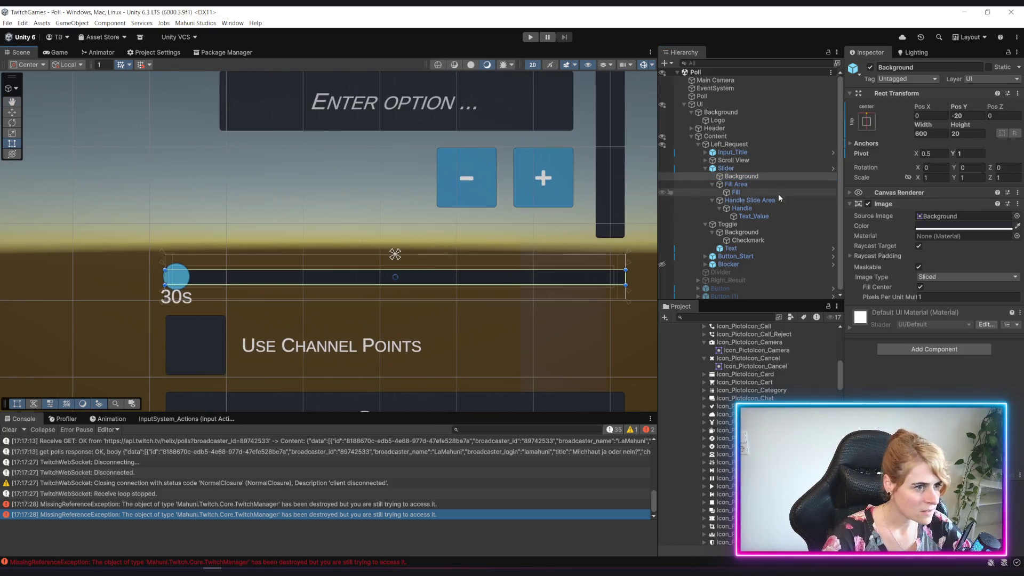
{"action": "left_click", "coordinate": [751, 183]}
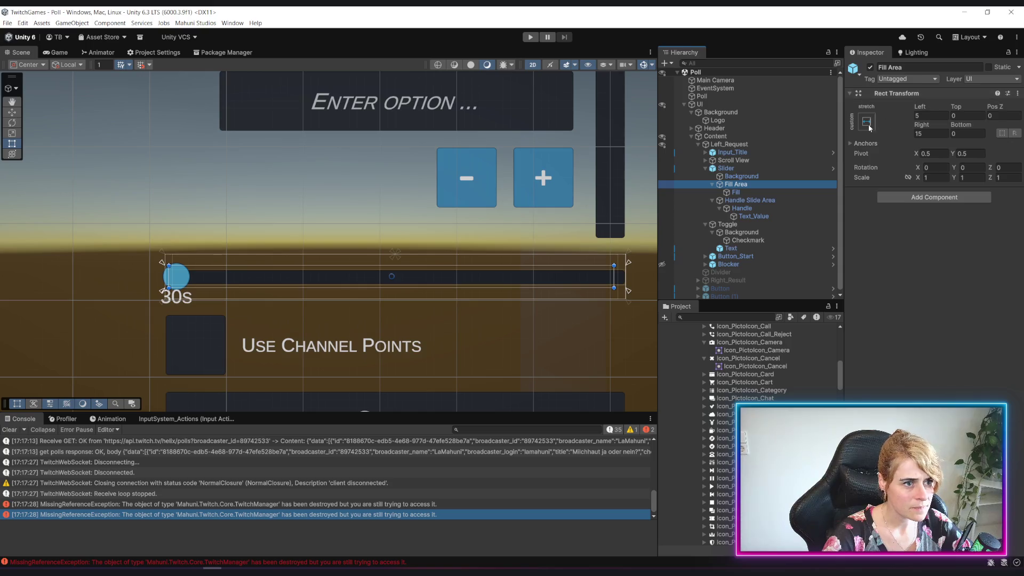
{"action": "left_click", "coordinate": [762, 176]}
{"action": "left_click", "coordinate": [760, 191]}
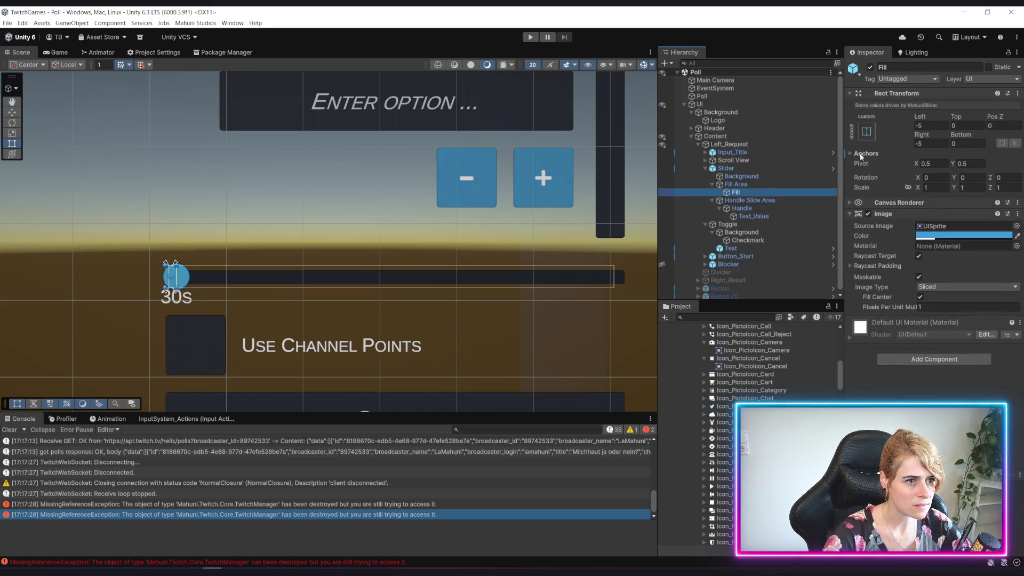
{"action": "left_click", "coordinate": [752, 184]}
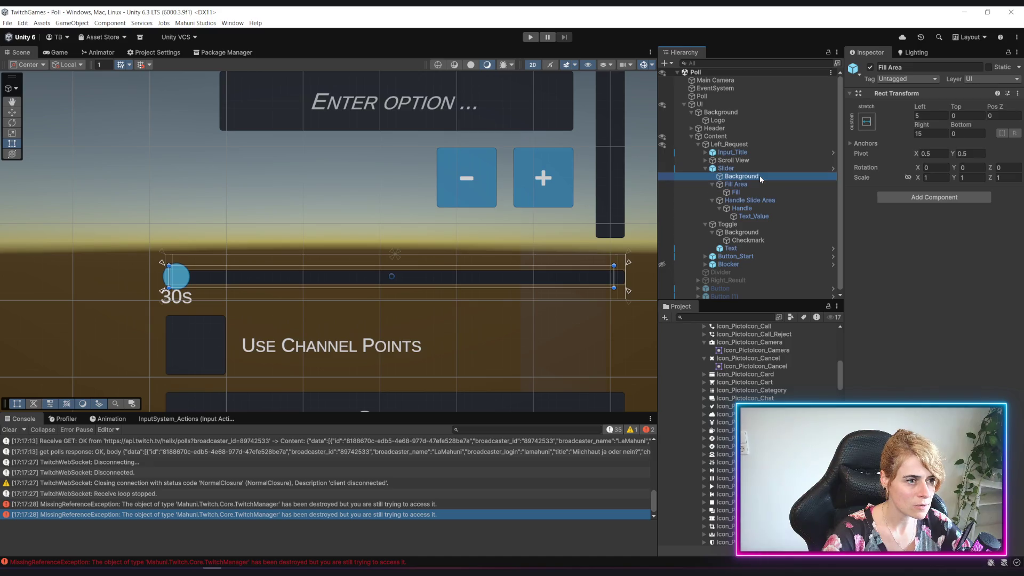
{"action": "left_click", "coordinate": [759, 176]}
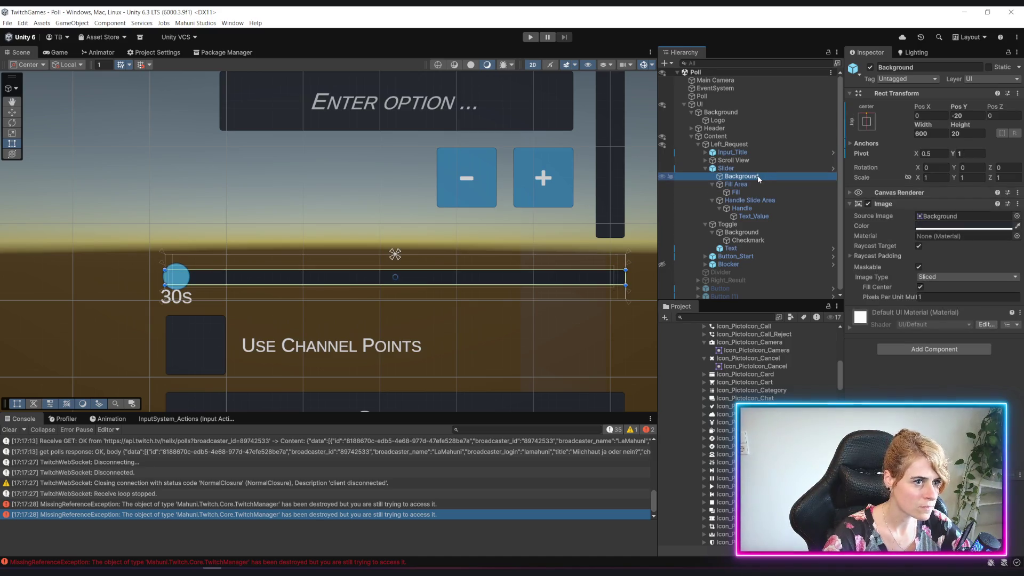
{"action": "left_click", "coordinate": [749, 184]}
Step: Anchor the Fill Area to the centre preset and enter 20 in its Rect Transform
{"action": "left_click", "coordinate": [866, 122]}
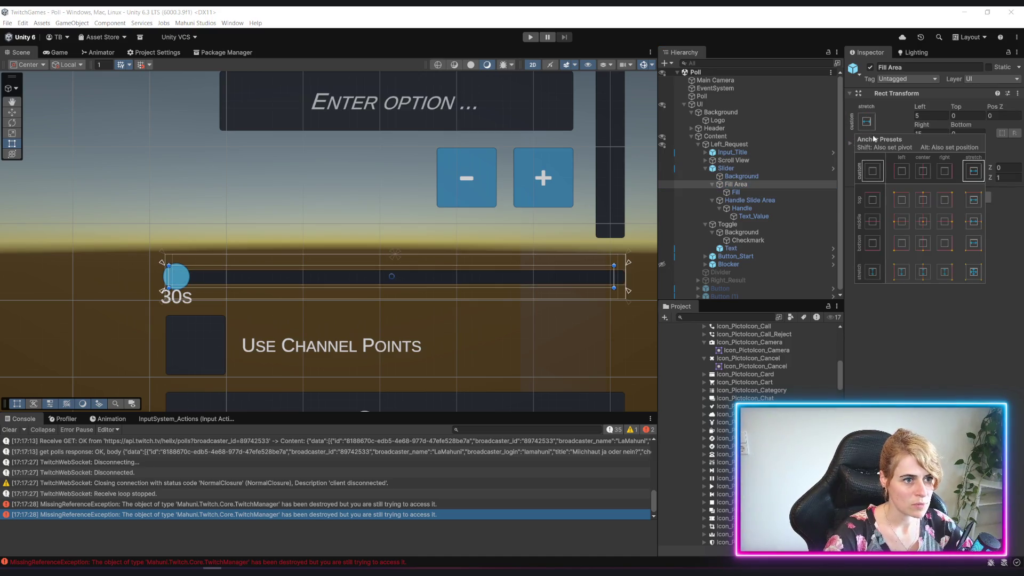
{"action": "left_click", "coordinate": [925, 199]}
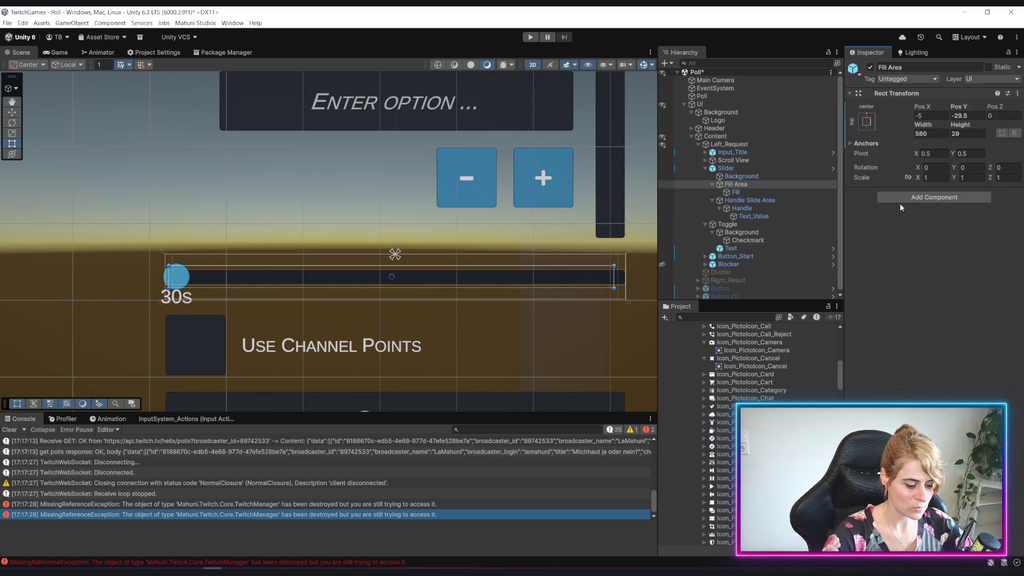
{"action": "left_click", "coordinate": [745, 179]}
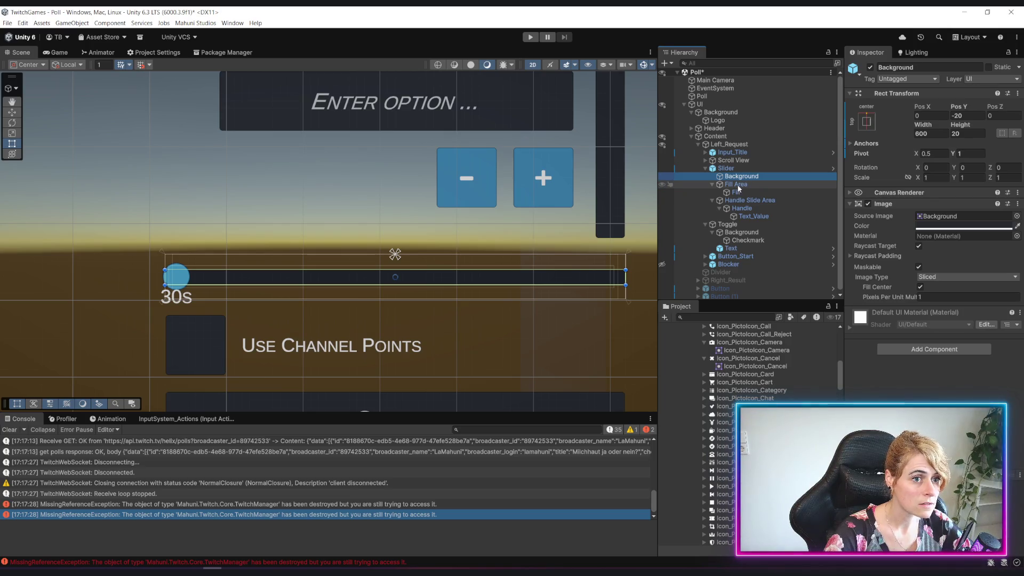
{"action": "left_click", "coordinate": [738, 187]}
{"action": "left_click", "coordinate": [969, 115]}
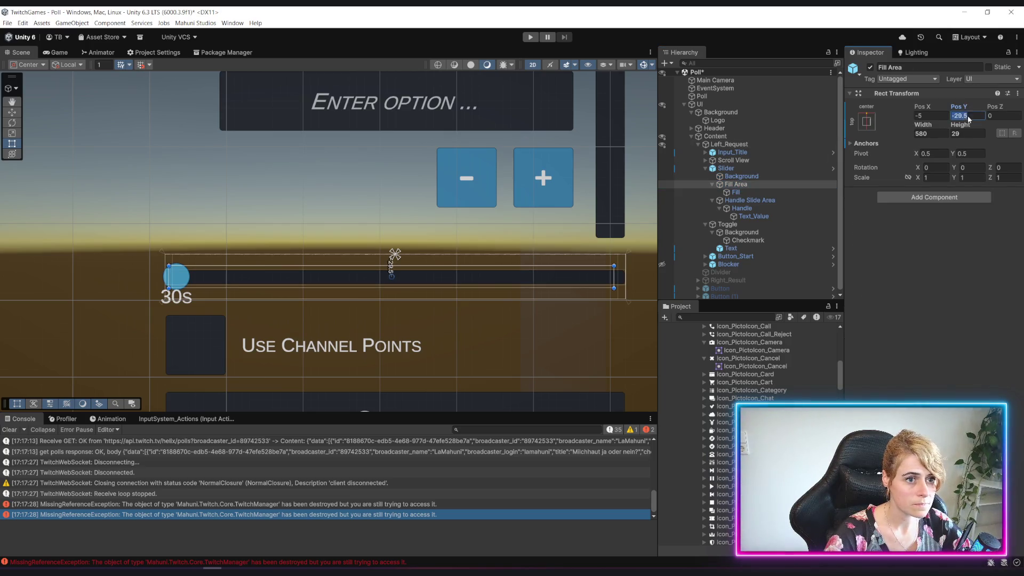
{"action": "type", "text": "20"}
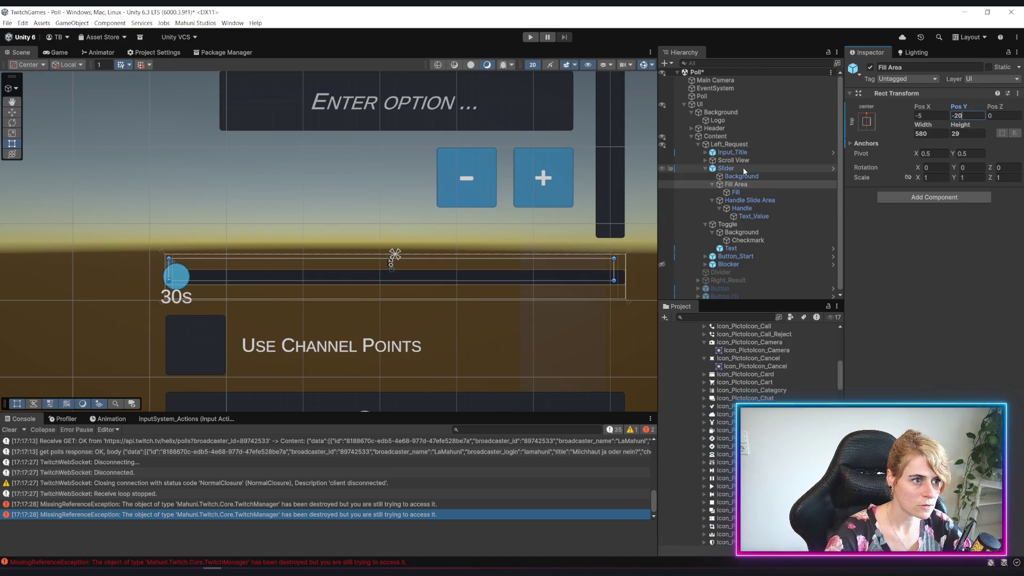
Step: Set the Fill Area's height to 20 and nudge it down to match the bar
{"action": "left_click", "coordinate": [755, 160]}
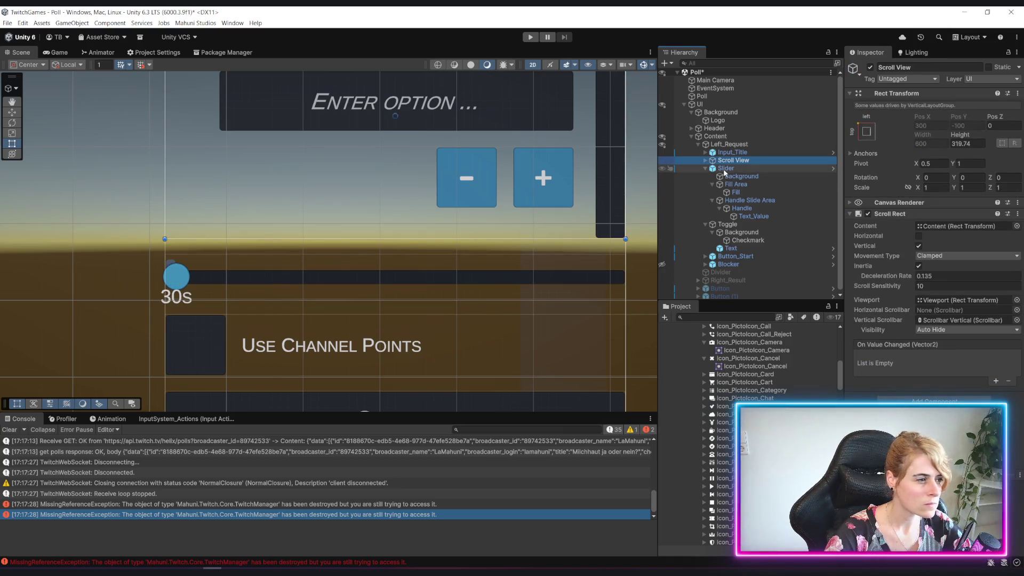
{"action": "left_click", "coordinate": [743, 177]}
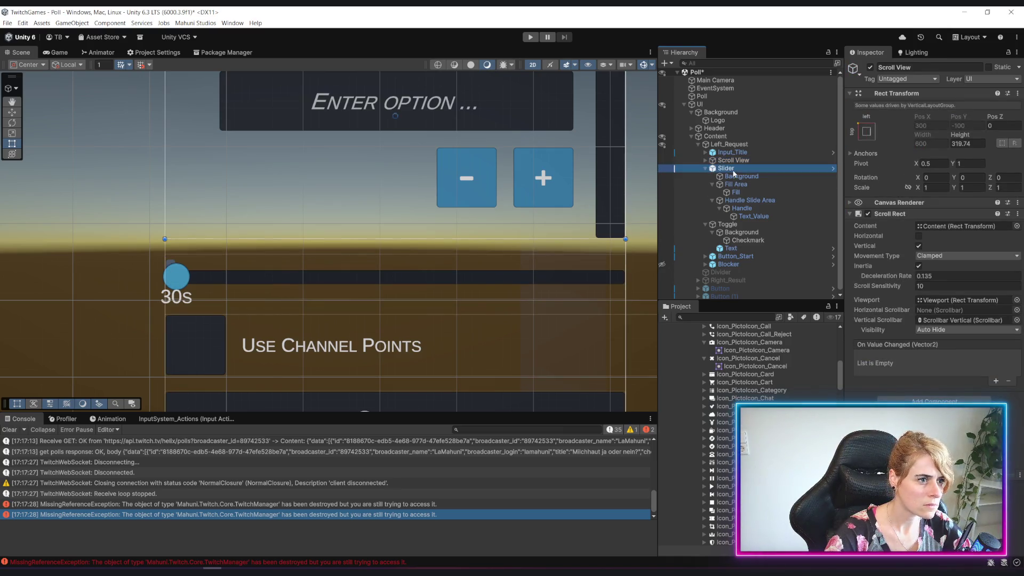
{"action": "left_click", "coordinate": [742, 191]}
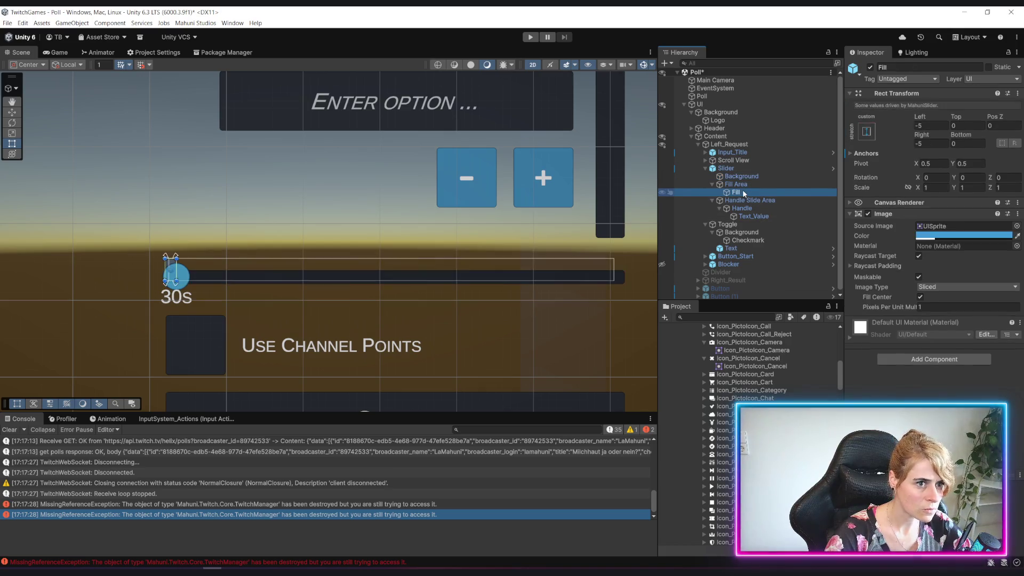
{"action": "left_click", "coordinate": [736, 184]}
{"action": "left_click", "coordinate": [973, 133]}
{"action": "type", "text": "20"}
{"action": "mouse_move", "coordinate": [966, 110]}
{"action": "left_mouse_down"}
{"action": "mouse_move", "coordinate": [780, 107]}
{"action": "mouse_move", "coordinate": [794, 101]}
{"action": "left_mouse_up"}
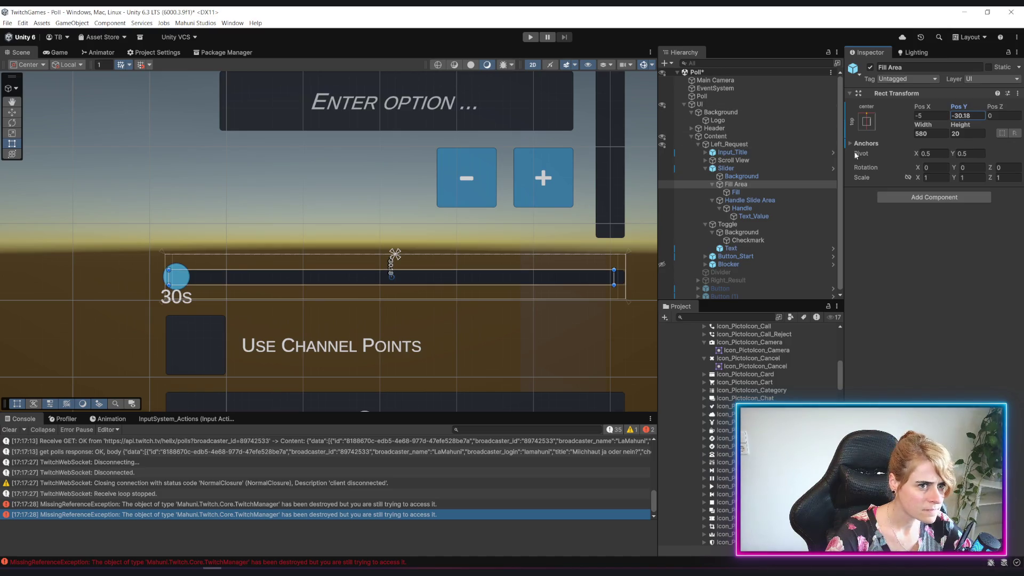
Step: Compare the Fill Area's rect against the Background bar and the Fill child
{"action": "left_click", "coordinate": [741, 176]}
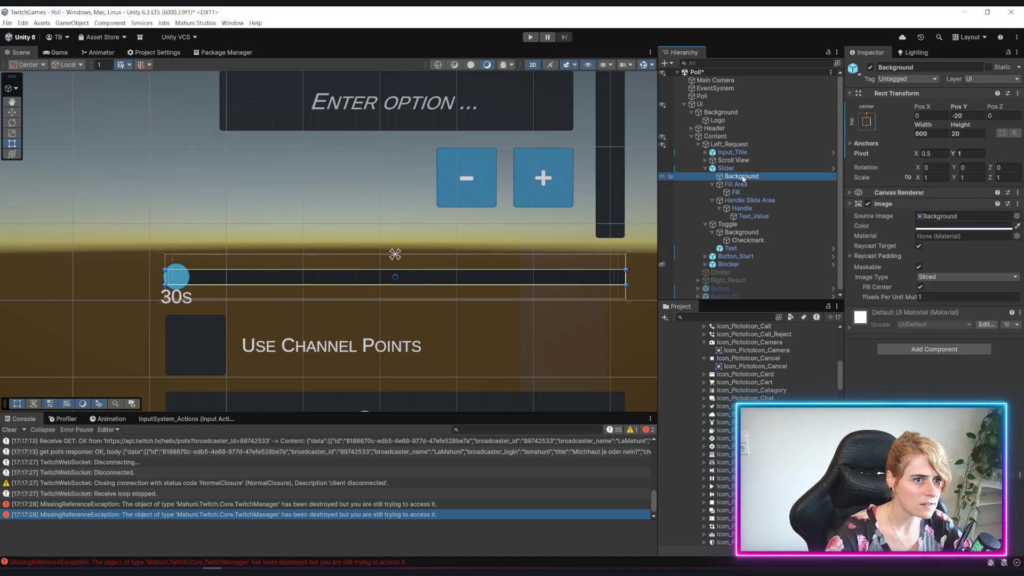
{"action": "left_click", "coordinate": [747, 190]}
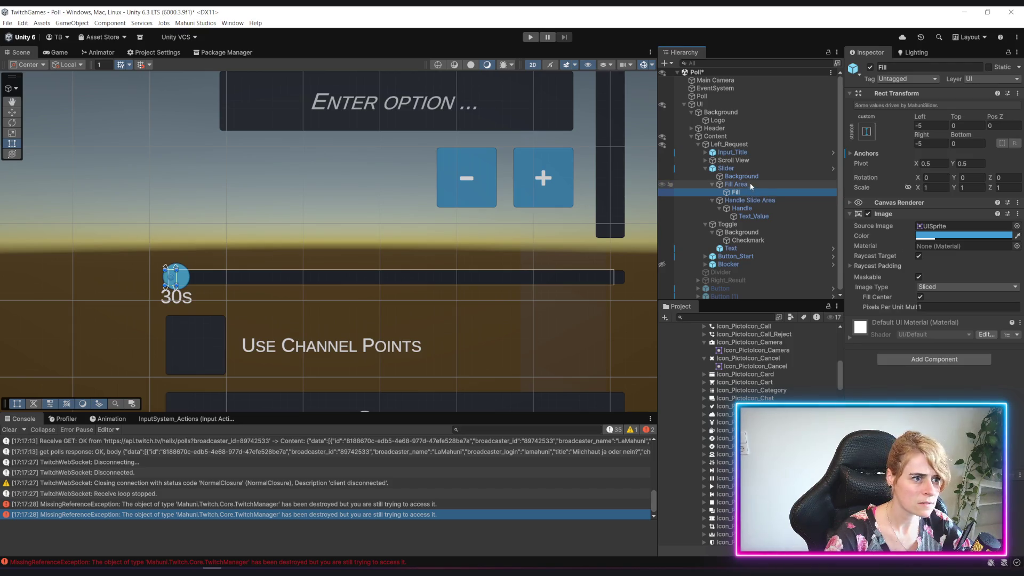
{"action": "left_click", "coordinate": [712, 184]}
{"action": "left_click", "coordinate": [746, 176]}
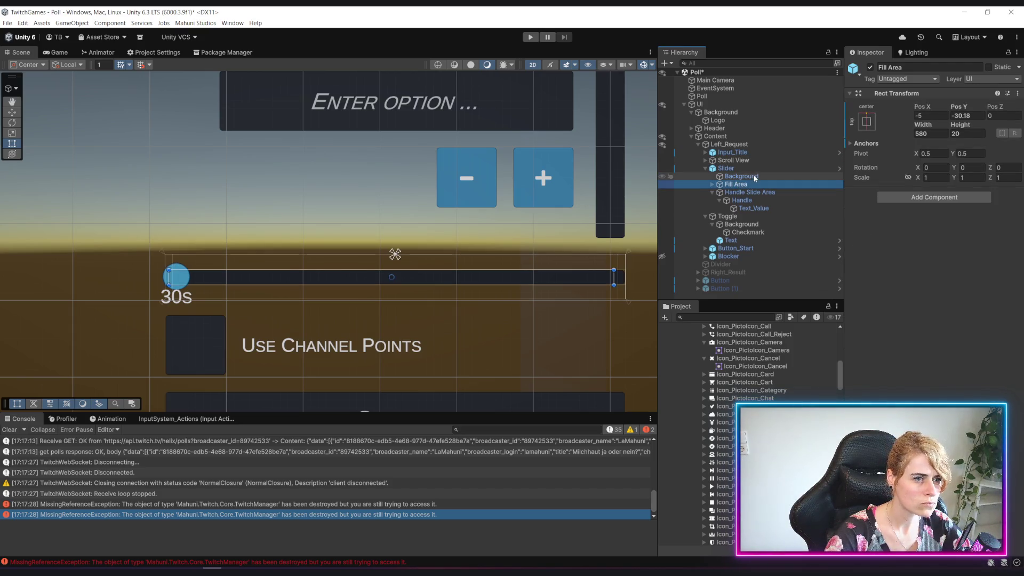
{"action": "left_click", "coordinate": [747, 183]}
{"action": "left_click", "coordinate": [757, 177]}
{"action": "left_click", "coordinate": [741, 184]}
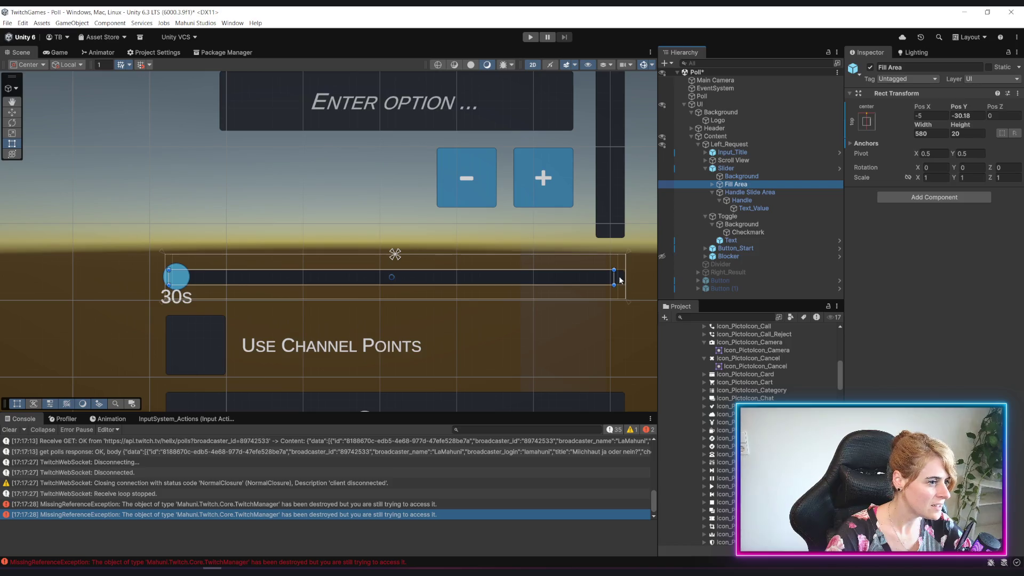
Step: Trim the Fill Area's Pos Y decimals so it reads exactly -30
{"action": "left_click", "coordinate": [963, 114]}
{"action": "left_click", "coordinate": [980, 115]}
{"action": "key", "text": "BackSpace"}
{"action": "key", "text": "BackSpace"}
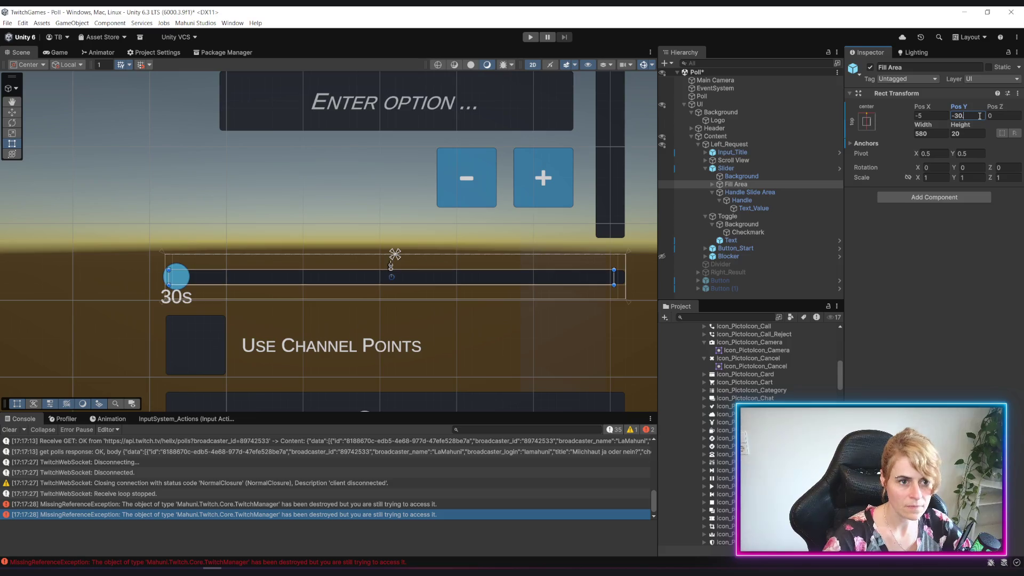
{"action": "key", "text": "Return"}
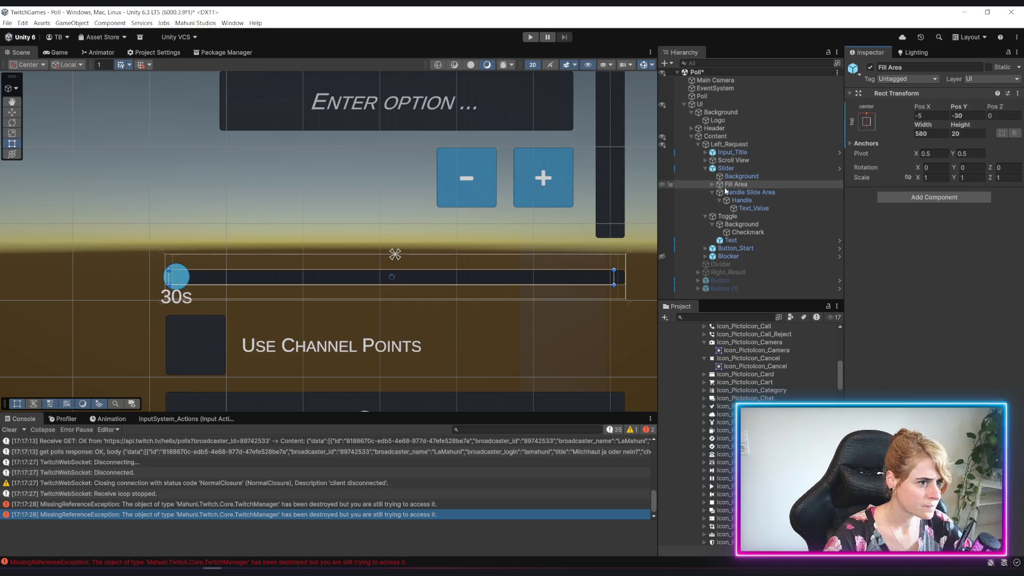
{"action": "left_click", "coordinate": [712, 192]}
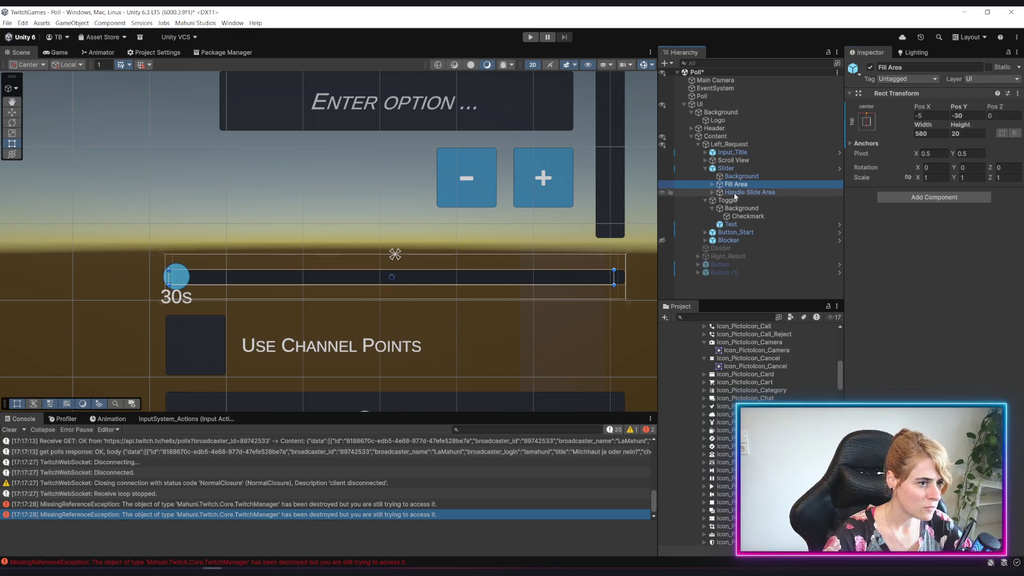
{"action": "left_click", "coordinate": [734, 193]}
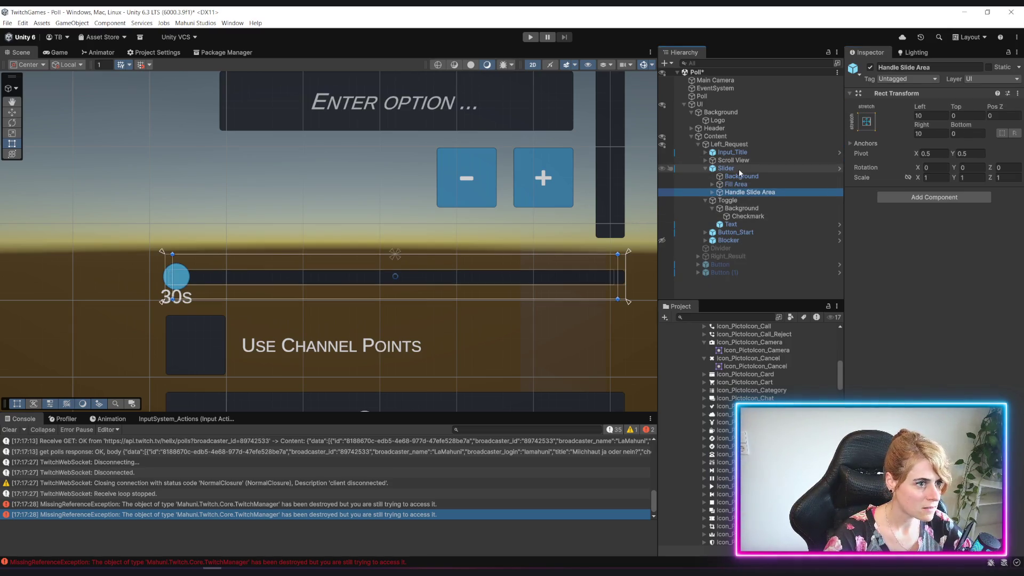
Step: Change the Slider's Rect Transform height to 80, replacing the earlier 78 and 58.4 values
{"action": "left_click", "coordinate": [726, 169]}
{"action": "type", "text": "78"}
{"action": "mouse_move", "coordinate": [959, 160]}
{"action": "left_mouse_down"}
{"action": "mouse_move", "coordinate": [981, 160]}
{"action": "mouse_move", "coordinate": [870, 148]}
{"action": "mouse_move", "coordinate": [921, 151]}
{"action": "left_mouse_up"}
{"action": "mouse_move", "coordinate": [738, 269]}
{"action": "left_mouse_down"}
{"action": "mouse_move", "coordinate": [894, 296]}
{"action": "mouse_move", "coordinate": [719, 299]}
{"action": "left_mouse_up"}
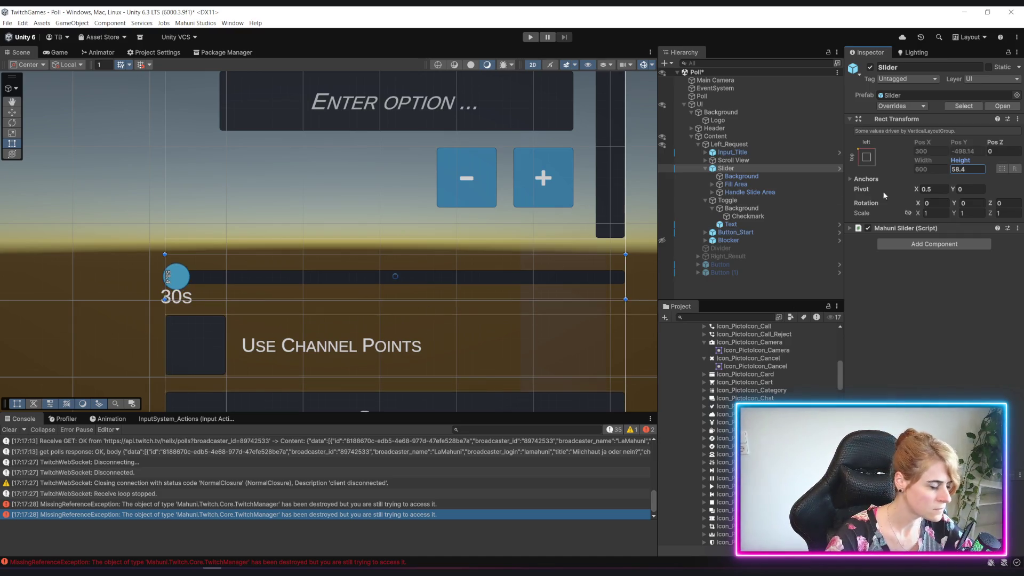
{"action": "left_click", "coordinate": [976, 169]}
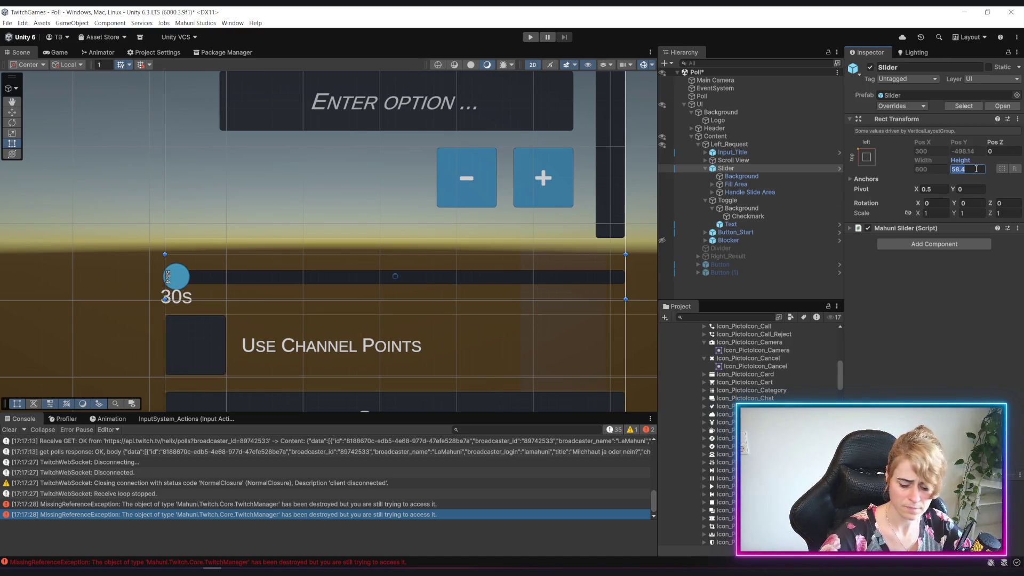
{"action": "type", "text": "80"}
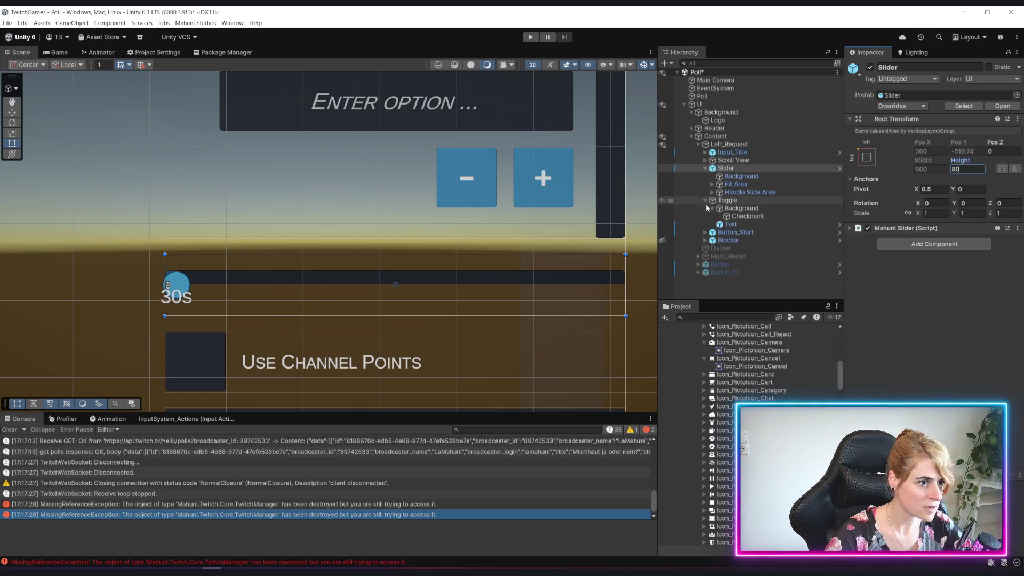
{"action": "left_click", "coordinate": [715, 185]}
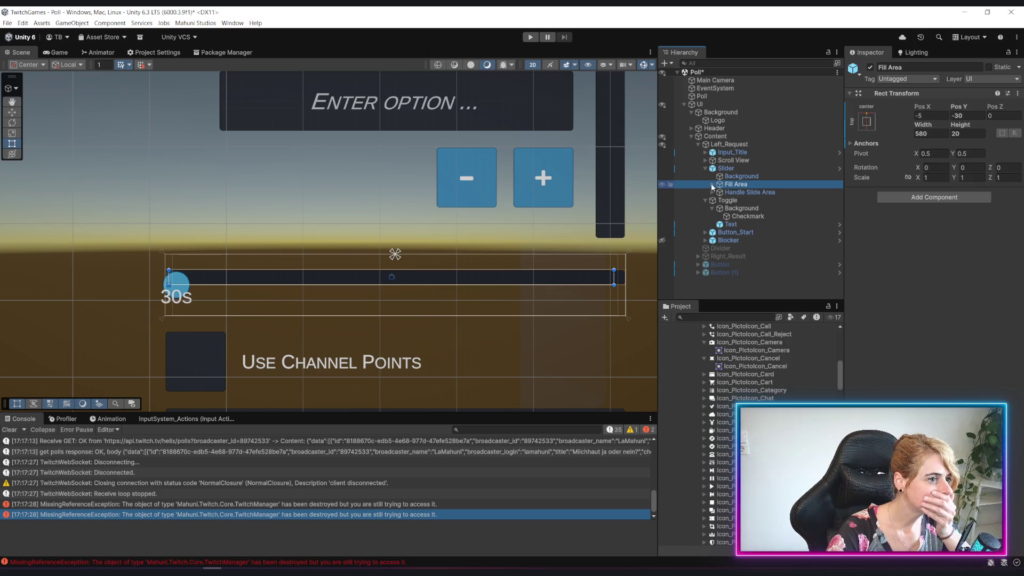
Step: Select the slider's Handle under Handle Slide Area and drag its Top offset upward
{"action": "left_click", "coordinate": [711, 184]}
{"action": "left_click", "coordinate": [744, 193]}
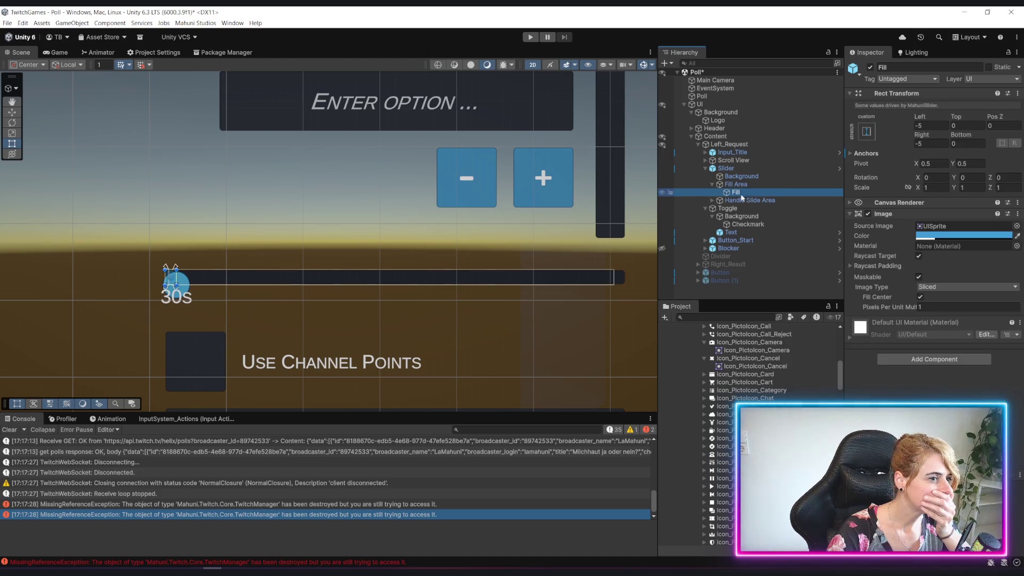
{"action": "left_click", "coordinate": [732, 187]}
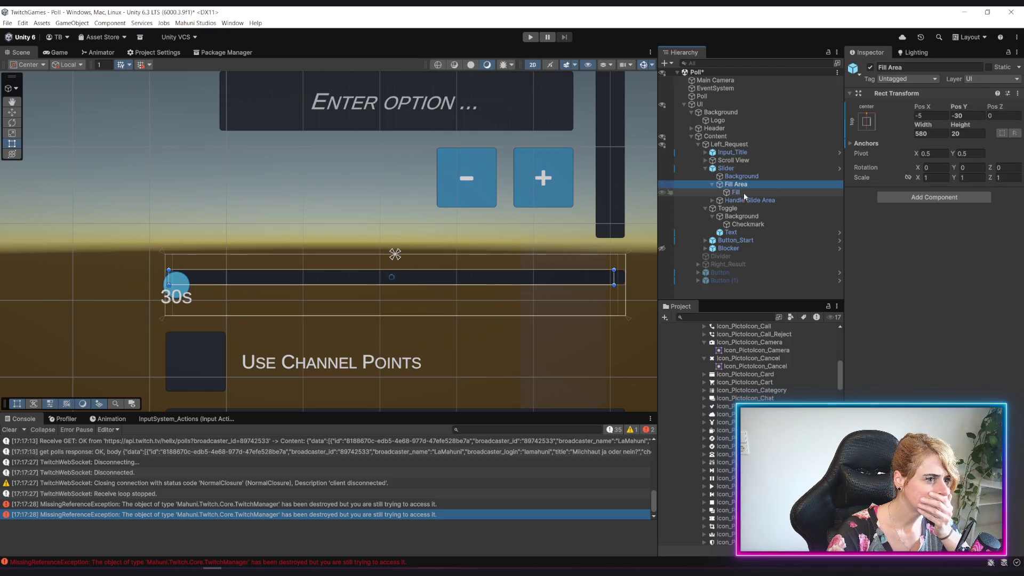
{"action": "left_click", "coordinate": [746, 200]}
{"action": "left_click", "coordinate": [712, 185]}
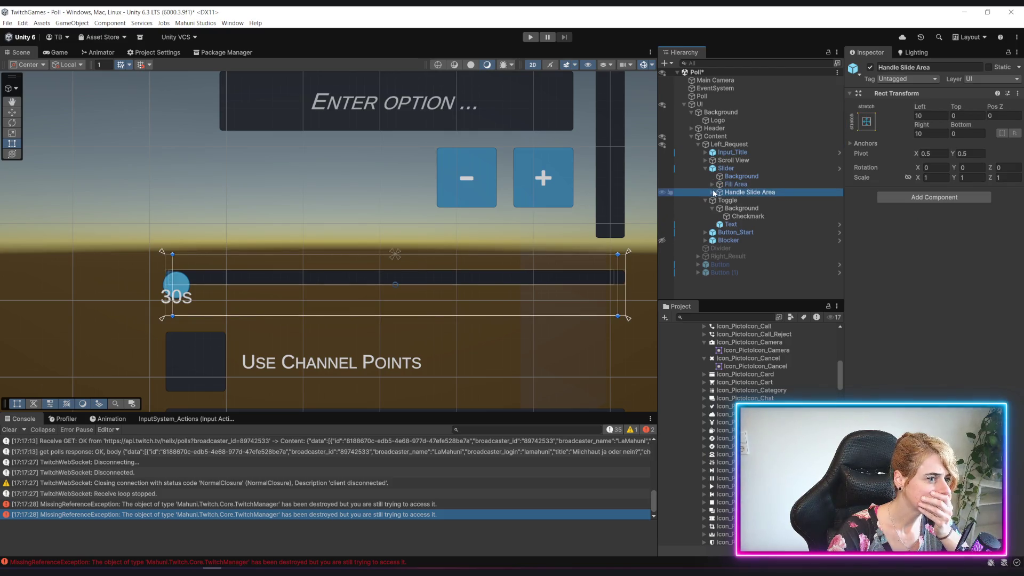
{"action": "left_click", "coordinate": [712, 193]}
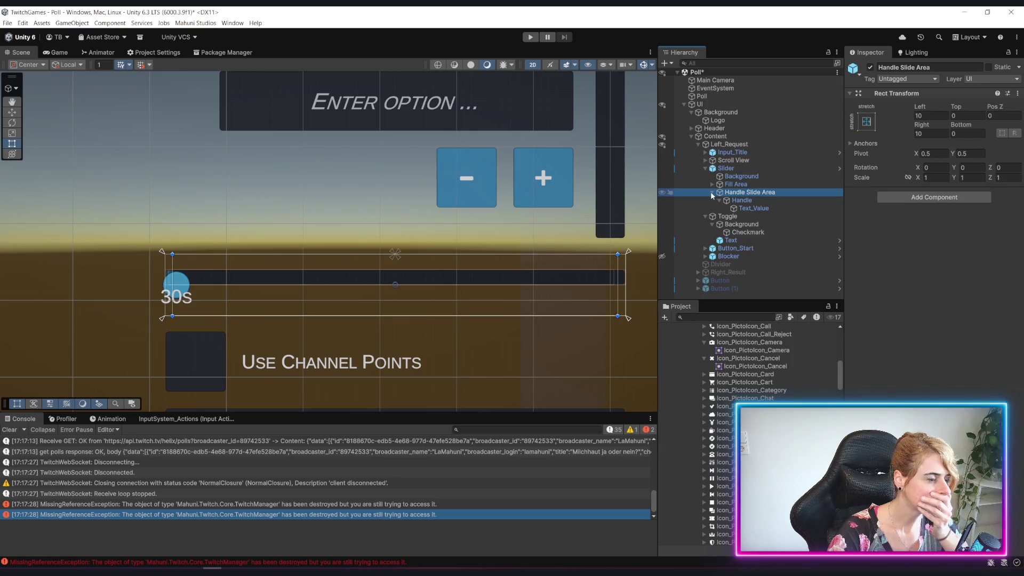
{"action": "left_click", "coordinate": [740, 201]}
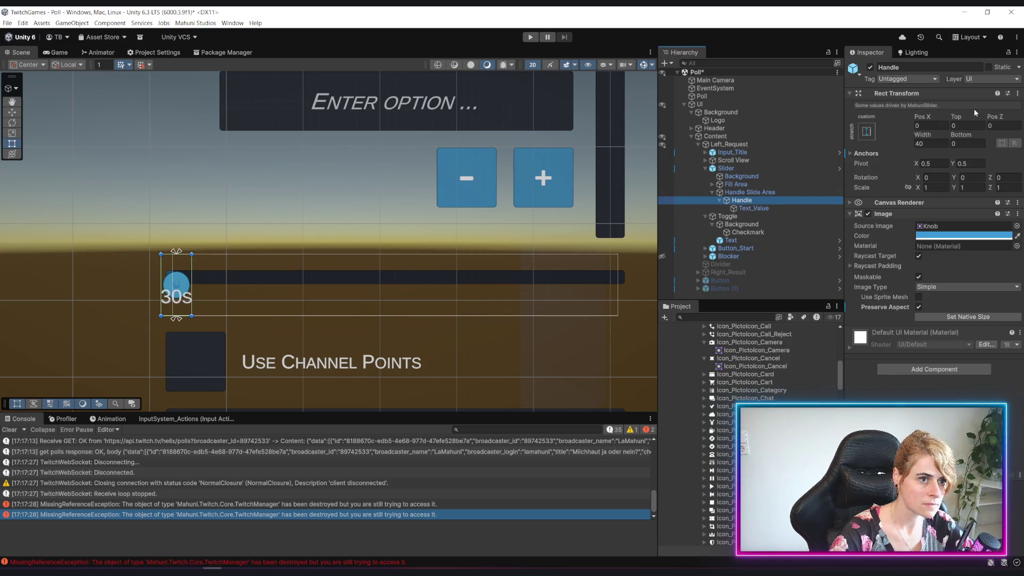
{"action": "mouse_move", "coordinate": [960, 118]}
{"action": "left_mouse_down"}
{"action": "mouse_move", "coordinate": [913, 118]}
{"action": "mouse_move", "coordinate": [909, 105]}
{"action": "mouse_move", "coordinate": [939, 101]}
{"action": "mouse_move", "coordinate": [893, 49]}
{"action": "mouse_move", "coordinate": [903, 41]}
{"action": "mouse_move", "coordinate": [777, 28]}
{"action": "mouse_move", "coordinate": [908, 21]}
{"action": "left_mouse_up"}
{"action": "left_click", "coordinate": [970, 126]}
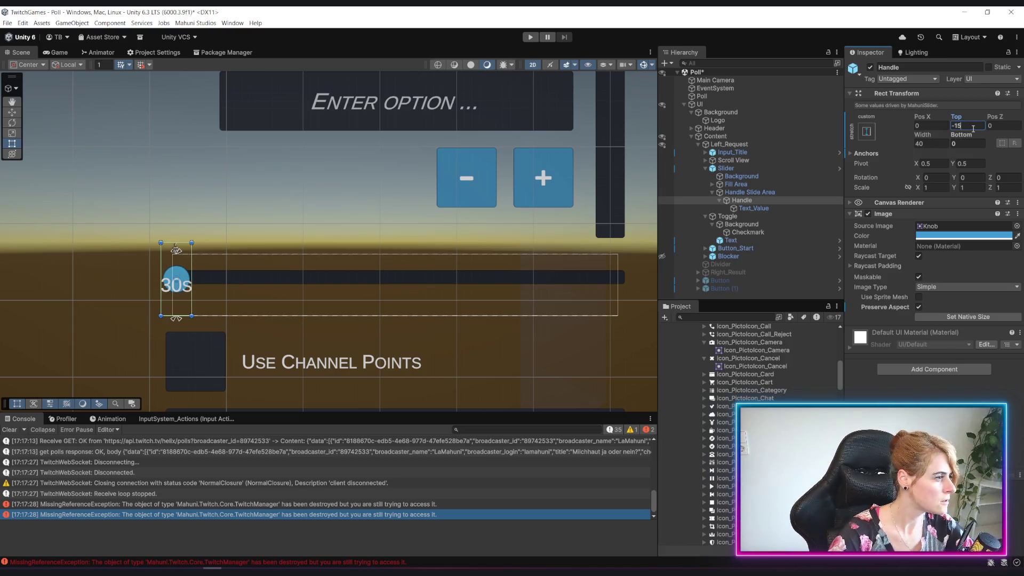
Step: Set the Handle's Top offset to -23, enter Play mode and connect to Twitch
{"action": "left_click", "coordinate": [347, 241]}
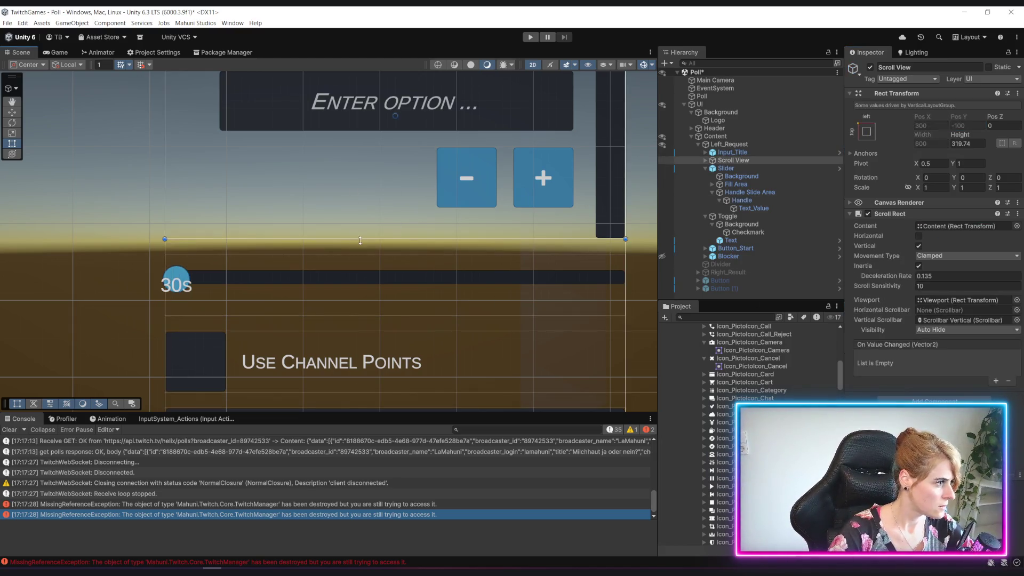
{"action": "left_click", "coordinate": [761, 193]}
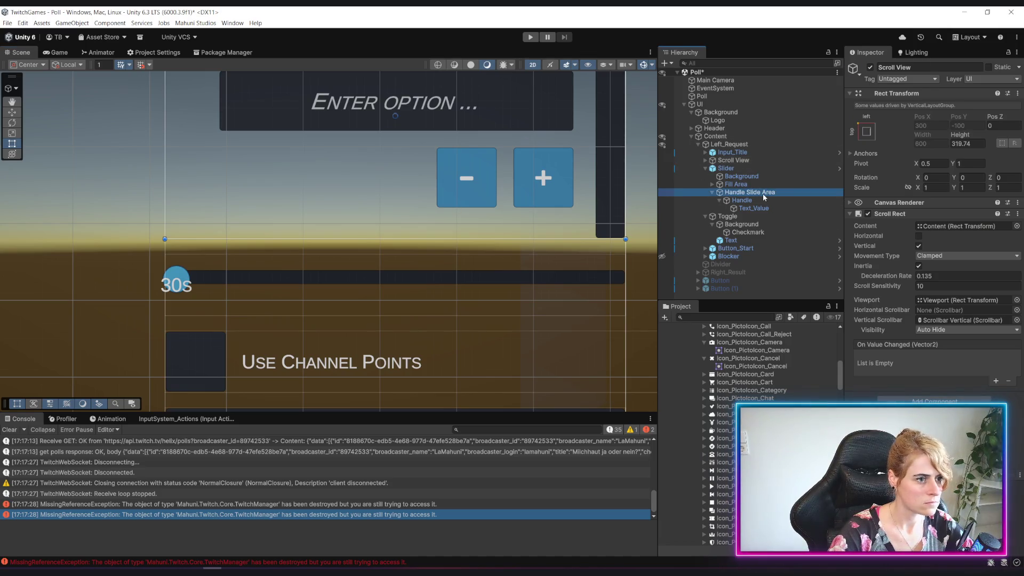
{"action": "left_click", "coordinate": [741, 200]}
{"action": "left_click", "coordinate": [966, 116]}
{"action": "mouse_move", "coordinate": [967, 116]}
{"action": "left_mouse_down"}
{"action": "mouse_move", "coordinate": [897, 110]}
{"action": "mouse_move", "coordinate": [920, 103]}
{"action": "left_mouse_up"}
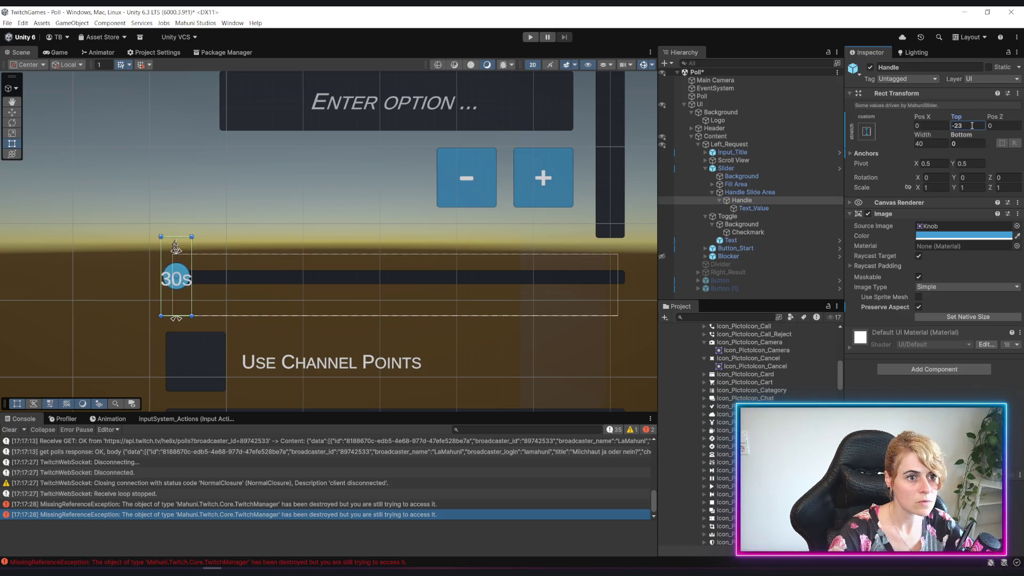
{"action": "key", "text": "ctrl+p"}
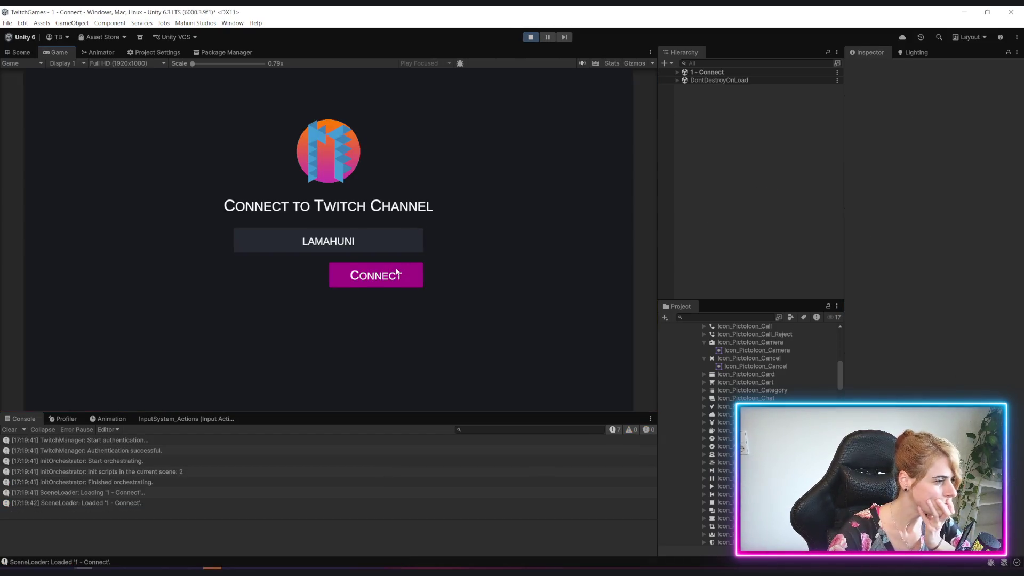
{"action": "left_click", "coordinate": [397, 270]}
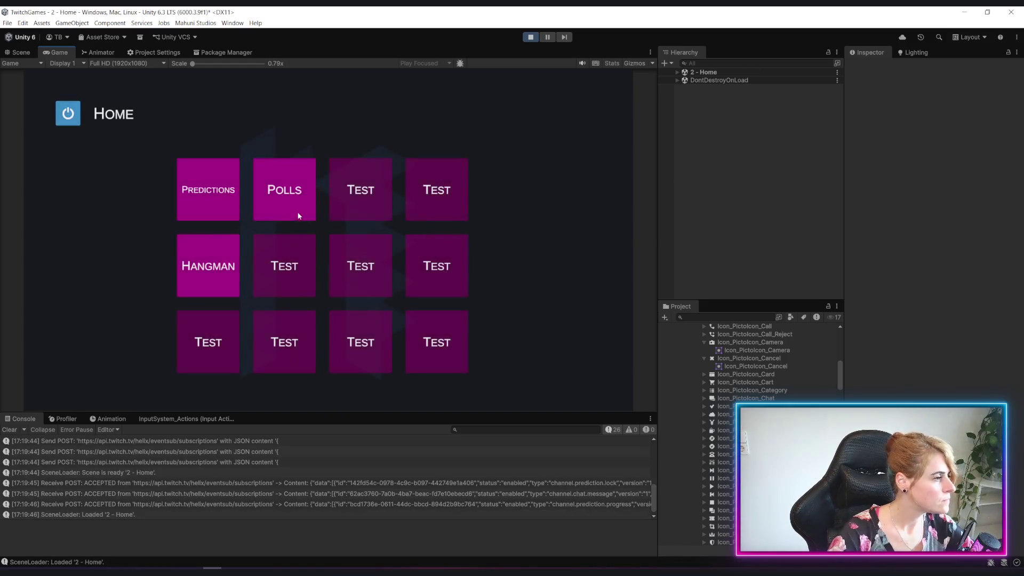
Step: Open the Polls screen in the play test and drag the timer slider to 588s
{"action": "left_click", "coordinate": [297, 198]}
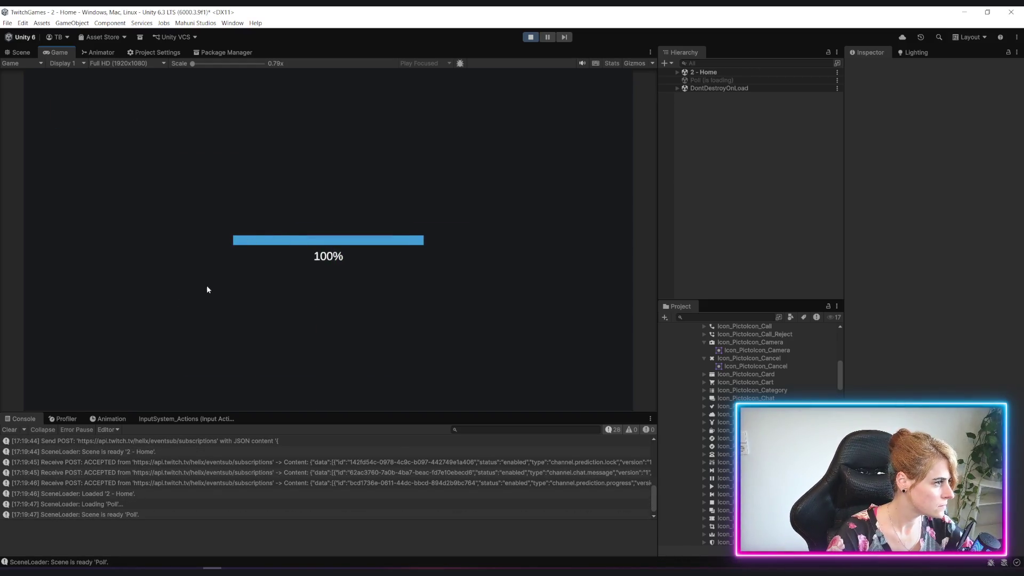
{"action": "mouse_move", "coordinate": [130, 307]}
{"action": "left_mouse_down"}
{"action": "mouse_move", "coordinate": [103, 306]}
{"action": "mouse_move", "coordinate": [156, 307]}
{"action": "left_mouse_up"}
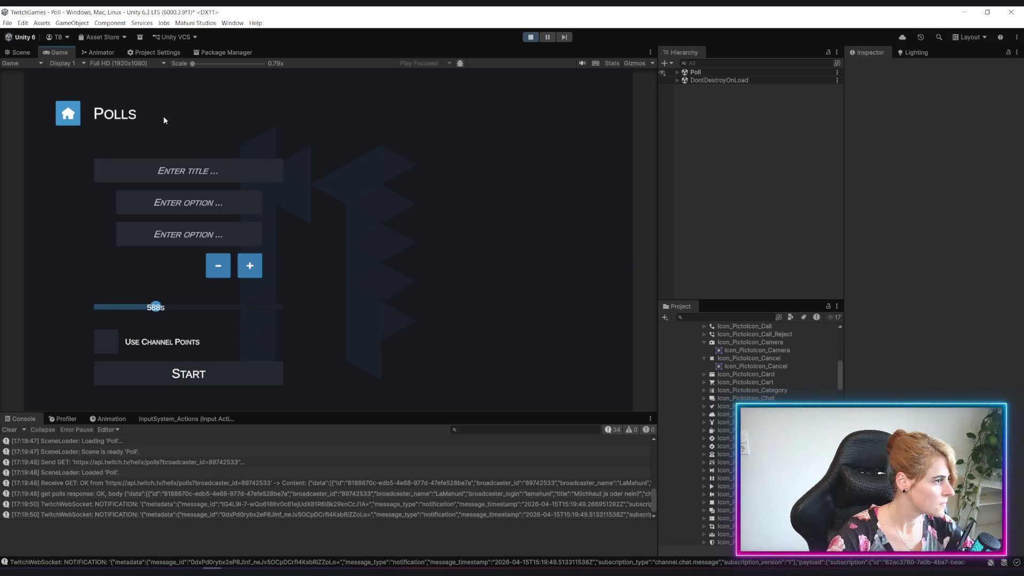
{"action": "left_click", "coordinate": [22, 52]}
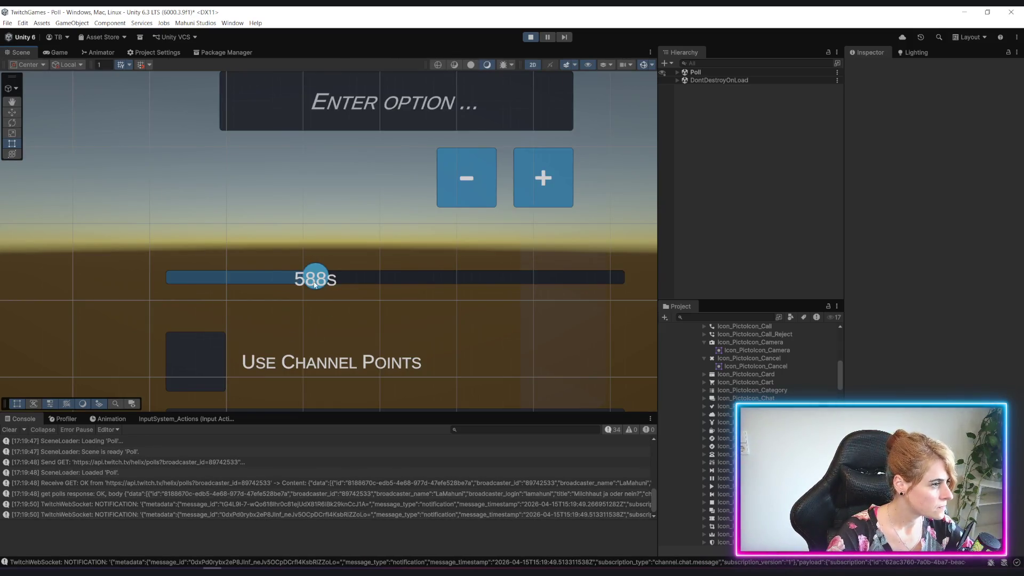
Step: Expand Poll > UI > Content > Left_Request > Slider in the Hierarchy
{"action": "left_click", "coordinate": [677, 72]}
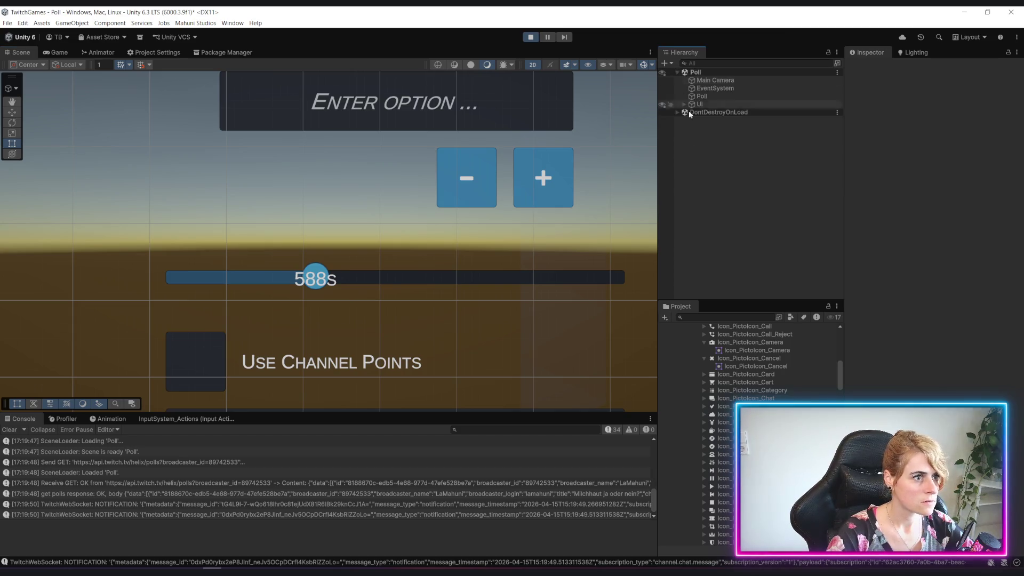
{"action": "left_click", "coordinate": [684, 105]}
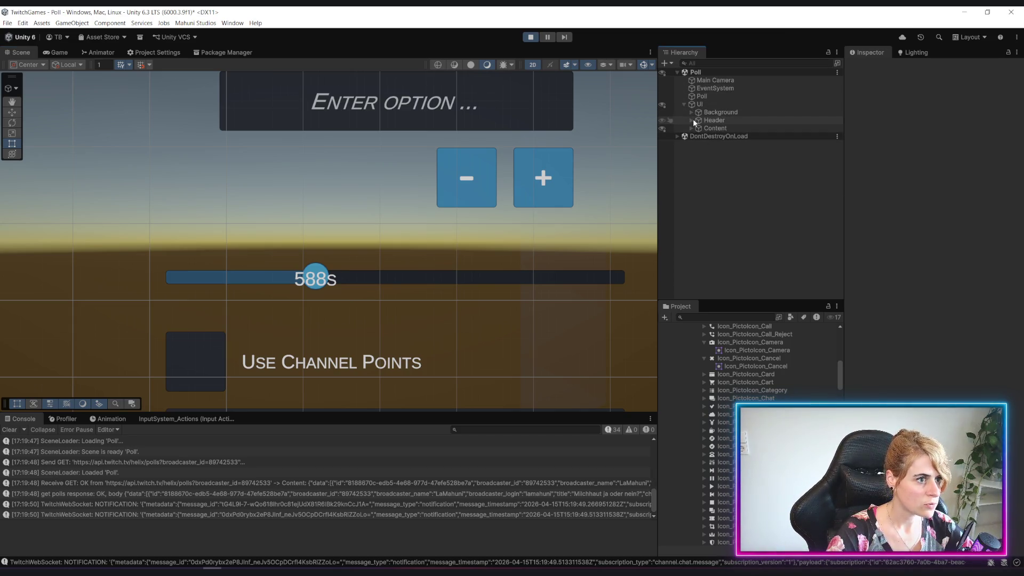
{"action": "left_click", "coordinate": [692, 129]}
{"action": "left_click", "coordinate": [697, 136]}
{"action": "left_click", "coordinate": [704, 160]}
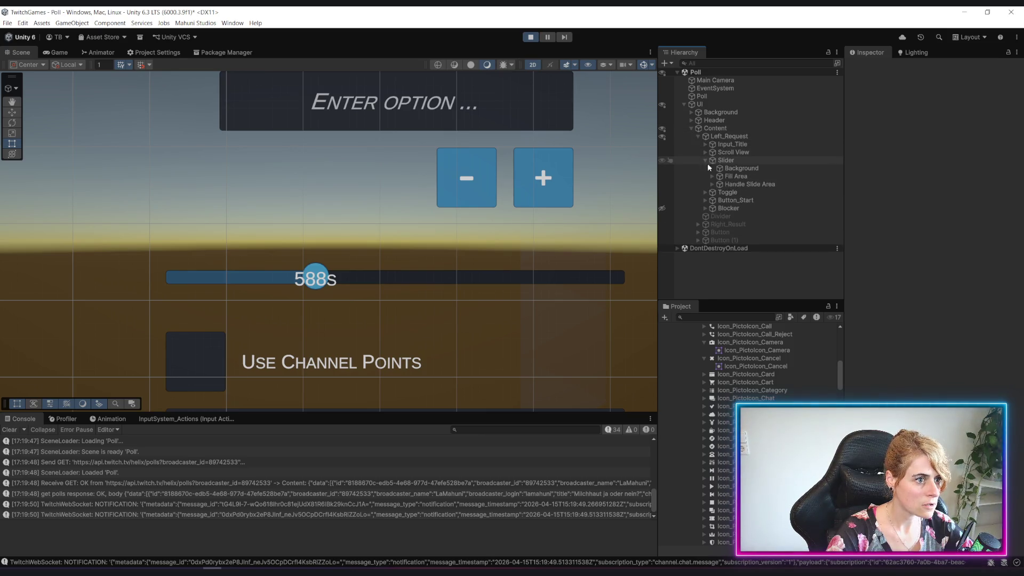
{"action": "left_click", "coordinate": [736, 185]}
Step: Anchor the Text_Value seconds label to the bottom-centre preset below the handle
{"action": "left_click", "coordinate": [712, 184]}
{"action": "left_click", "coordinate": [718, 192]}
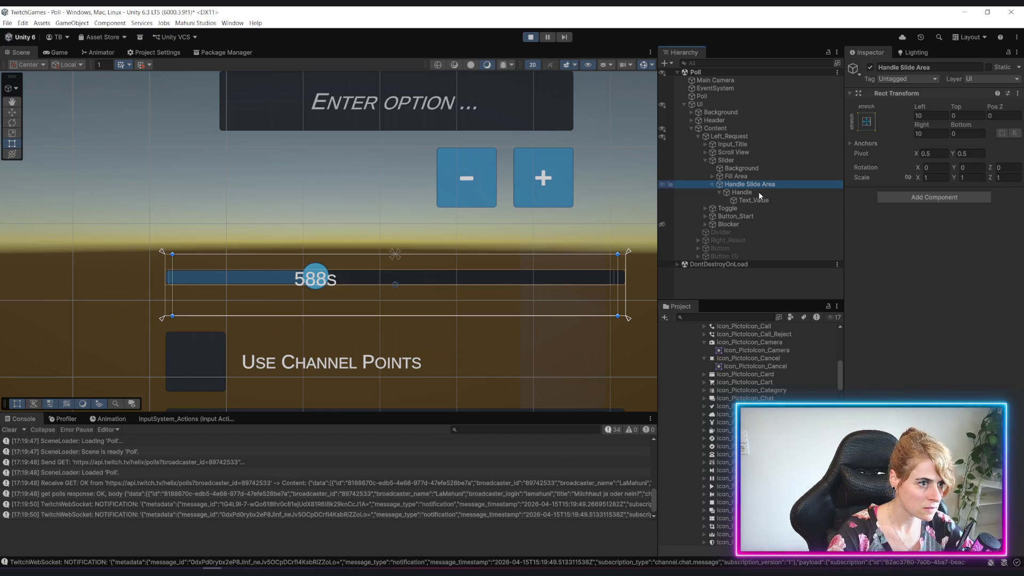
{"action": "left_click", "coordinate": [756, 200]}
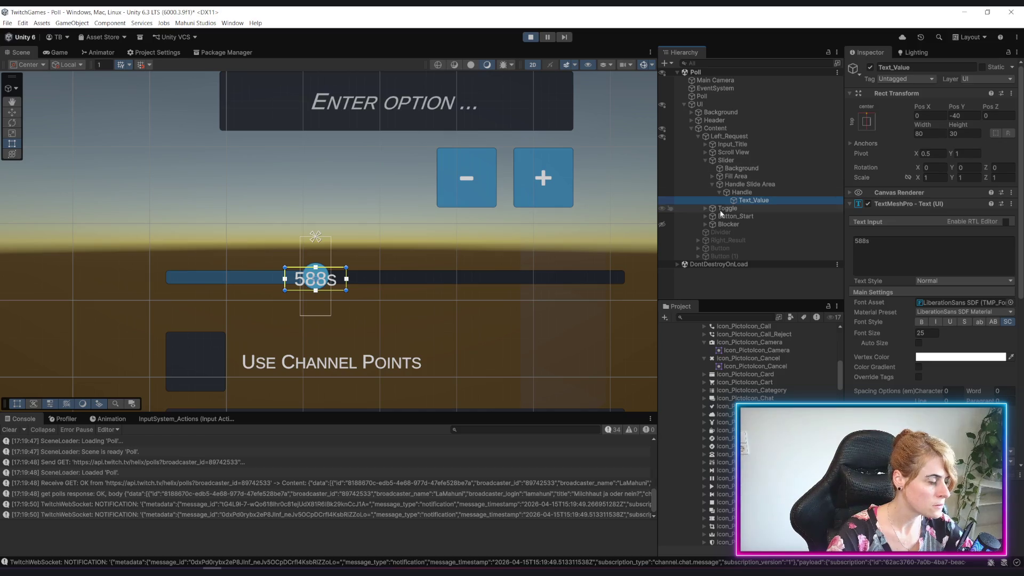
{"action": "left_click", "coordinate": [868, 123]}
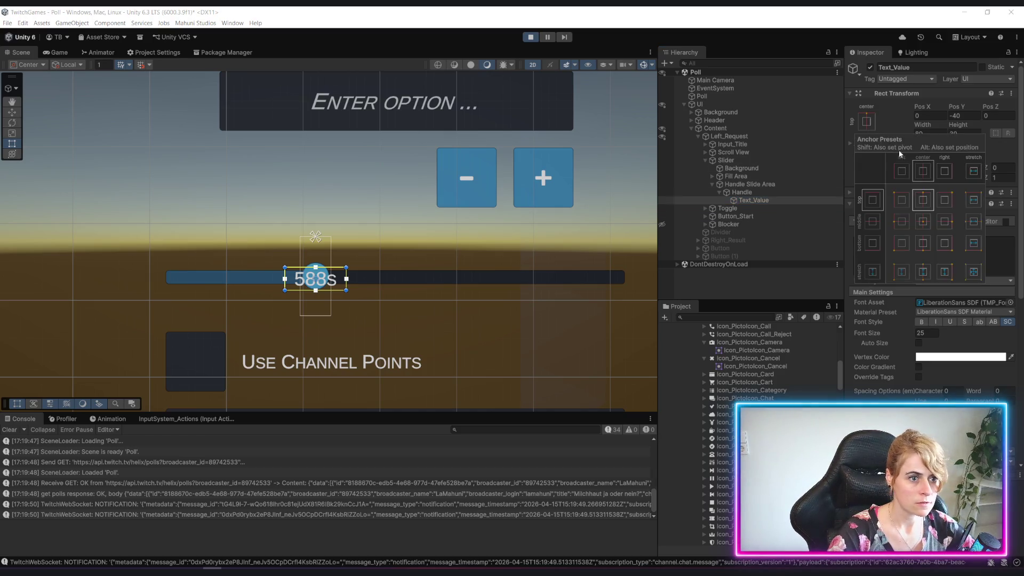
{"action": "left_click", "coordinate": [933, 243], "text": "alt+shift"}
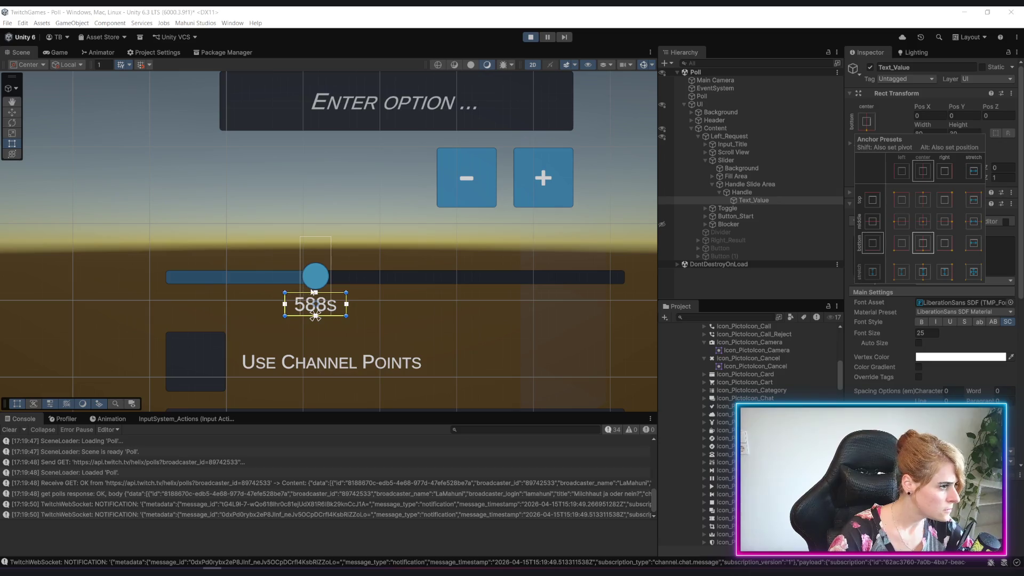
{"action": "scroll", "coordinate": [277, 280], "scroll_direction": "up", "scroll_amount": 6}
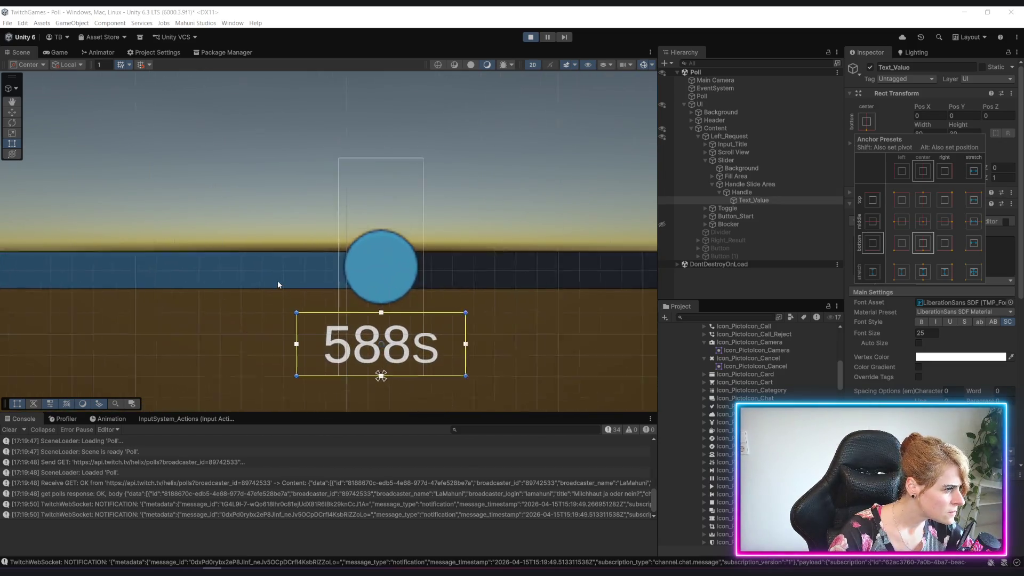
{"action": "scroll", "coordinate": [277, 280], "scroll_direction": "down", "scroll_amount": 1}
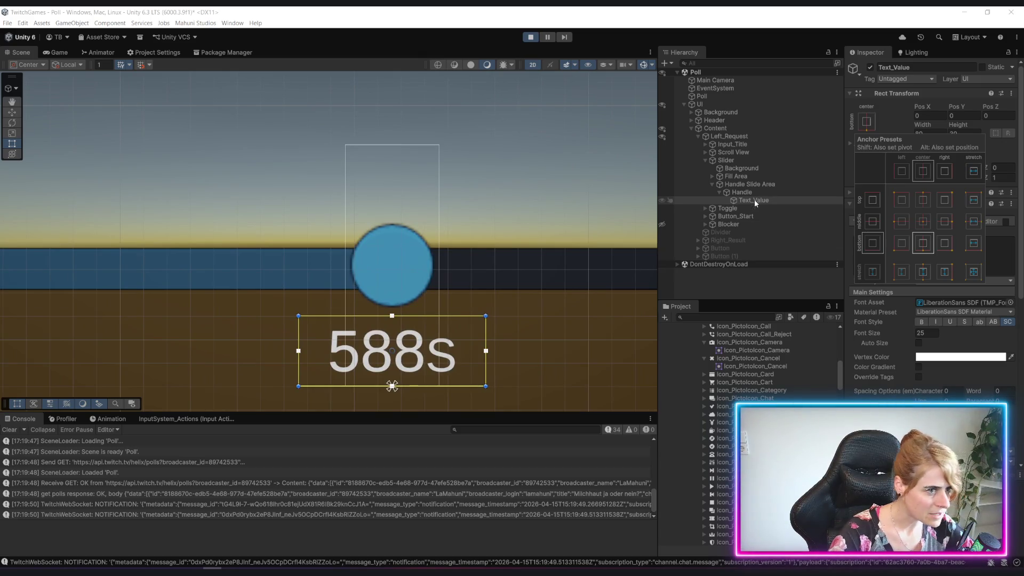
Step: Frame the Handle Slide Area and review the Handle and Fill Area rects
{"action": "left_click", "coordinate": [754, 184]}
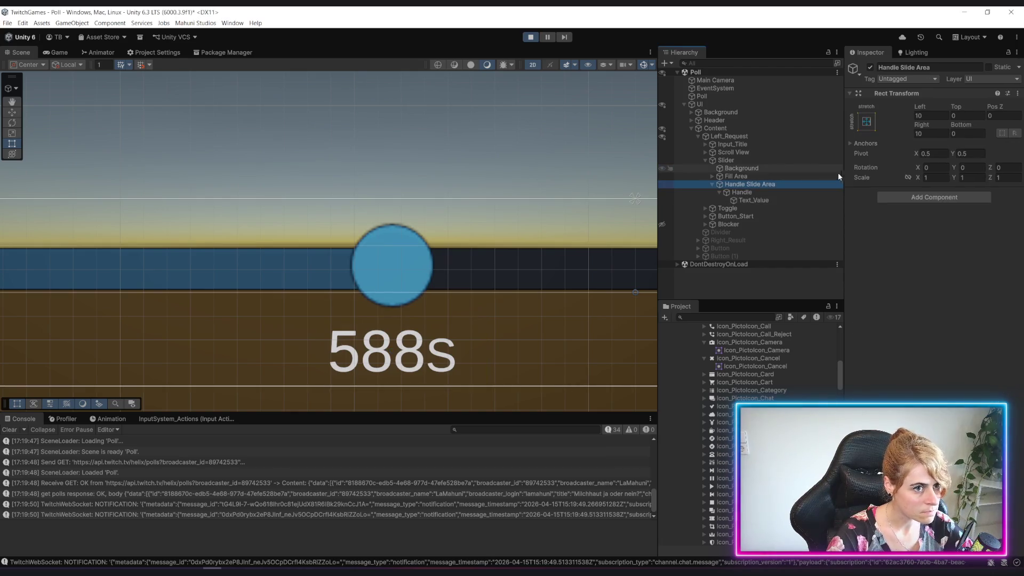
{"action": "left_click", "coordinate": [760, 192]}
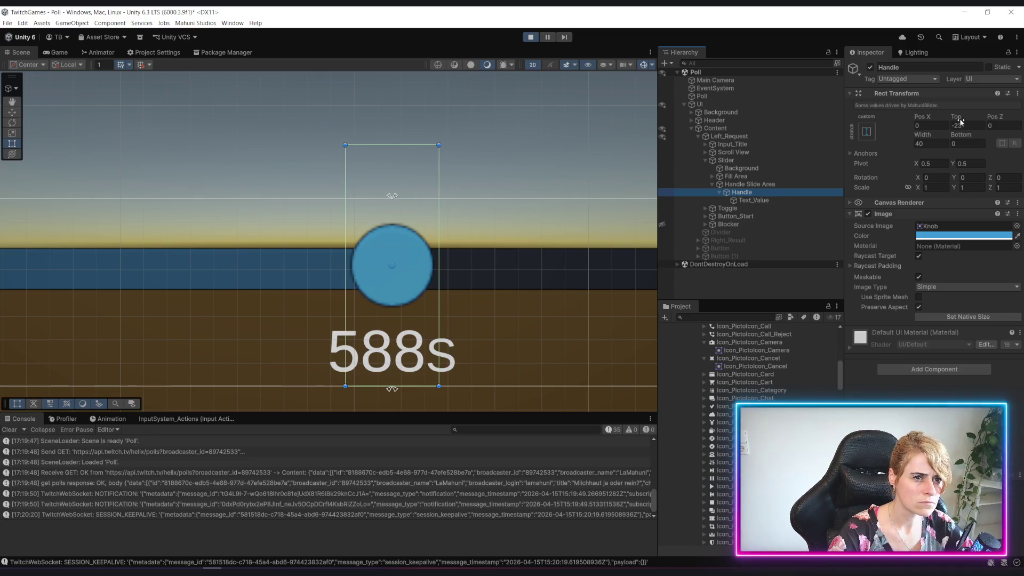
{"action": "left_click", "coordinate": [757, 185]}
{"action": "key", "text": "f"}
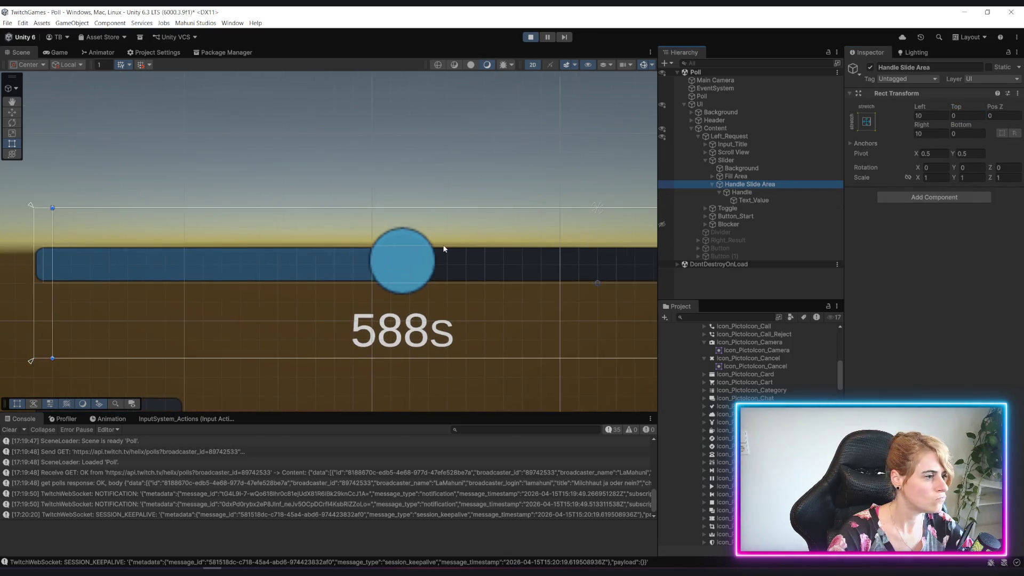
{"action": "scroll", "coordinate": [463, 251], "scroll_direction": "up", "scroll_amount": 1}
{"action": "scroll", "coordinate": [464, 252], "scroll_direction": "up", "scroll_amount": 1}
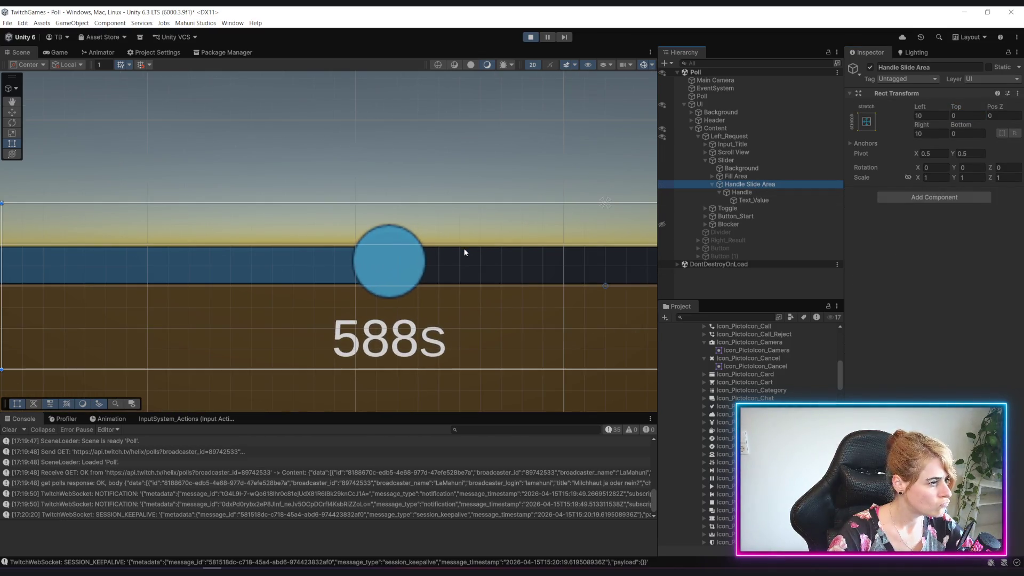
{"action": "left_click", "coordinate": [744, 177]}
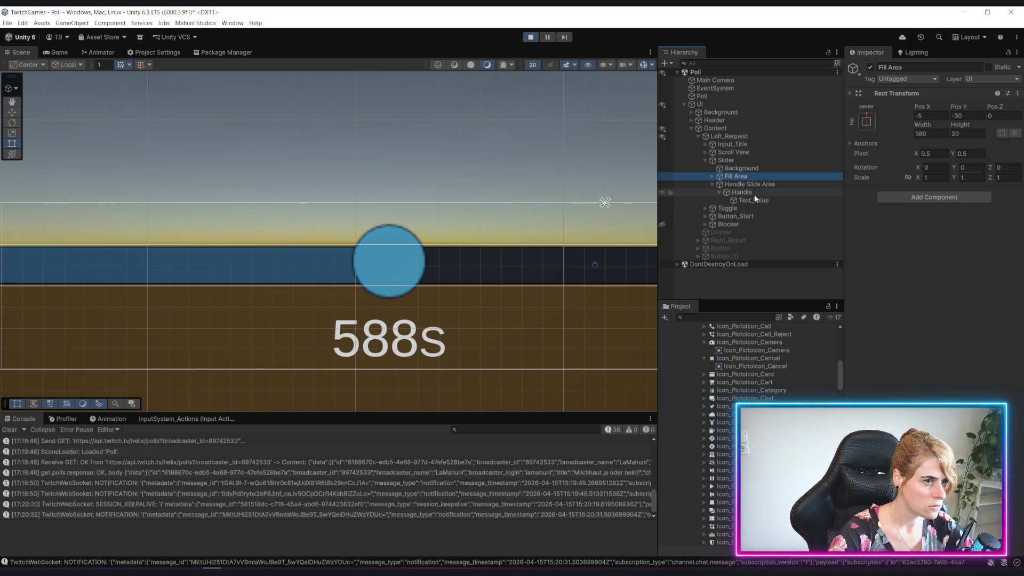
Step: Set the Handle's Top offset to -20, then stop Play mode
{"action": "left_click", "coordinate": [759, 191]}
{"action": "mouse_move", "coordinate": [960, 122]}
{"action": "left_mouse_down"}
{"action": "mouse_move", "coordinate": [976, 117]}
{"action": "mouse_move", "coordinate": [967, 117]}
{"action": "left_mouse_up"}
{"action": "left_click", "coordinate": [965, 127]}
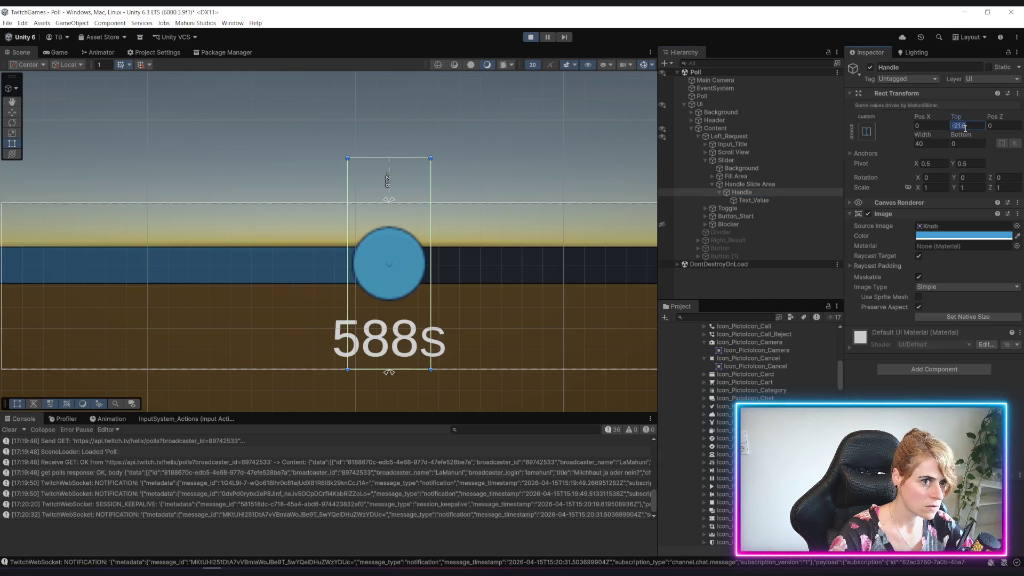
{"action": "type", "text": "-20"}
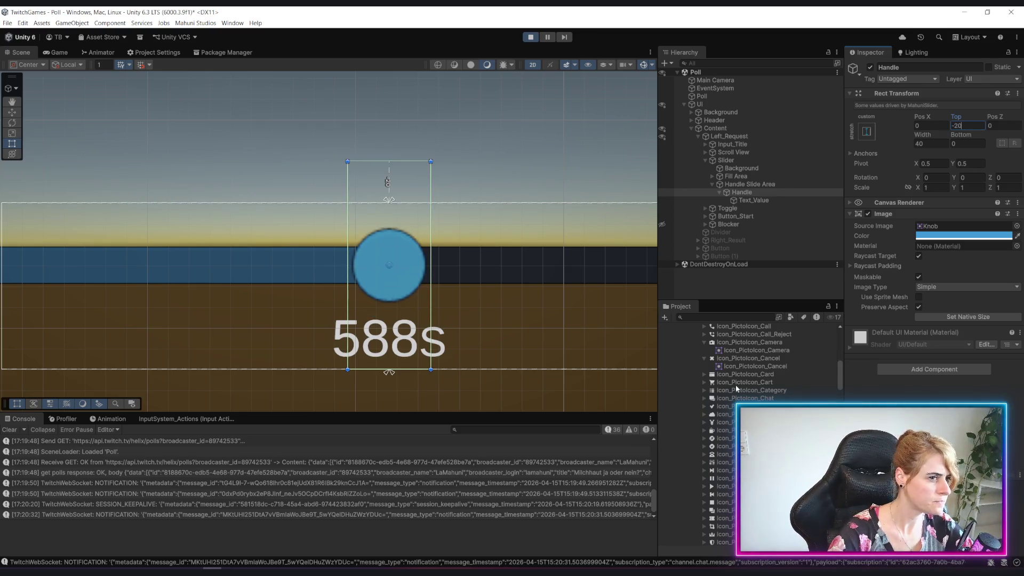
{"action": "left_click", "coordinate": [718, 192]}
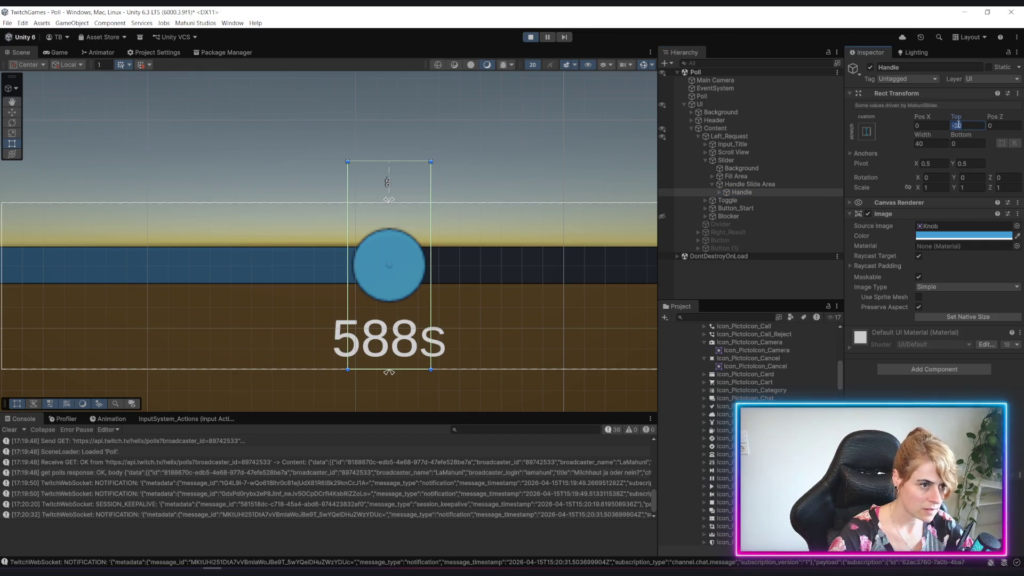
{"action": "left_click", "coordinate": [718, 192]}
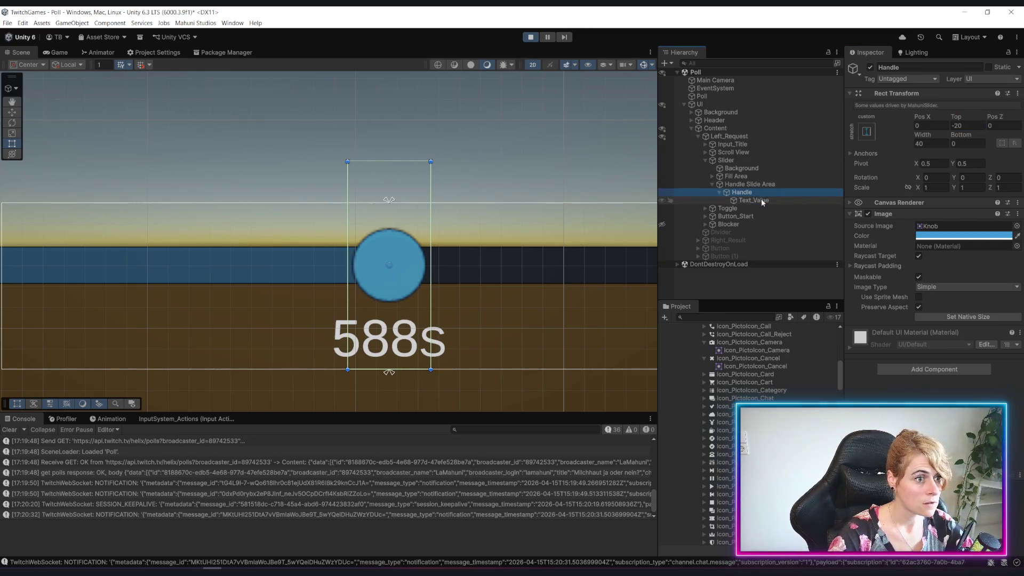
{"action": "left_click", "coordinate": [757, 199]}
{"action": "left_click", "coordinate": [531, 38]}
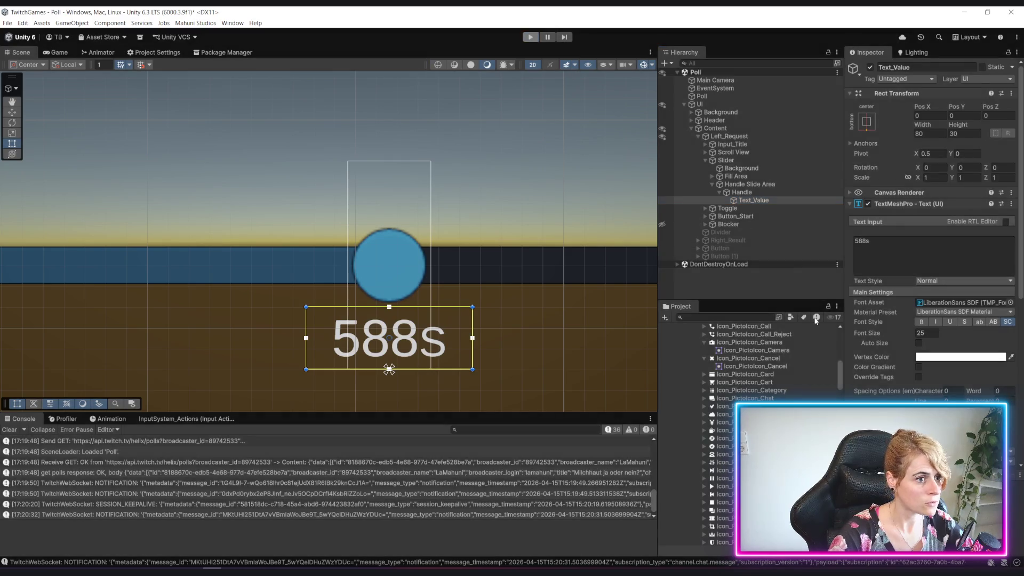
Step: Re-enter the Handle's Top as -20 outside Play mode and frame the 30s label
{"action": "left_click", "coordinate": [967, 126]}
{"action": "type", "text": "-20"}
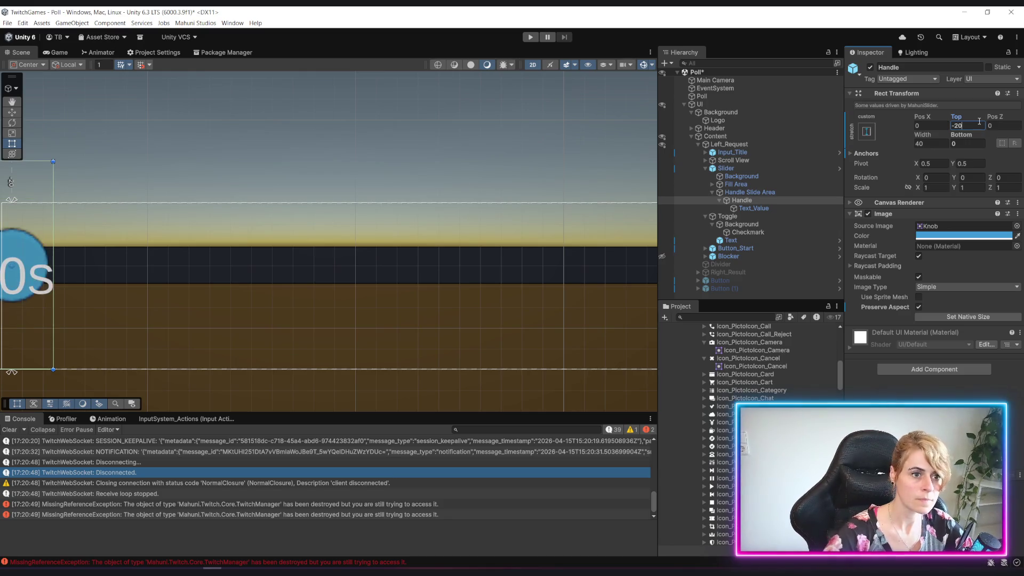
{"action": "left_click", "coordinate": [761, 208]}
{"action": "left_click", "coordinate": [867, 121]}
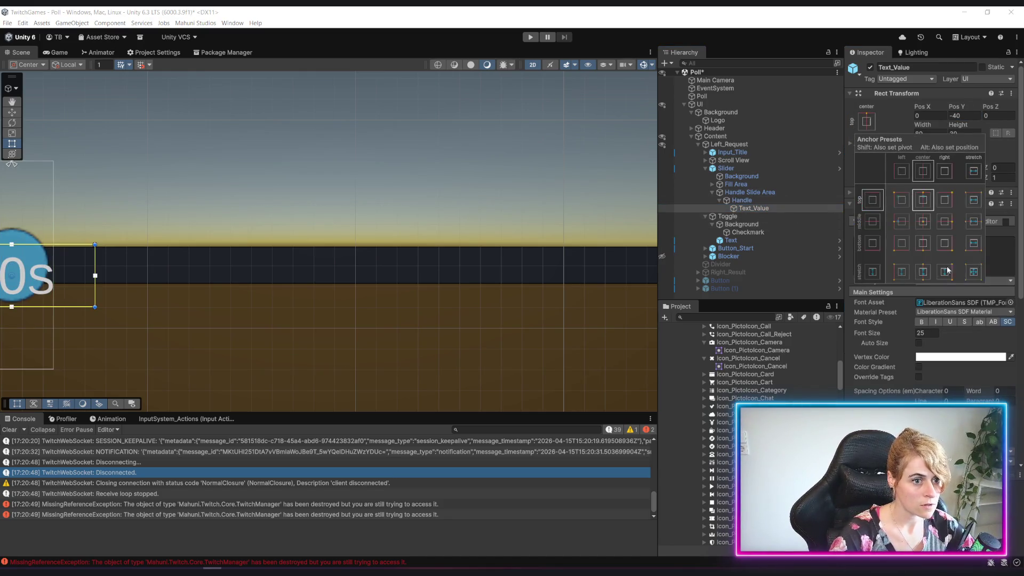
{"action": "key", "text": "f"}
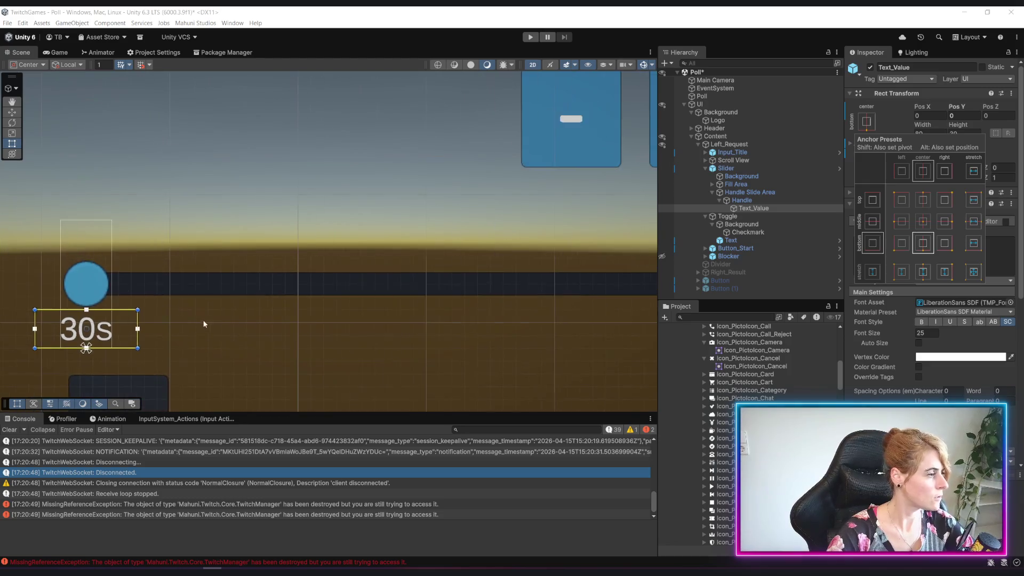
{"action": "scroll", "coordinate": [382, 308], "scroll_direction": "down", "scroll_amount": 3}
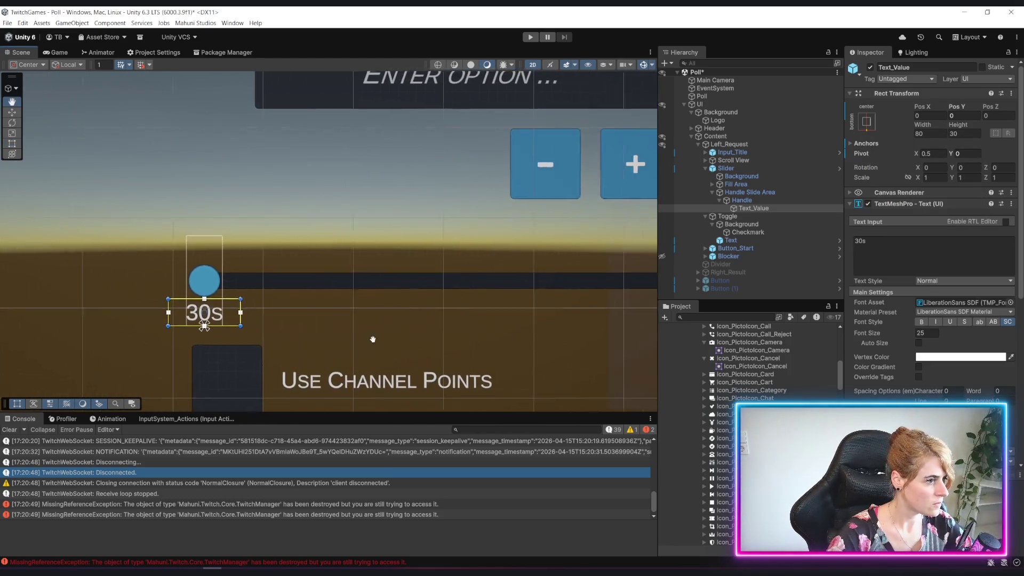
Step: Select the slider's Handle and anchor it to the top-centre preset
{"action": "left_click", "coordinate": [725, 168]}
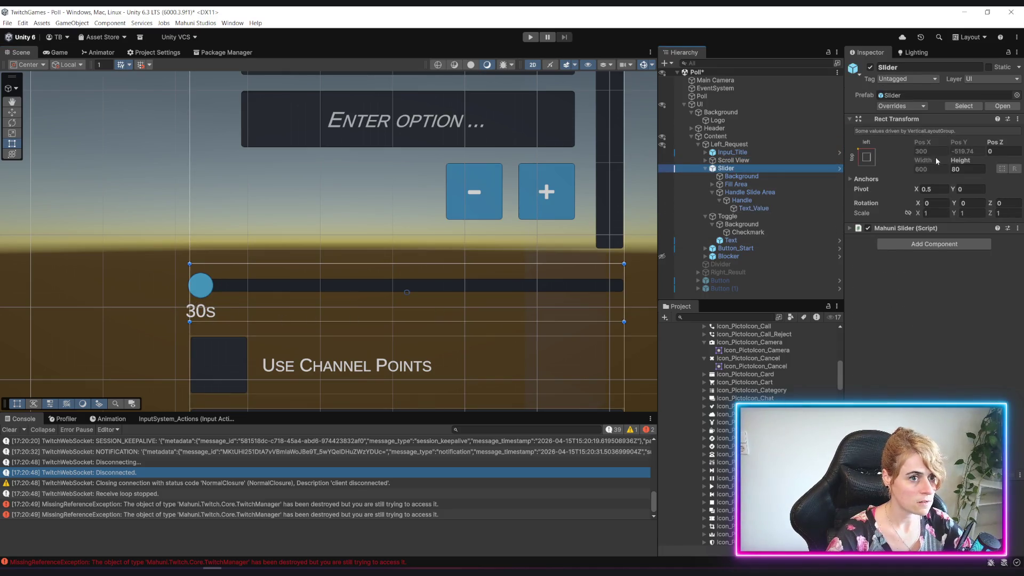
{"action": "mouse_move", "coordinate": [957, 161]}
{"action": "left_mouse_down"}
{"action": "mouse_move", "coordinate": [972, 165]}
{"action": "mouse_move", "coordinate": [87, 171]}
{"action": "mouse_move", "coordinate": [2, 254]}
{"action": "left_mouse_up"}
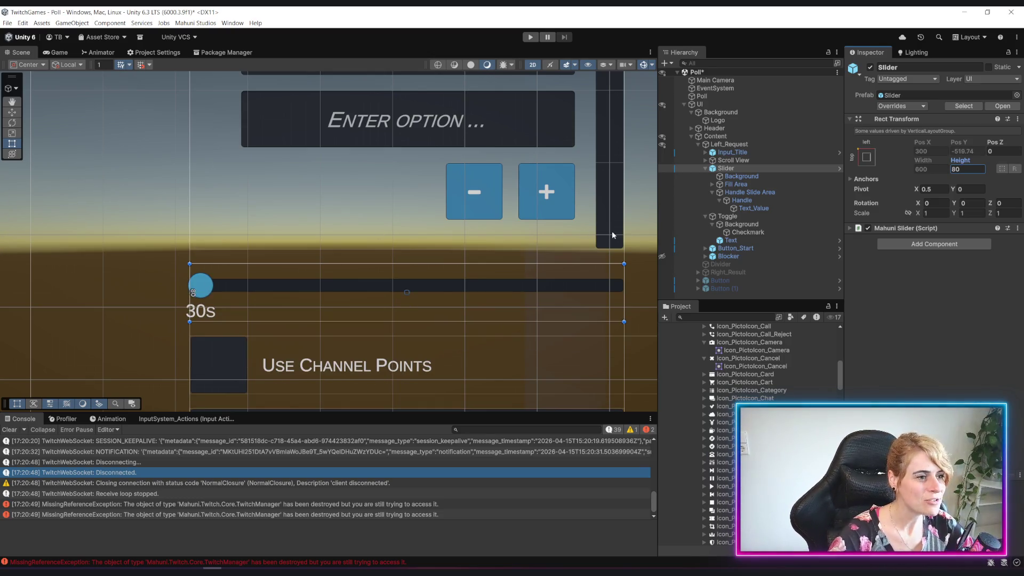
{"action": "left_click", "coordinate": [759, 193]}
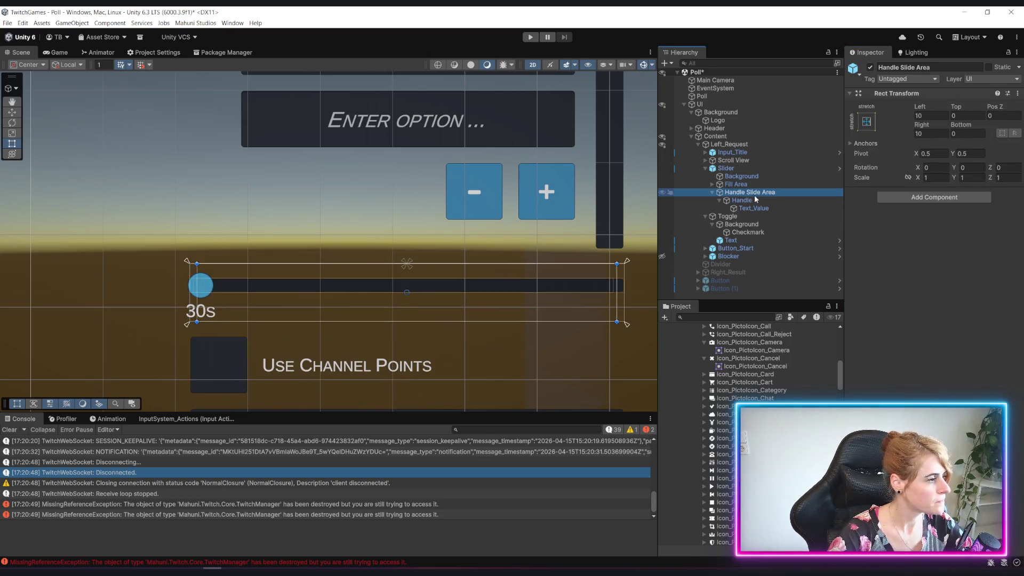
{"action": "left_click", "coordinate": [750, 202]}
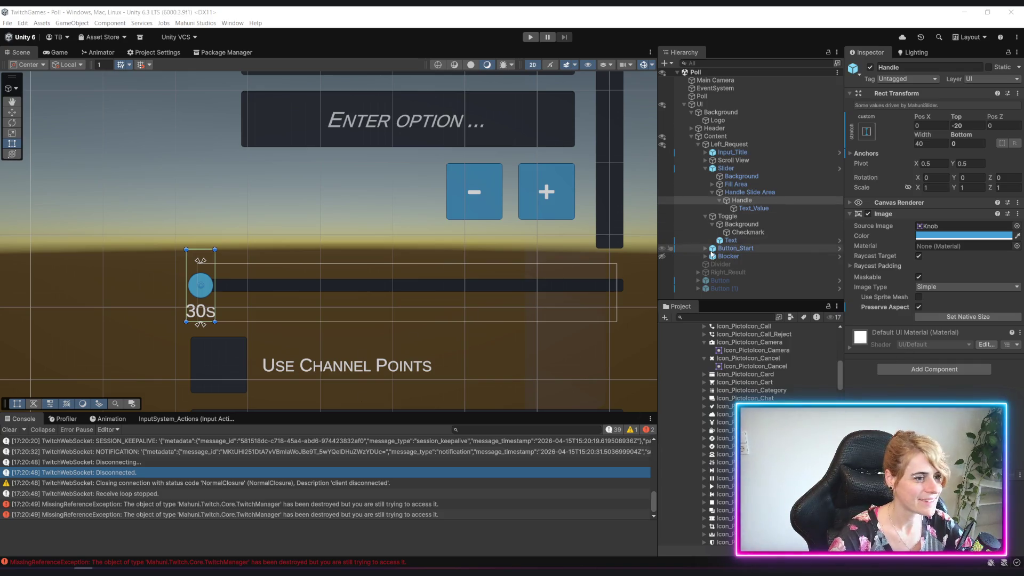
{"action": "left_click", "coordinate": [872, 132]}
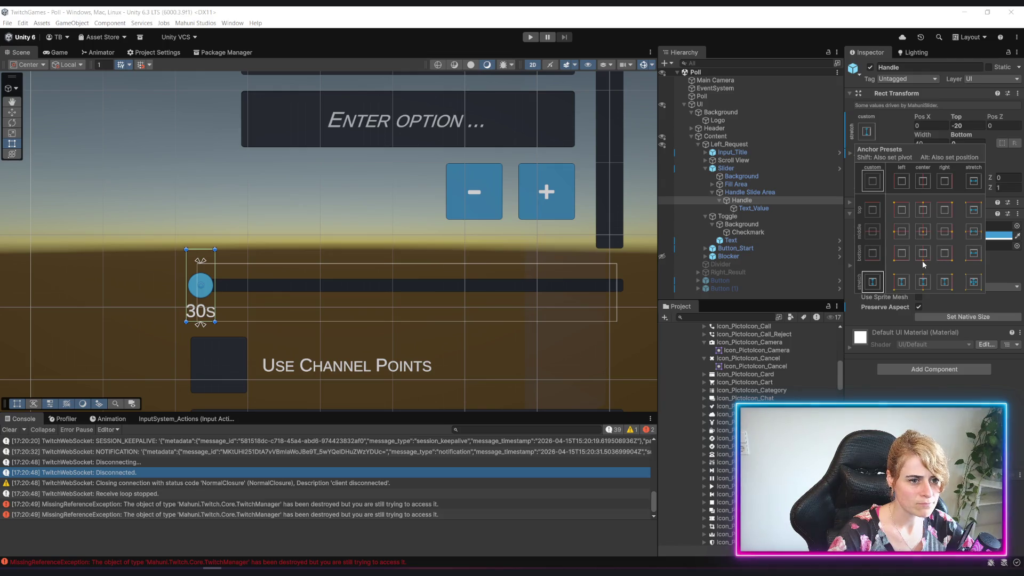
{"action": "left_click", "coordinate": [925, 214]}
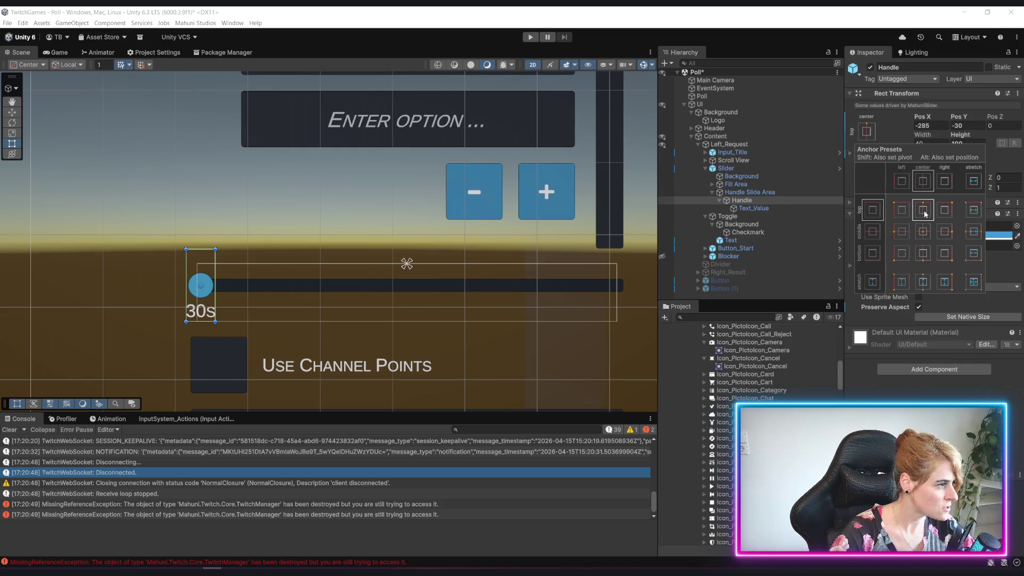
Step: Resize the Handle's height, stretch it across the slide area, and set Pos X to 0
{"action": "left_click", "coordinate": [749, 192]}
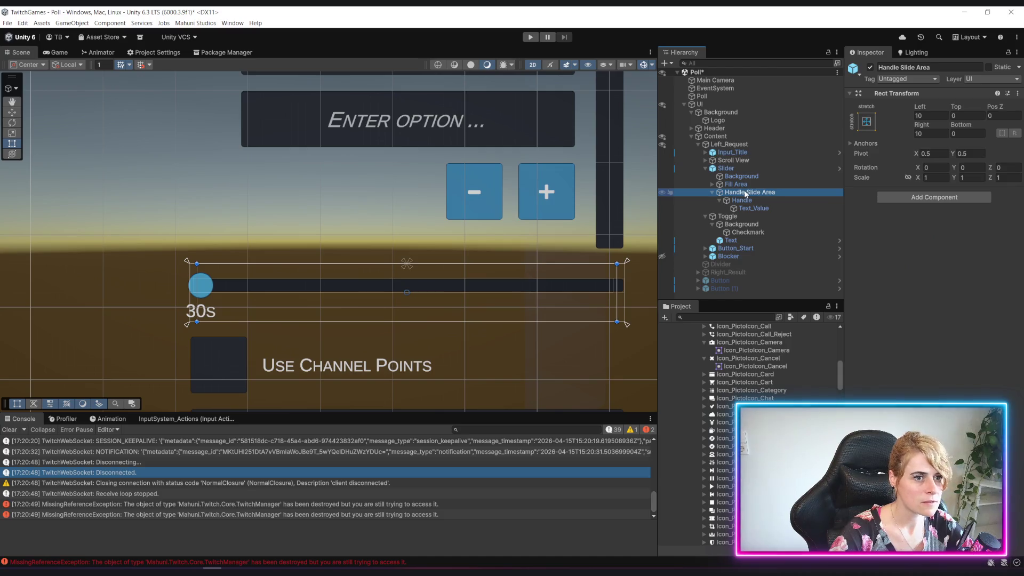
{"action": "left_click", "coordinate": [744, 201]}
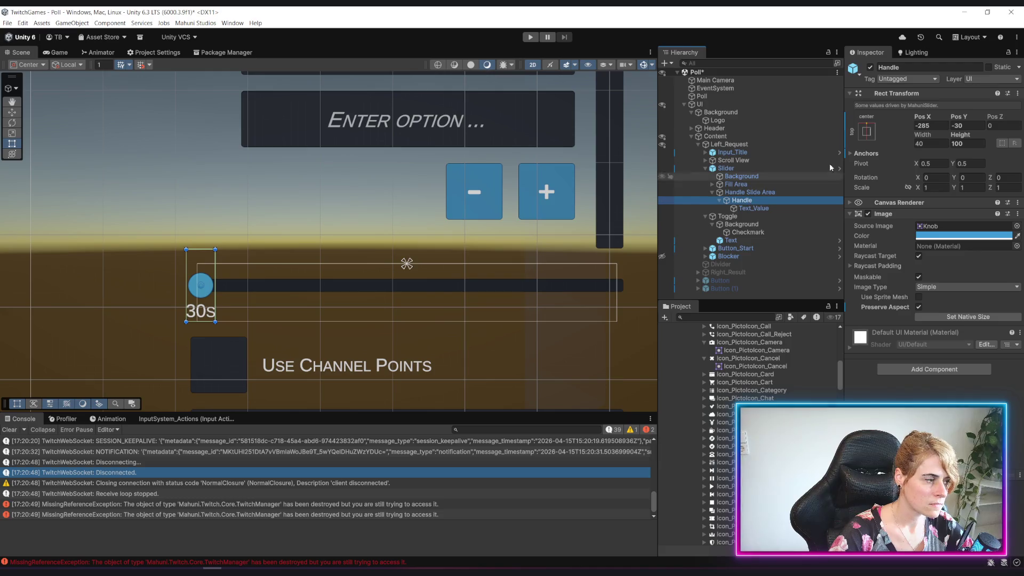
{"action": "mouse_move", "coordinate": [960, 135]}
{"action": "left_mouse_down"}
{"action": "mouse_move", "coordinate": [931, 139]}
{"action": "mouse_move", "coordinate": [952, 133]}
{"action": "left_mouse_up"}
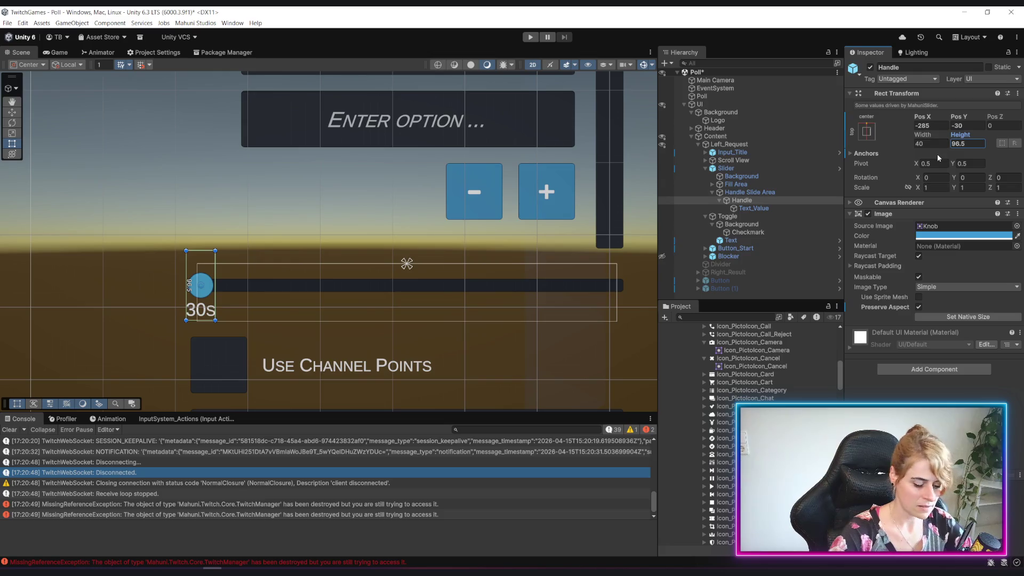
{"action": "left_click_drag", "start_coordinate": [216, 206], "coordinate": [313, 186]}
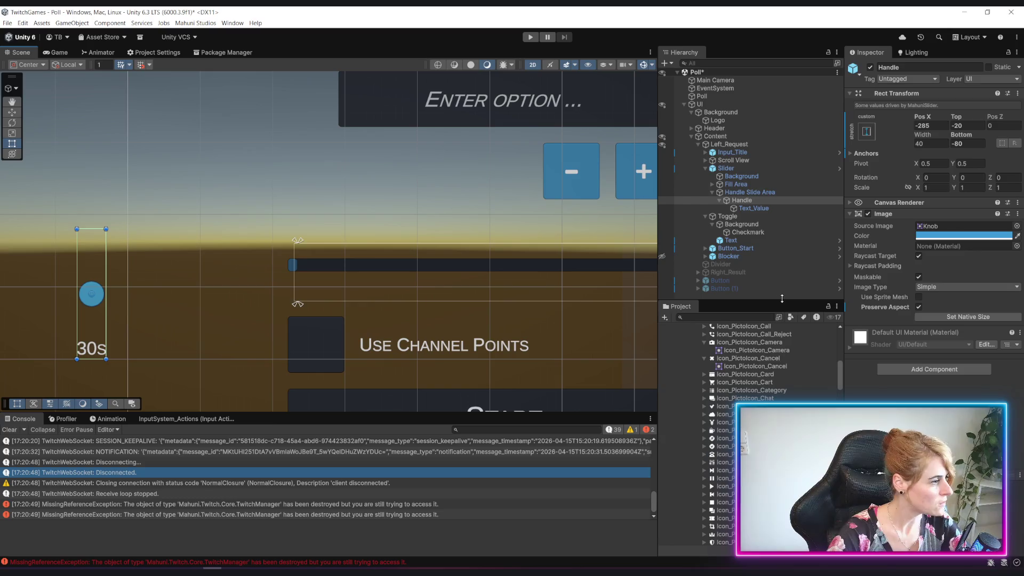
{"action": "left_click", "coordinate": [565, 231]}
{"action": "key", "text": "ctrl+z"}
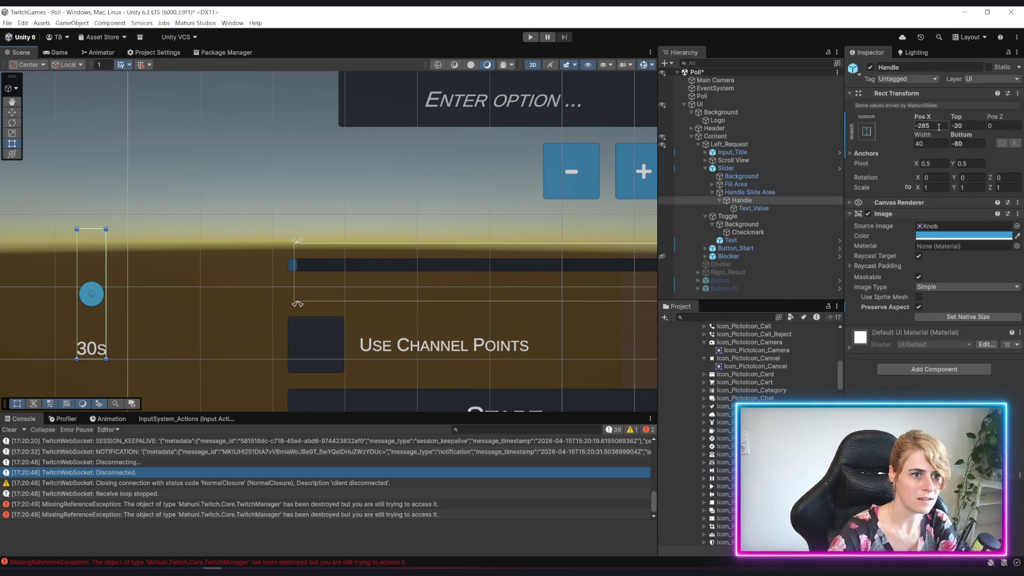
{"action": "type", "text": "0"}
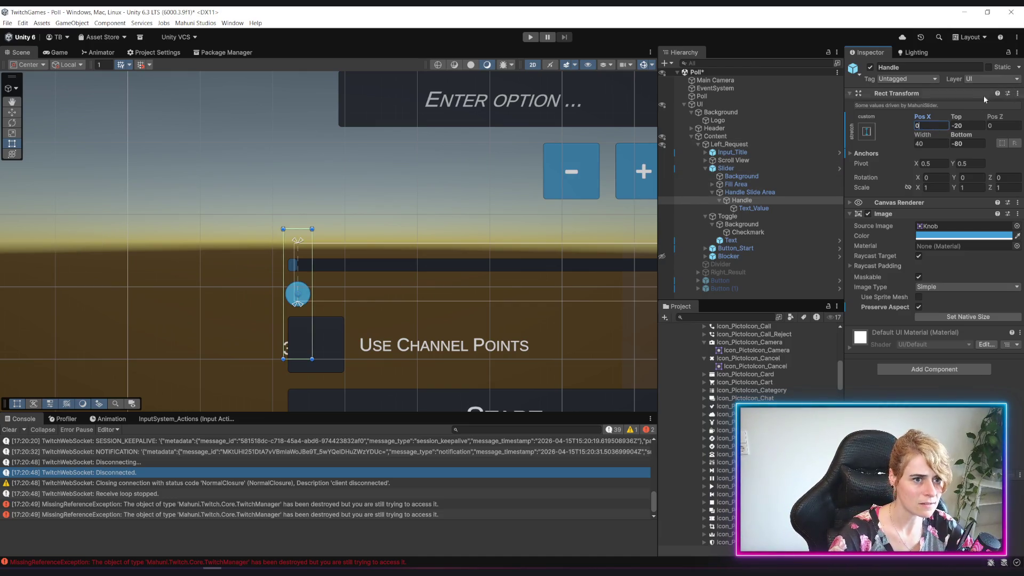
Step: Anchor the Handle top-centre and enter Pos X 0 and Pos Y 0
{"action": "left_click", "coordinate": [866, 131]}
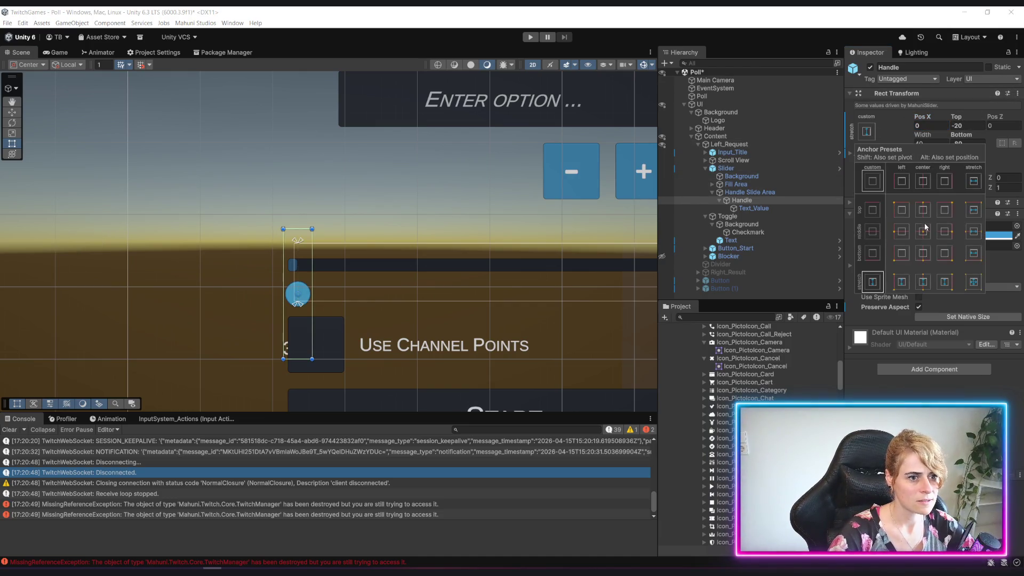
{"action": "left_click", "coordinate": [924, 211]}
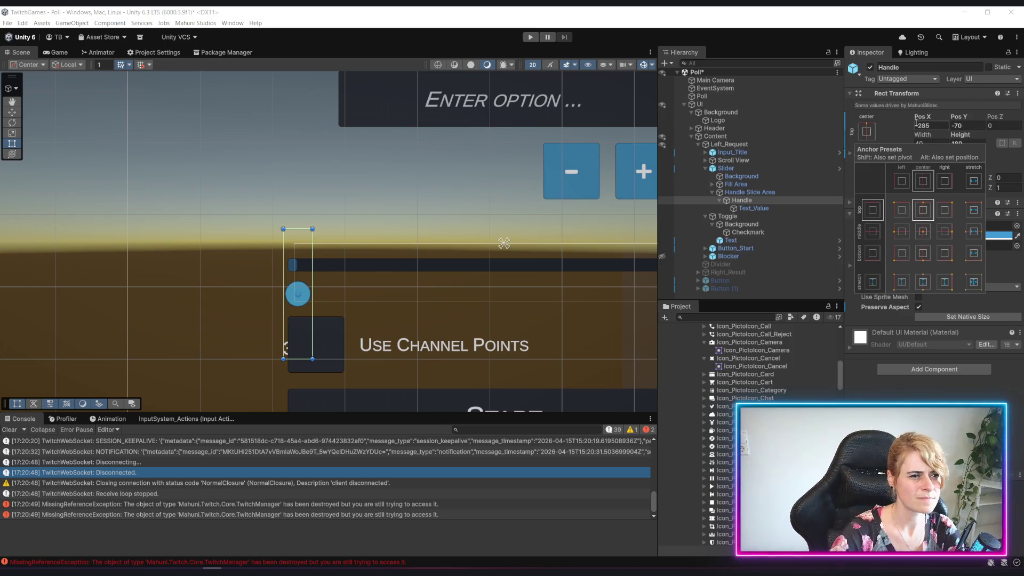
{"action": "left_click", "coordinate": [741, 193]}
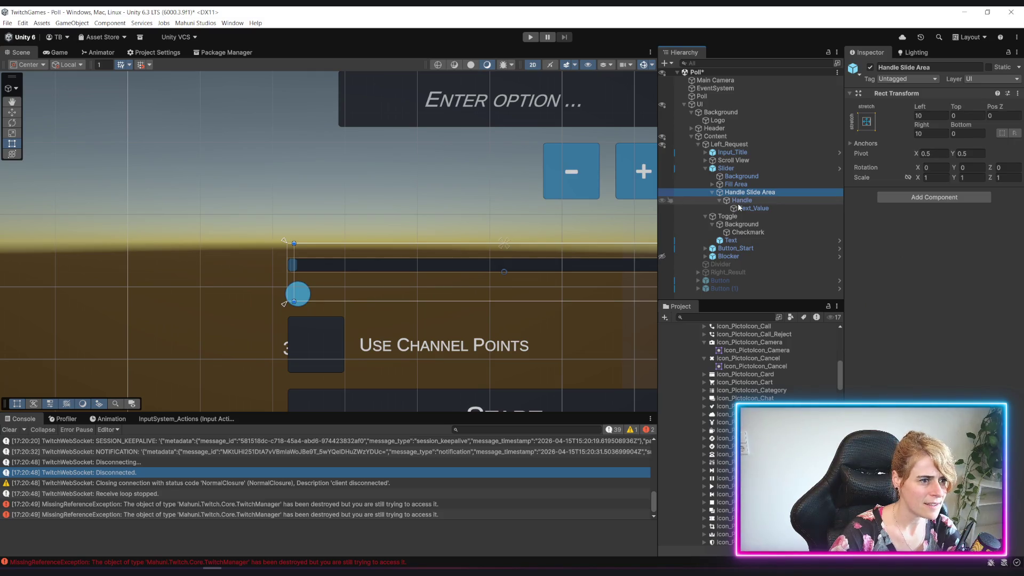
{"action": "left_click", "coordinate": [738, 201]}
{"action": "left_click", "coordinate": [927, 126]}
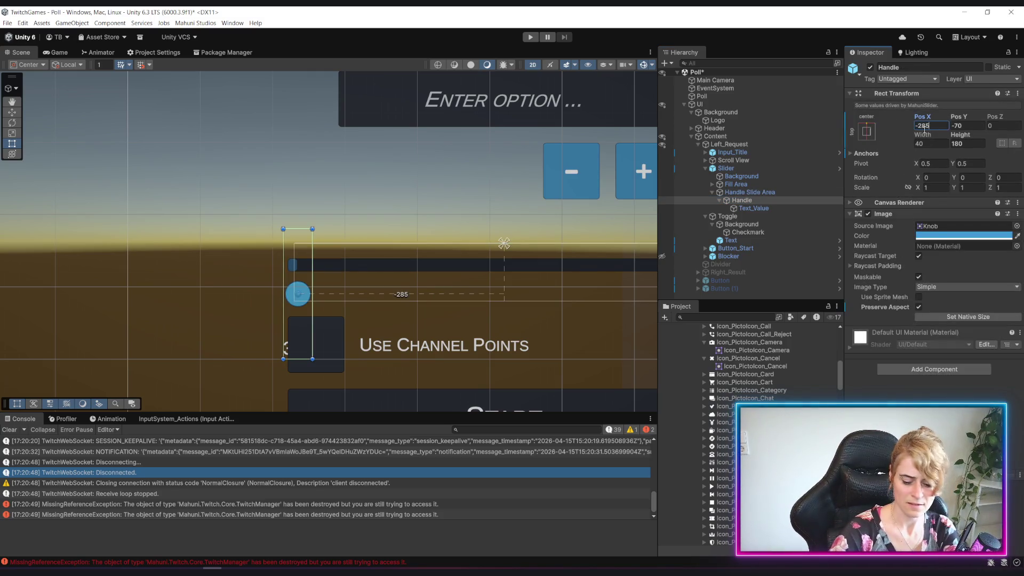
{"action": "type", "text": "0"}
{"action": "key", "text": "Tab"}
{"action": "type", "text": "0"}
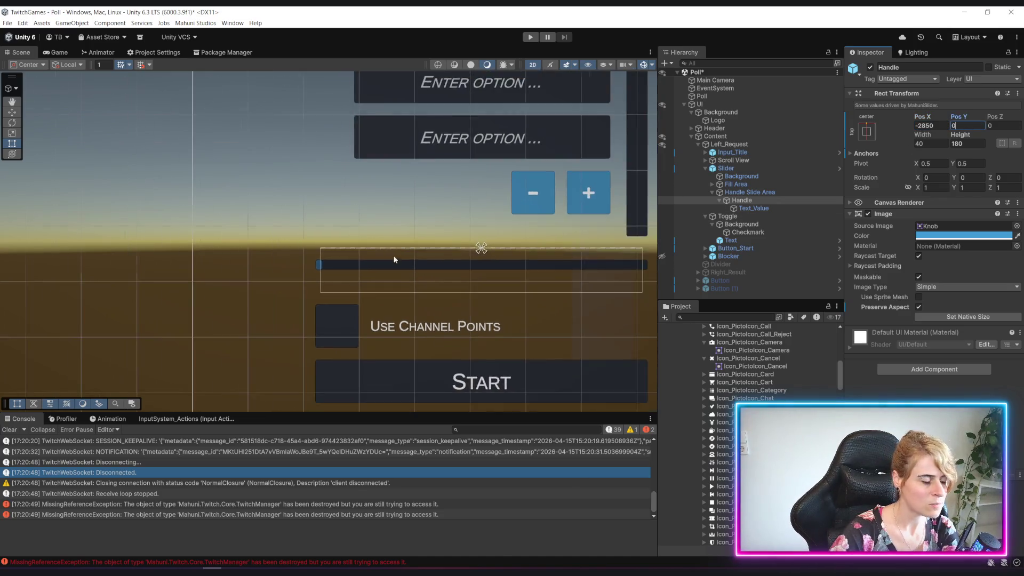
{"action": "key", "text": "Tab"}
Step: Lower the Handle knob to Pos Y -30 and give it a height of 100
{"action": "scroll", "coordinate": [379, 280], "scroll_direction": "up", "scroll_amount": 1}
{"action": "scroll", "coordinate": [379, 279], "scroll_direction": "up", "scroll_amount": 1}
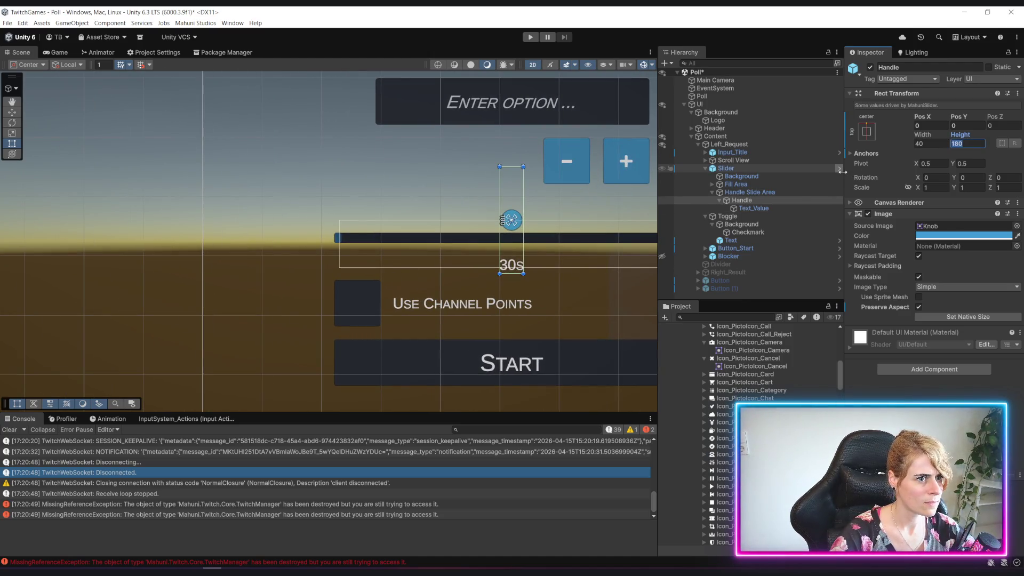
{"action": "left_click", "coordinate": [752, 208]}
{"action": "left_click", "coordinate": [766, 191]}
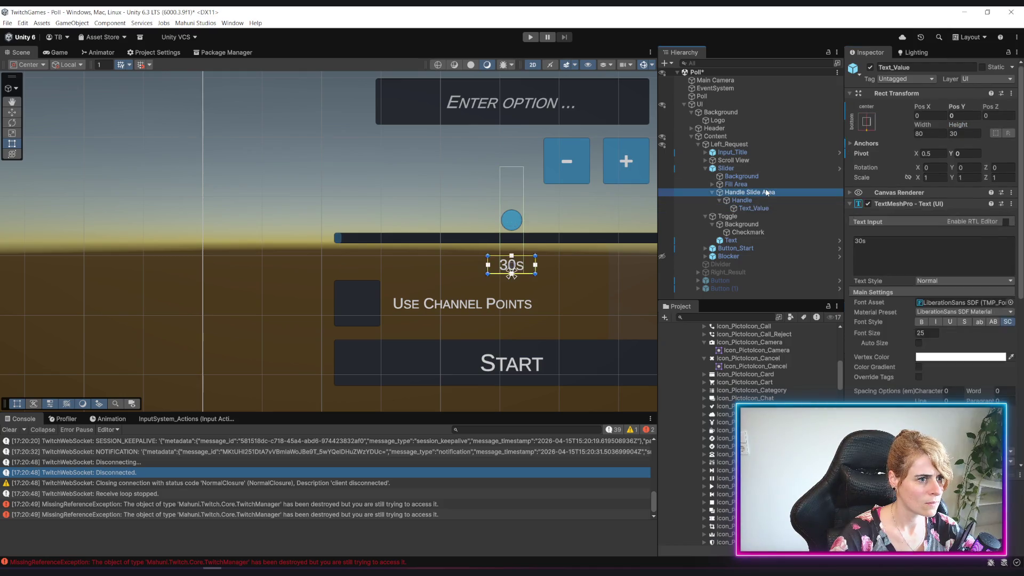
{"action": "left_click", "coordinate": [757, 200]}
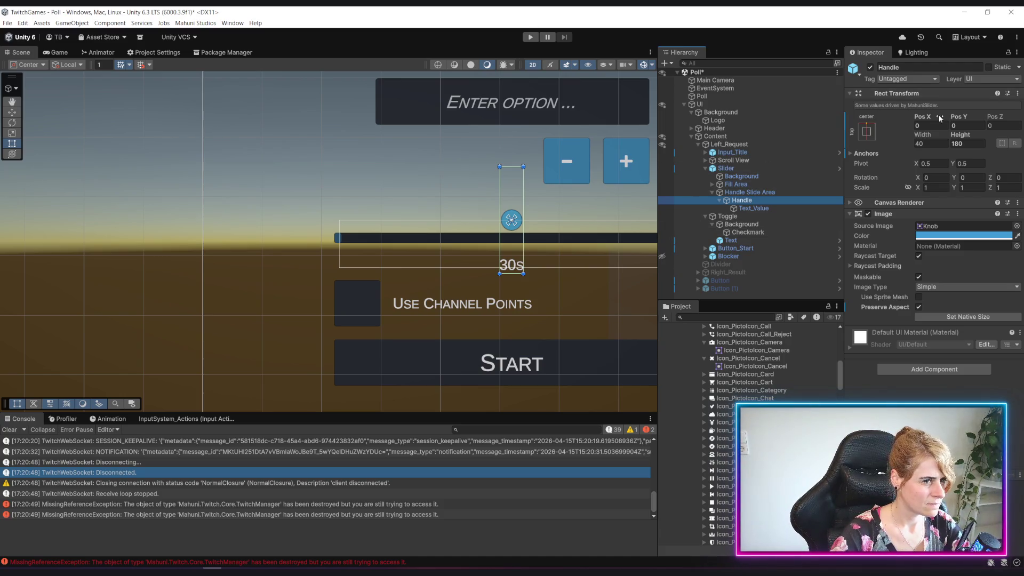
{"action": "left_click_drag", "start_coordinate": [955, 118], "coordinate": [901, 126]}
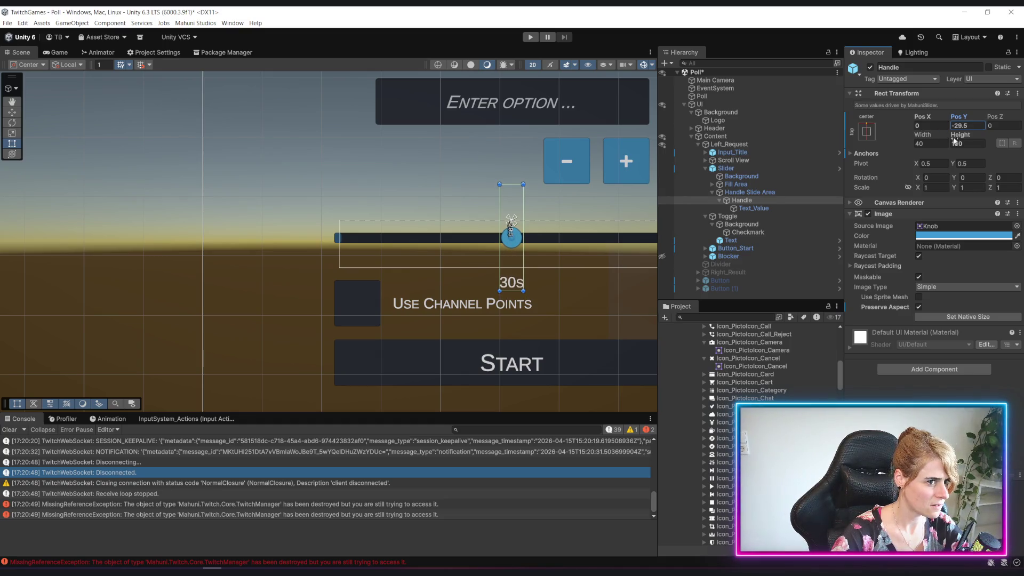
{"action": "mouse_move", "coordinate": [924, 62]}
{"action": "left_mouse_down"}
{"action": "mouse_move", "coordinate": [584, 539]}
{"action": "mouse_move", "coordinate": [478, 518]}
{"action": "left_mouse_up"}
{"action": "left_click_drag", "start_coordinate": [546, 511], "coordinate": [554, 509]}
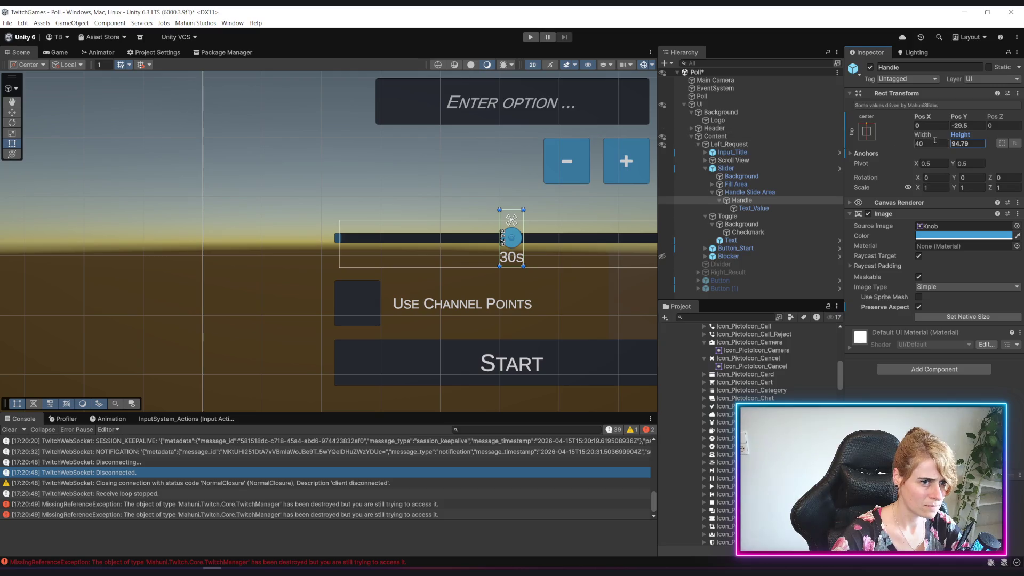
{"action": "type", "text": "100"}
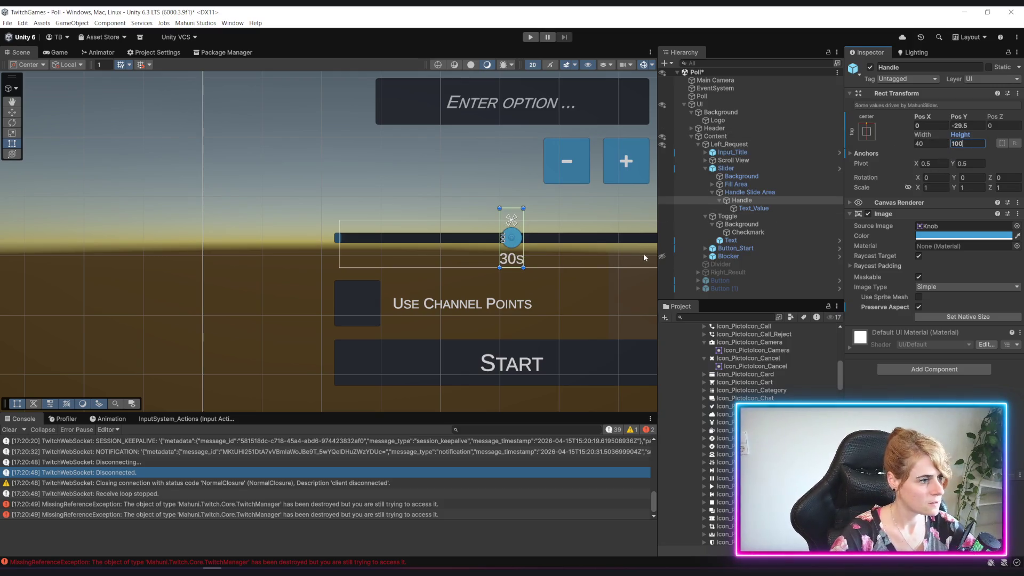
{"action": "left_click", "coordinate": [970, 127]}
{"action": "type", "text": "-30"}
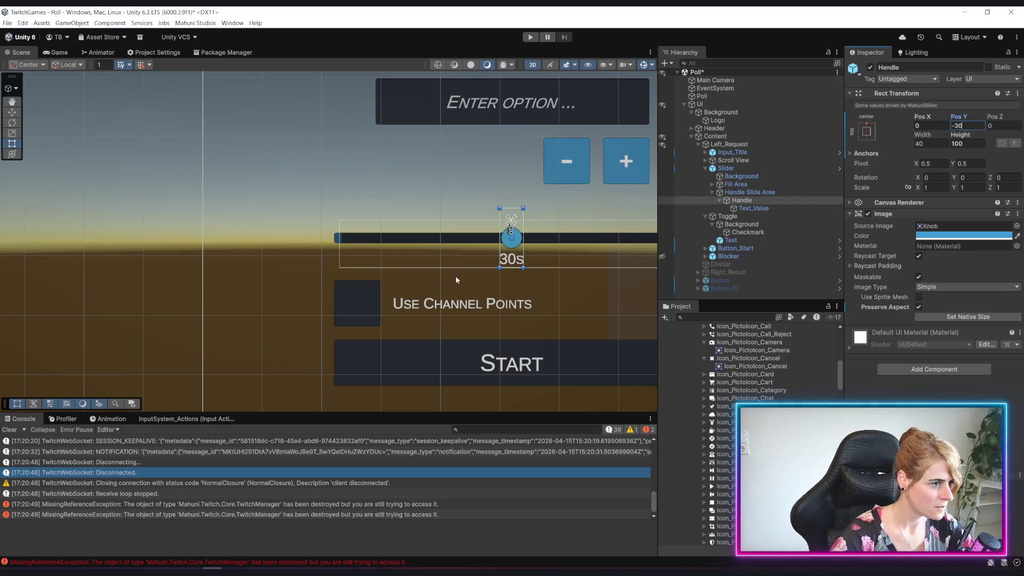
Step: Review the slider's child objects, frame the whole slider with 30s, and start Play mode
{"action": "left_click", "coordinate": [337, 245]}
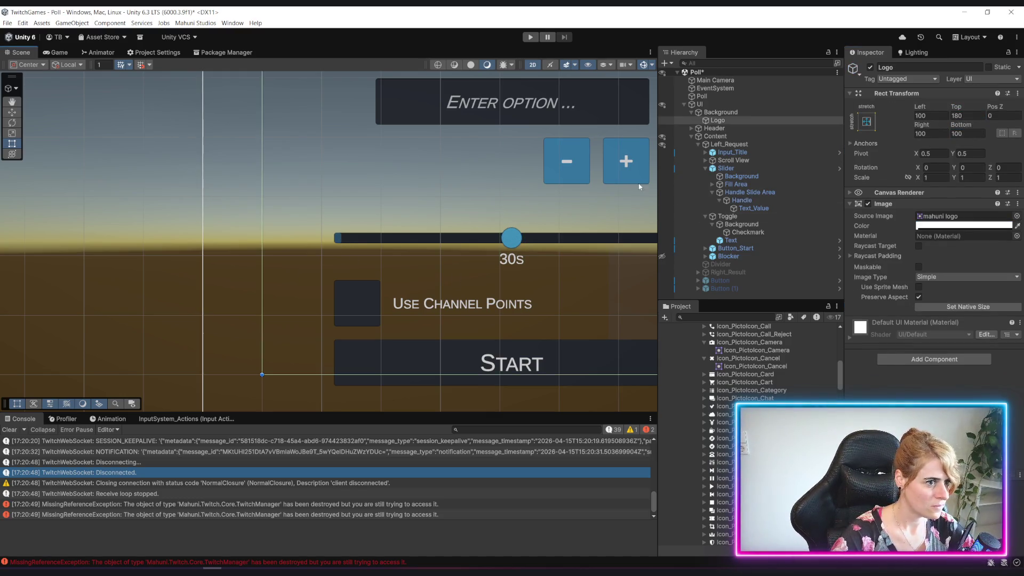
{"action": "left_click", "coordinate": [512, 237]}
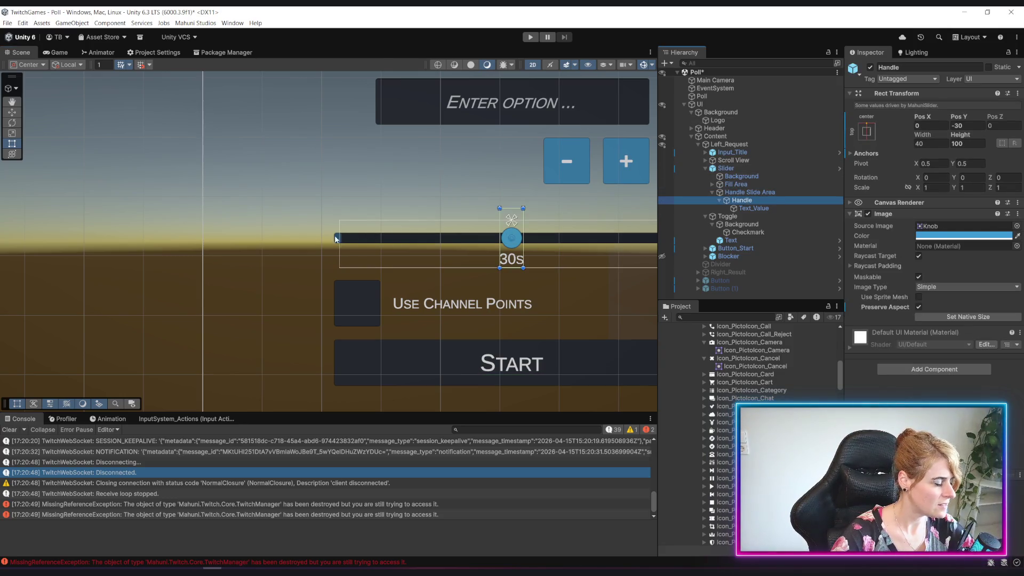
{"action": "scroll", "coordinate": [335, 239], "scroll_direction": "up", "scroll_amount": 6}
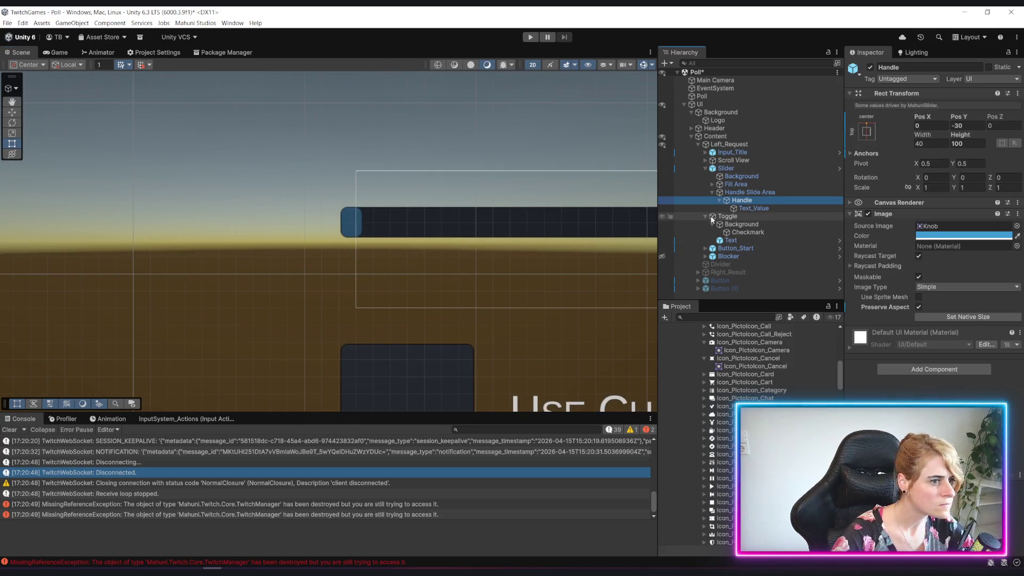
{"action": "left_click", "coordinate": [753, 208]}
{"action": "left_click", "coordinate": [749, 192]}
{"action": "left_click", "coordinate": [741, 184]}
{"action": "left_click", "coordinate": [750, 176]}
{"action": "left_click", "coordinate": [746, 169]}
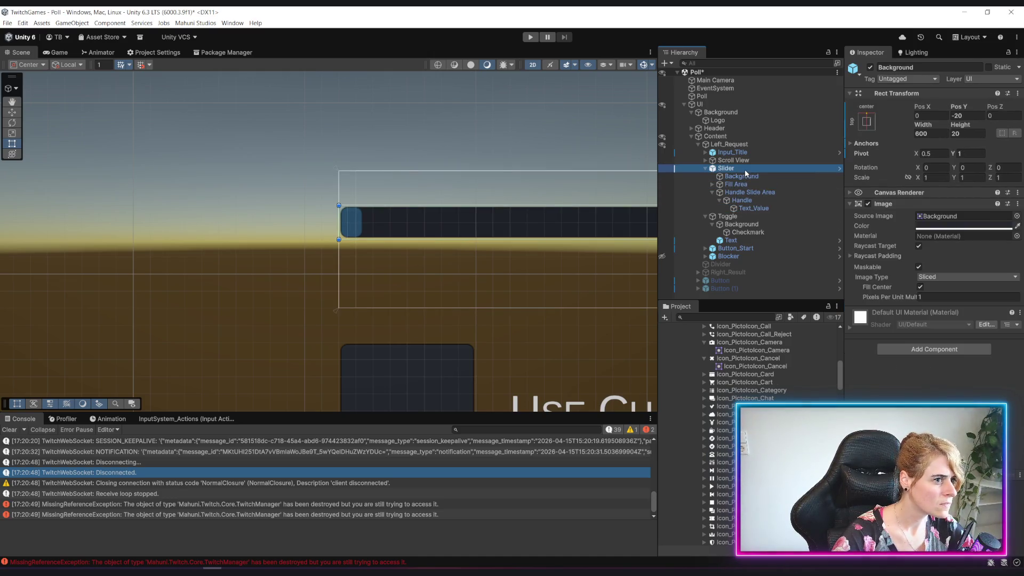
{"action": "left_click", "coordinate": [764, 193]}
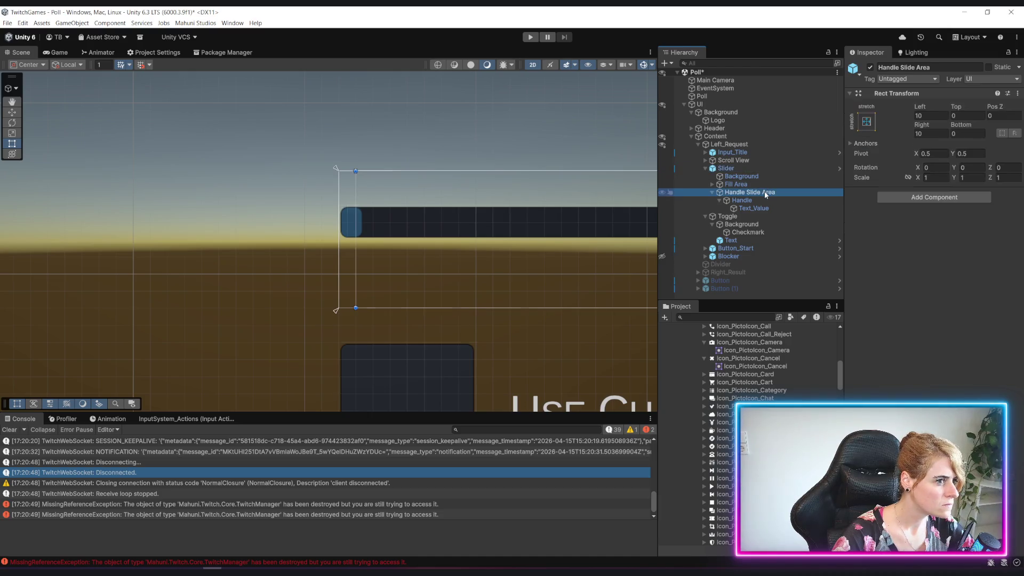
{"action": "scroll", "coordinate": [415, 256], "scroll_direction": "down", "scroll_amount": 4}
{"action": "left_click_drag", "start_coordinate": [473, 279], "coordinate": [313, 278]}
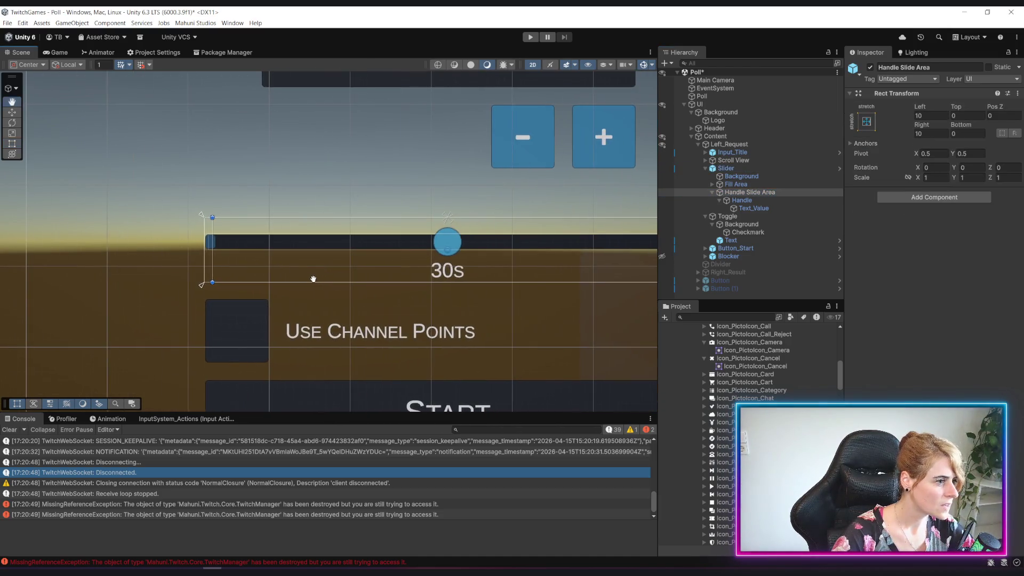
{"action": "left_click", "coordinate": [530, 37]}
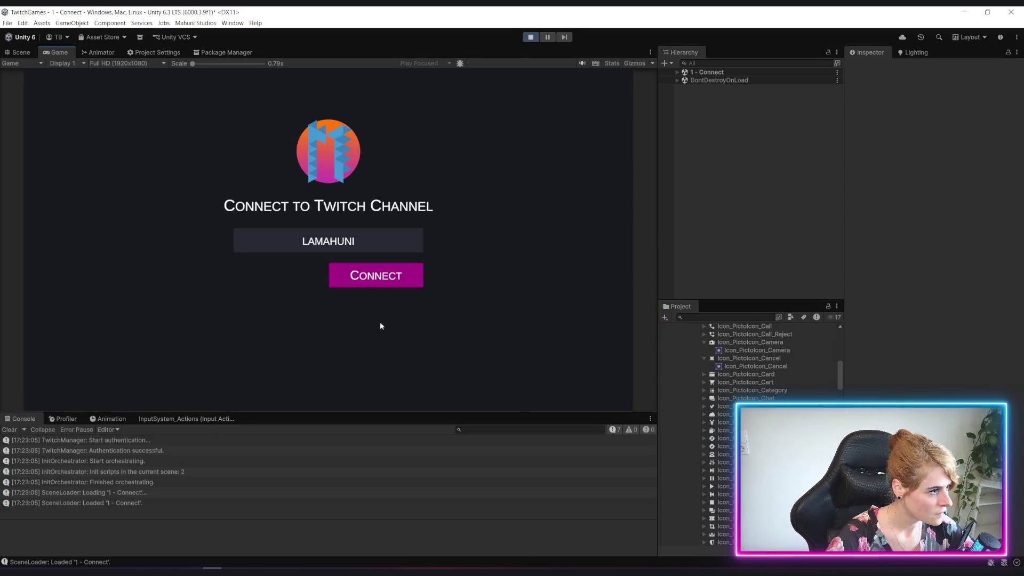
Step: Connect to Twitch, open Polls, drag the timer knob to 1445s, then show the Scene view
{"action": "left_click", "coordinate": [369, 278]}
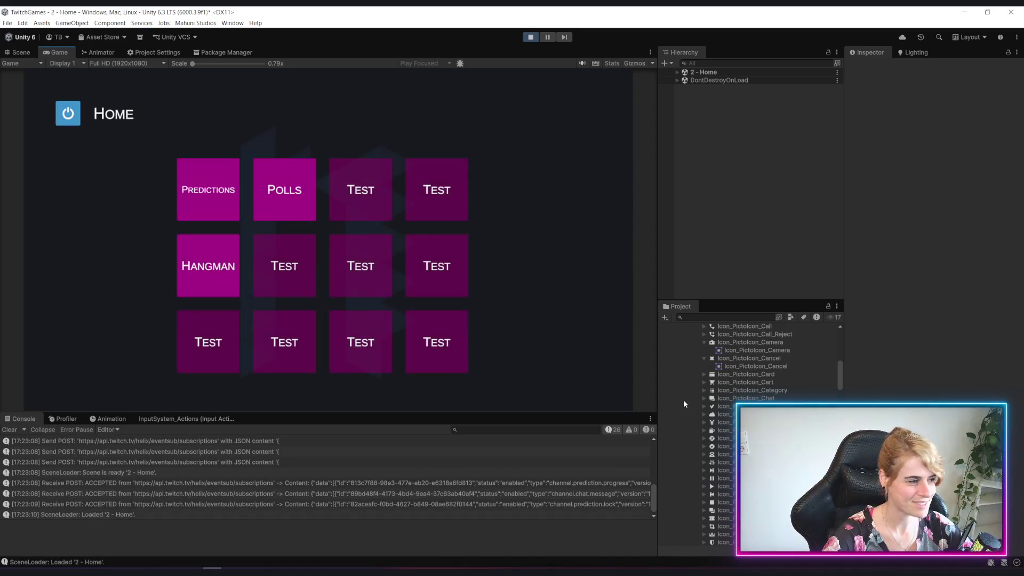
{"action": "left_click", "coordinate": [261, 188]}
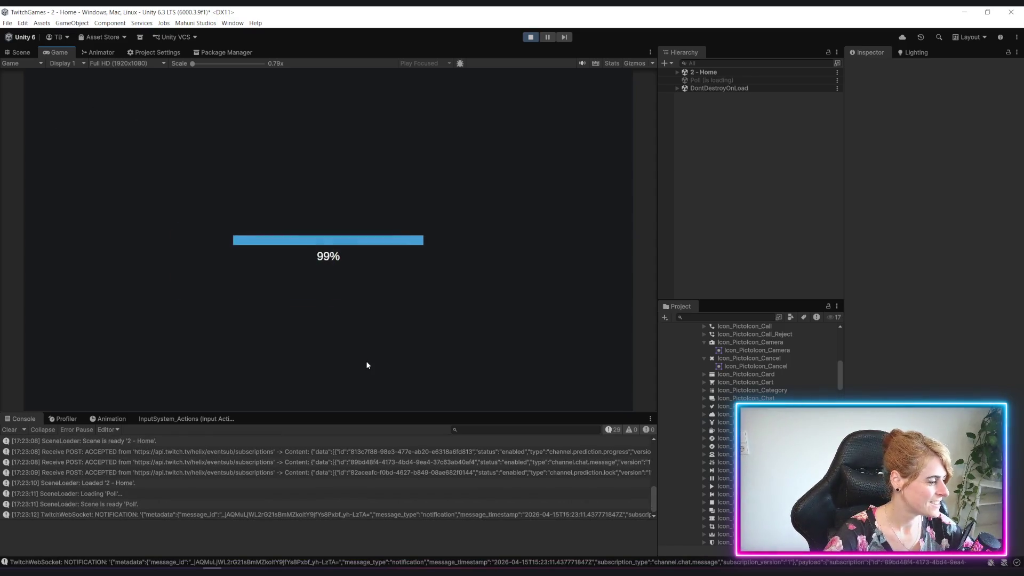
{"action": "mouse_move", "coordinate": [98, 319]}
{"action": "left_mouse_down"}
{"action": "mouse_move", "coordinate": [259, 335]}
{"action": "mouse_move", "coordinate": [239, 335]}
{"action": "left_mouse_up"}
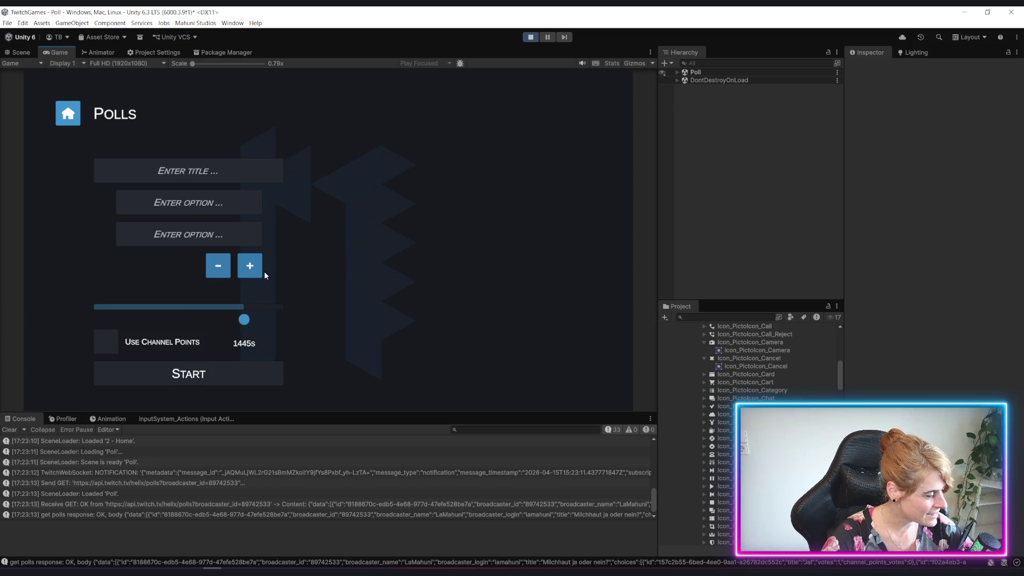
{"action": "left_click", "coordinate": [21, 54]}
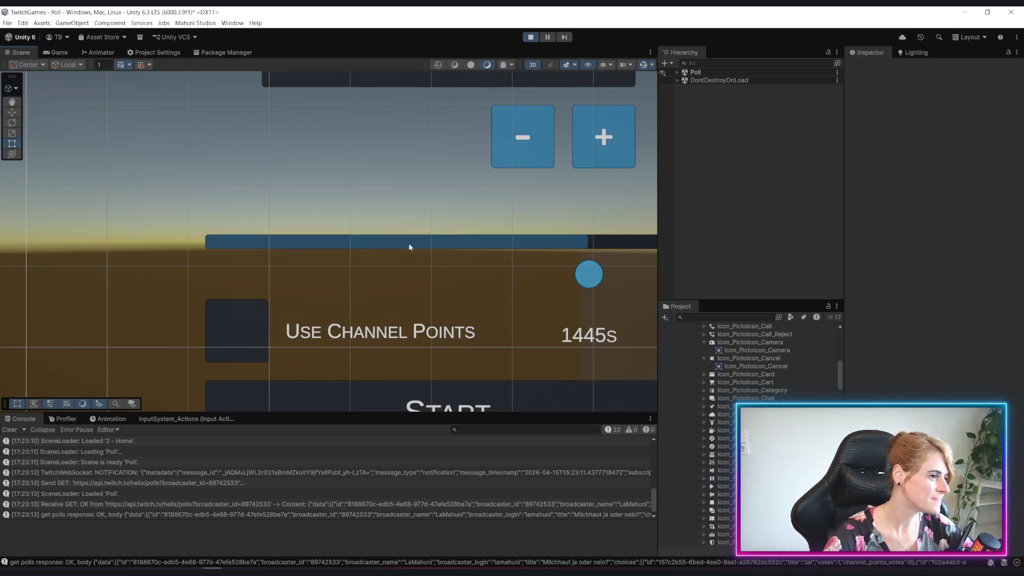
Step: Expand Poll > UI > Content > Left_Request, frame the Toggle, and inspect its Checkmark image
{"action": "left_click", "coordinate": [677, 72]}
{"action": "left_click", "coordinate": [680, 105]}
{"action": "left_click", "coordinate": [682, 105]}
{"action": "left_click", "coordinate": [691, 129]}
{"action": "left_click", "coordinate": [698, 136]}
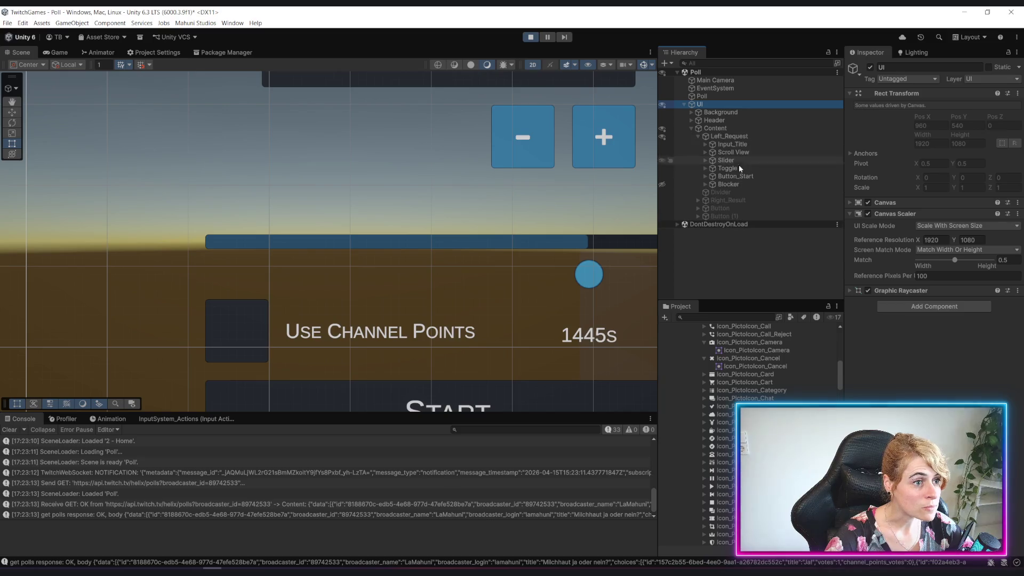
{"action": "left_click", "coordinate": [705, 168]}
{"action": "left_click", "coordinate": [736, 170]}
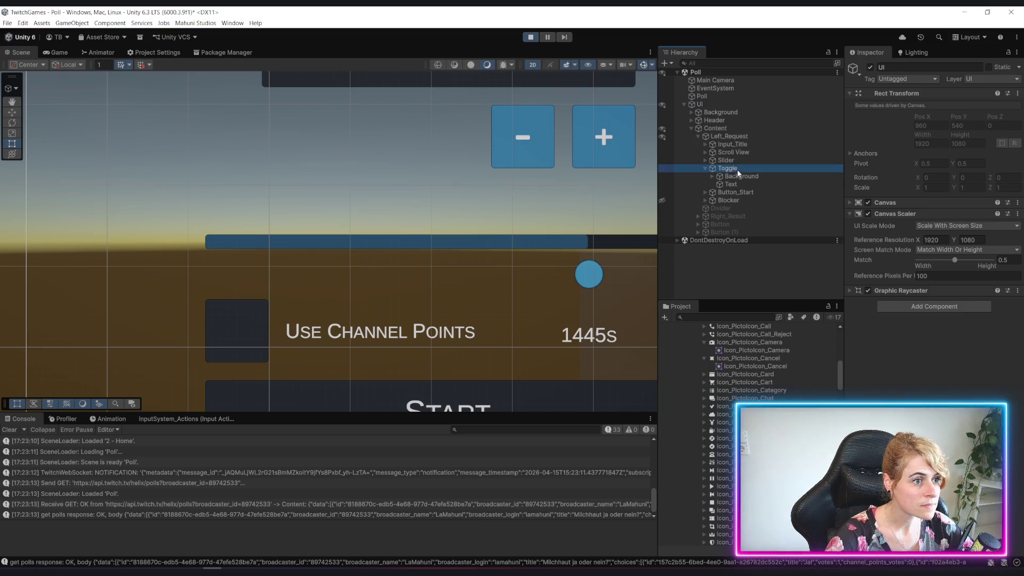
{"action": "key", "text": "f"}
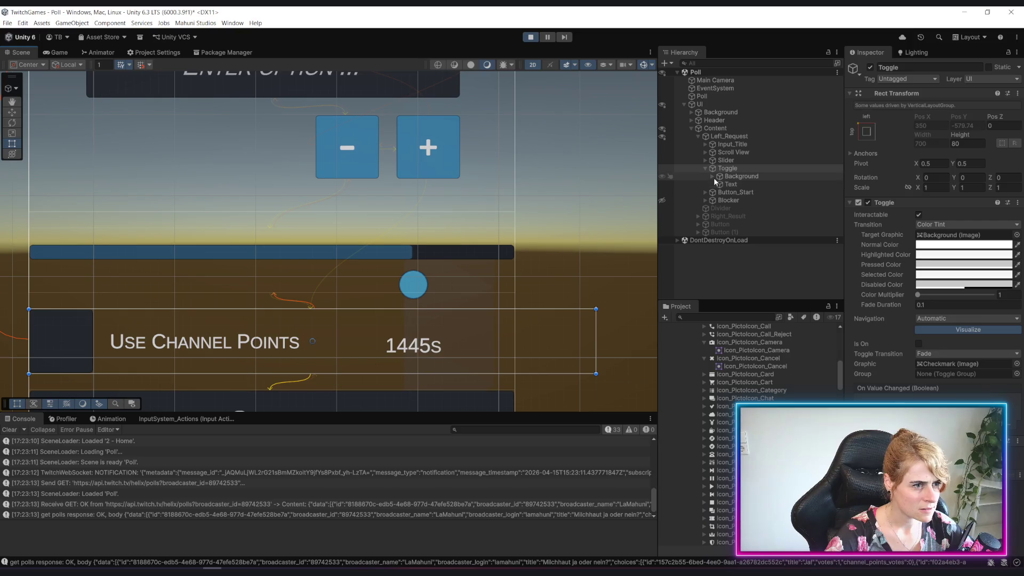
{"action": "left_click", "coordinate": [712, 176]}
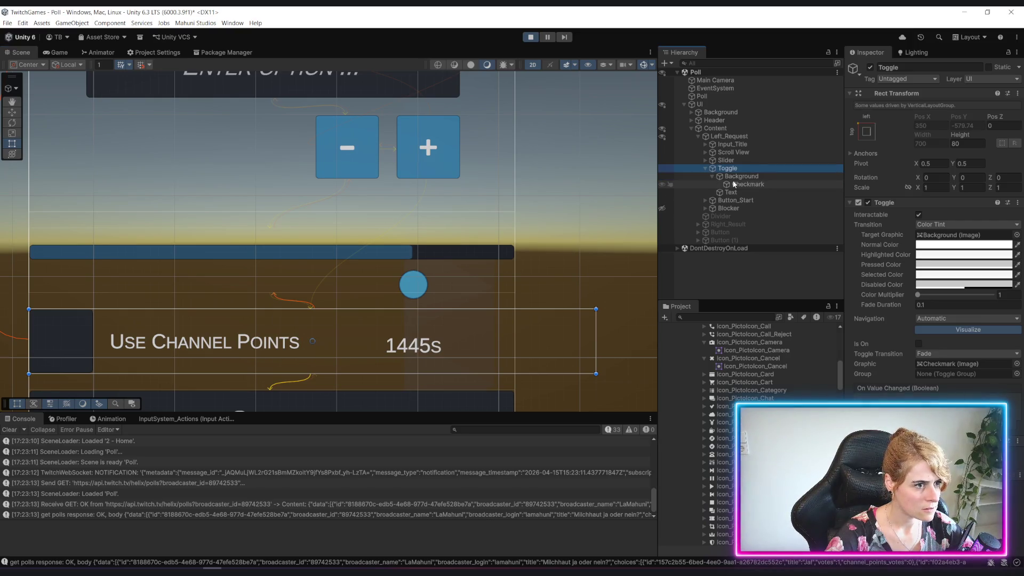
{"action": "left_click", "coordinate": [747, 184]}
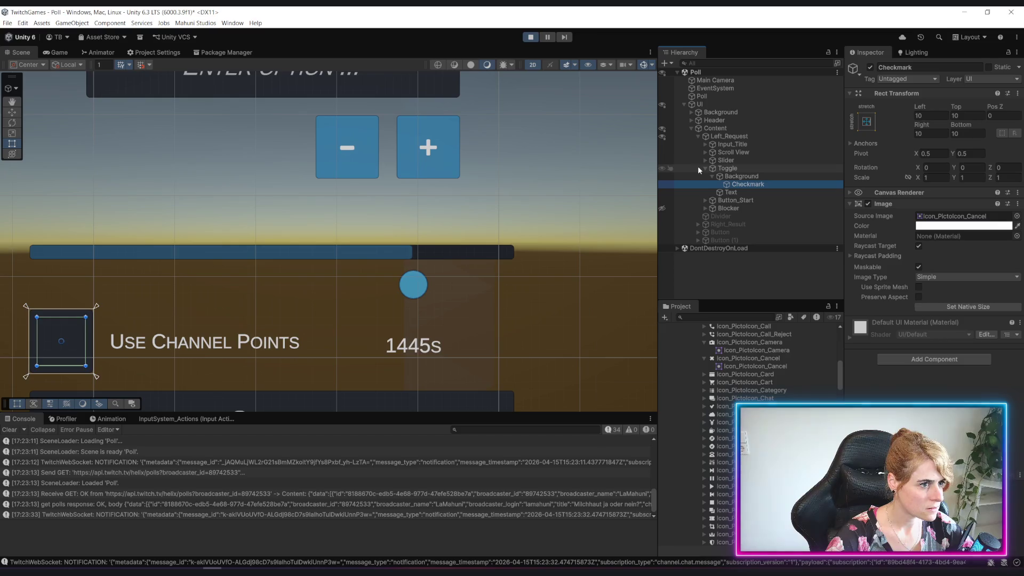
{"action": "left_click", "coordinate": [705, 168]}
Step: Inspect the Slider's Fill Area and Handle rect, review Mahuni Slider settings, and stop Play mode
{"action": "left_click", "coordinate": [705, 160]}
{"action": "left_click", "coordinate": [731, 176]}
{"action": "left_click", "coordinate": [723, 184]}
{"action": "left_click", "coordinate": [712, 184]}
{"action": "left_click", "coordinate": [733, 193]}
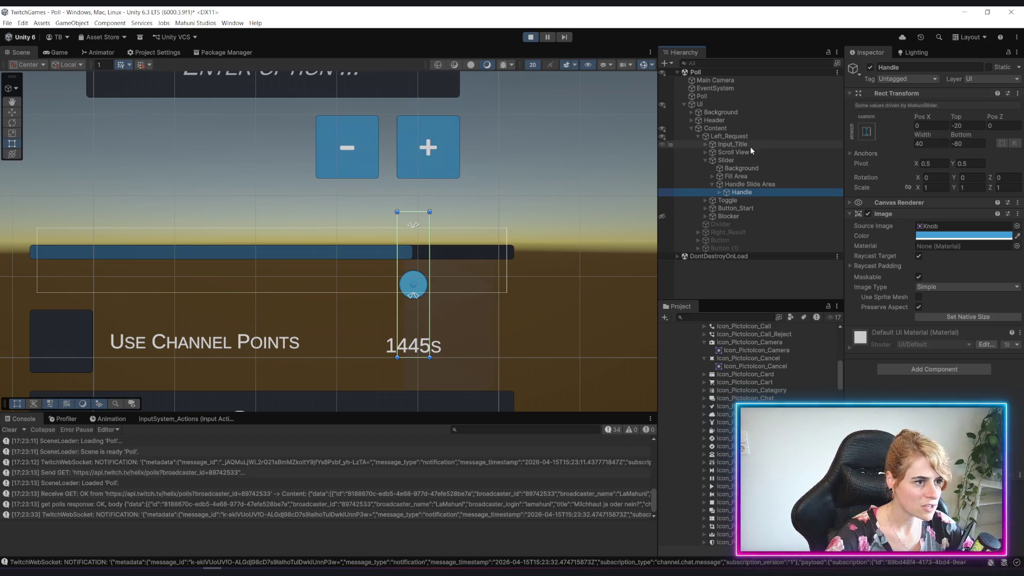
{"action": "left_click", "coordinate": [736, 159]}
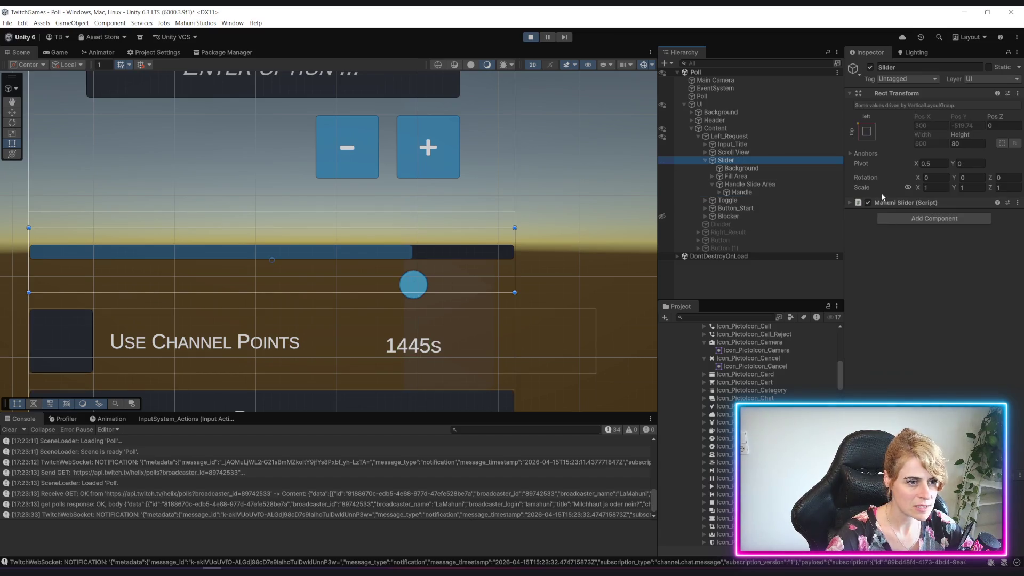
{"action": "left_click", "coordinate": [849, 203]}
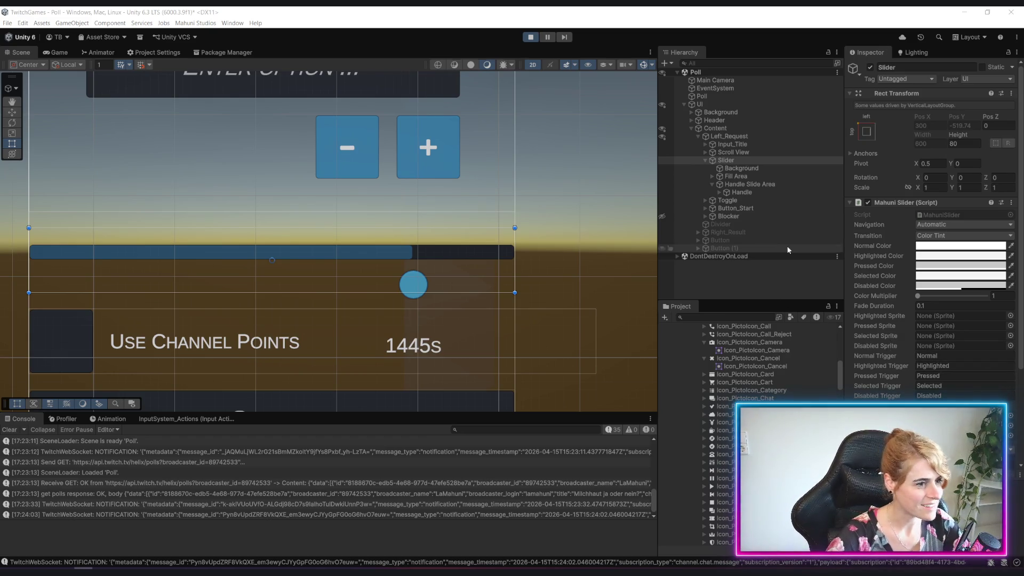
{"action": "left_click", "coordinate": [529, 37]}
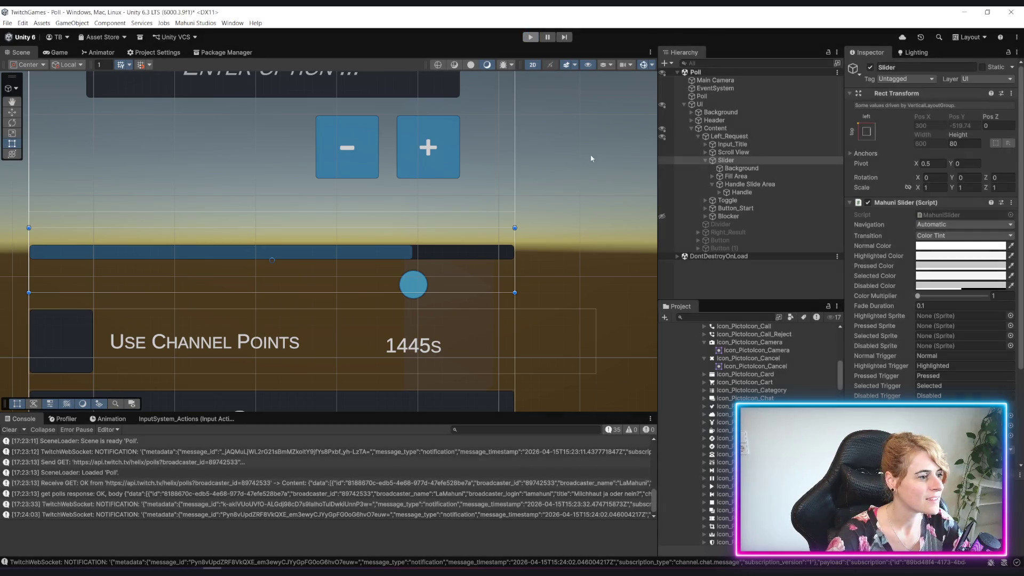
Step: Set the Handle's Top offset to 0, drag its Bottom offset, and pan toward the 30s label
{"action": "left_click", "coordinate": [749, 192]}
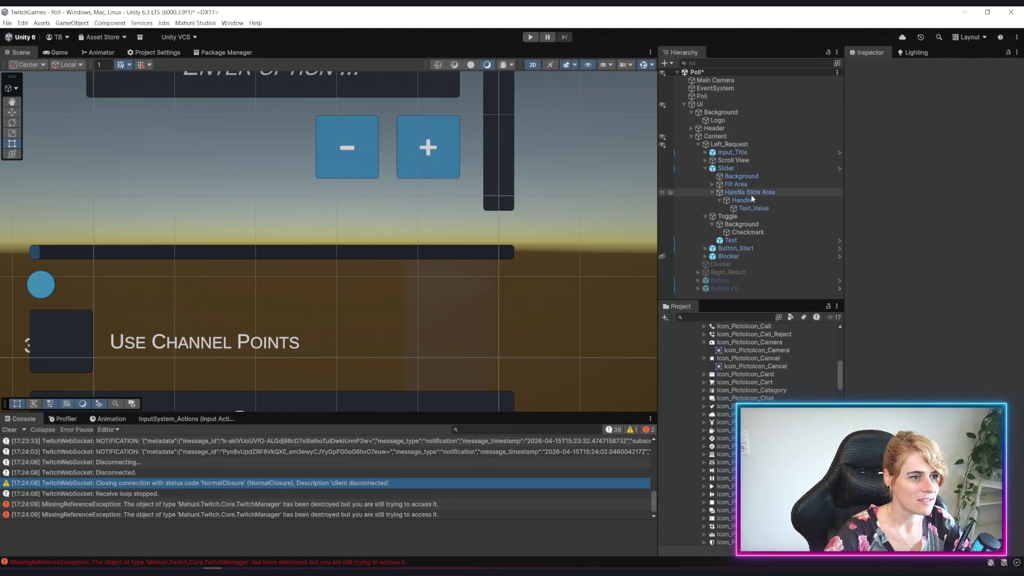
{"action": "left_click", "coordinate": [745, 201]}
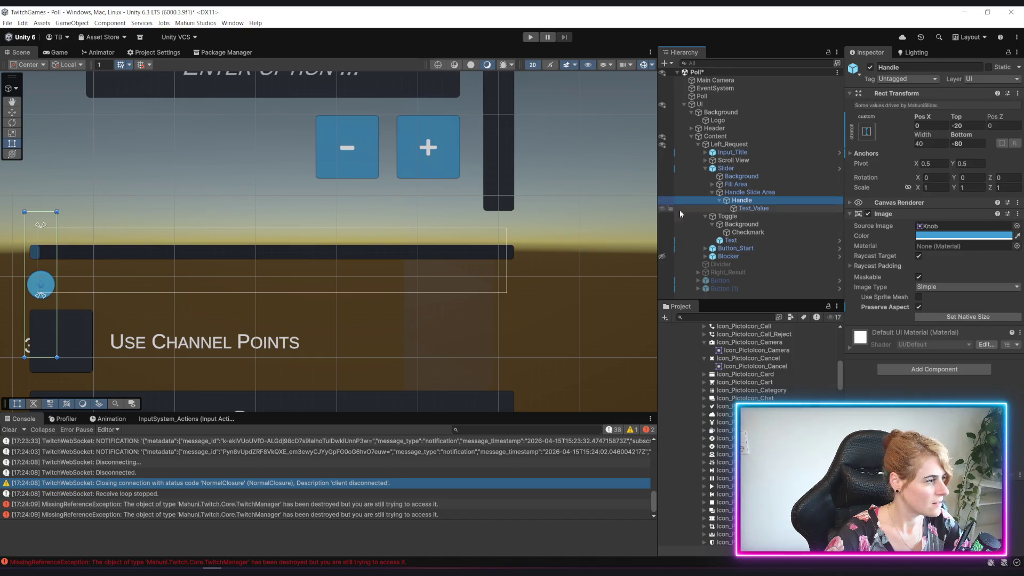
{"action": "key", "text": "shift+Tab"}
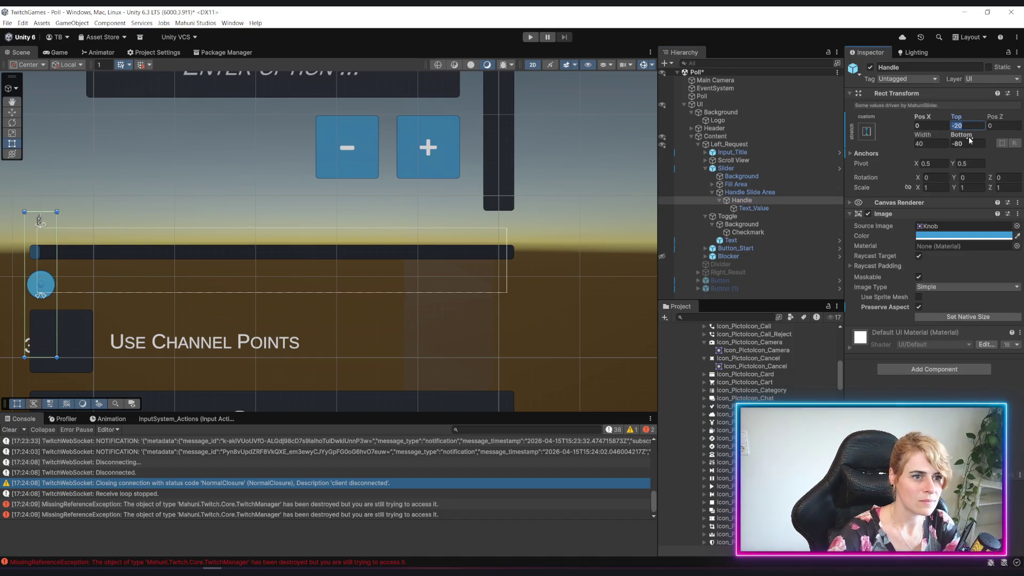
{"action": "type", "text": "00"}
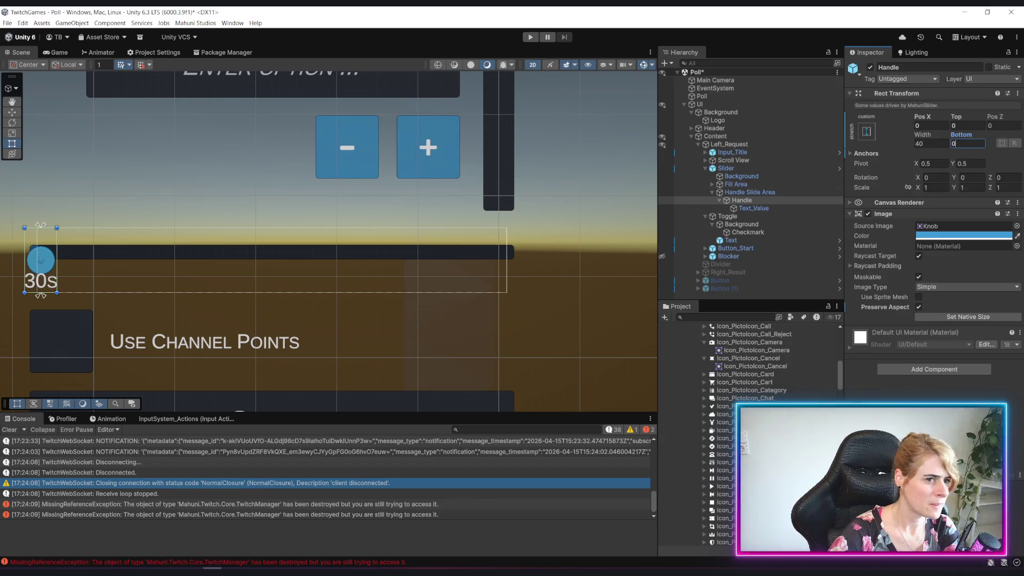
{"action": "mouse_move", "coordinate": [973, 138]}
{"action": "left_mouse_down"}
{"action": "mouse_move", "coordinate": [717, 97]}
{"action": "mouse_move", "coordinate": [829, 101]}
{"action": "left_mouse_up"}
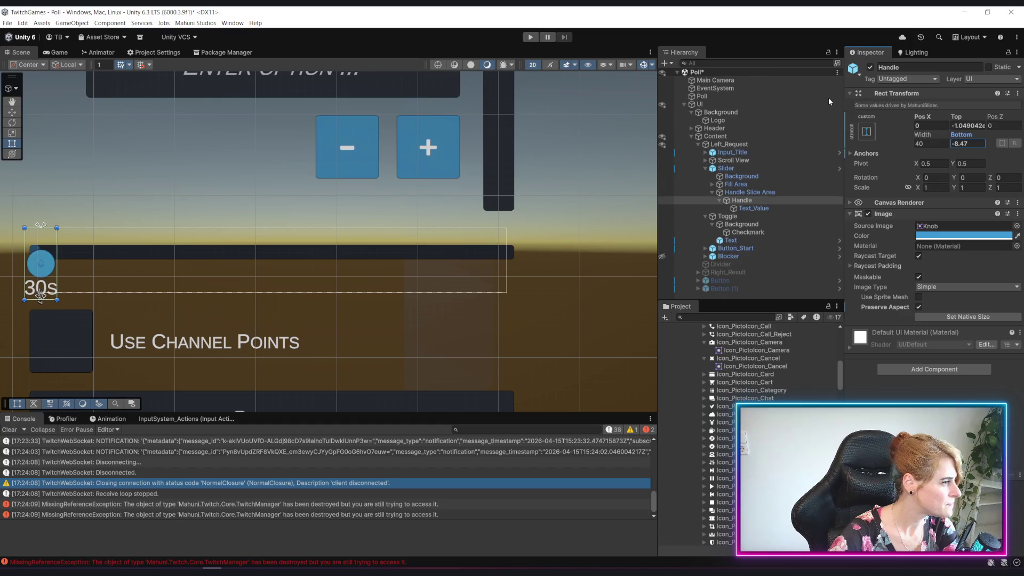
{"action": "left_click", "coordinate": [741, 168]}
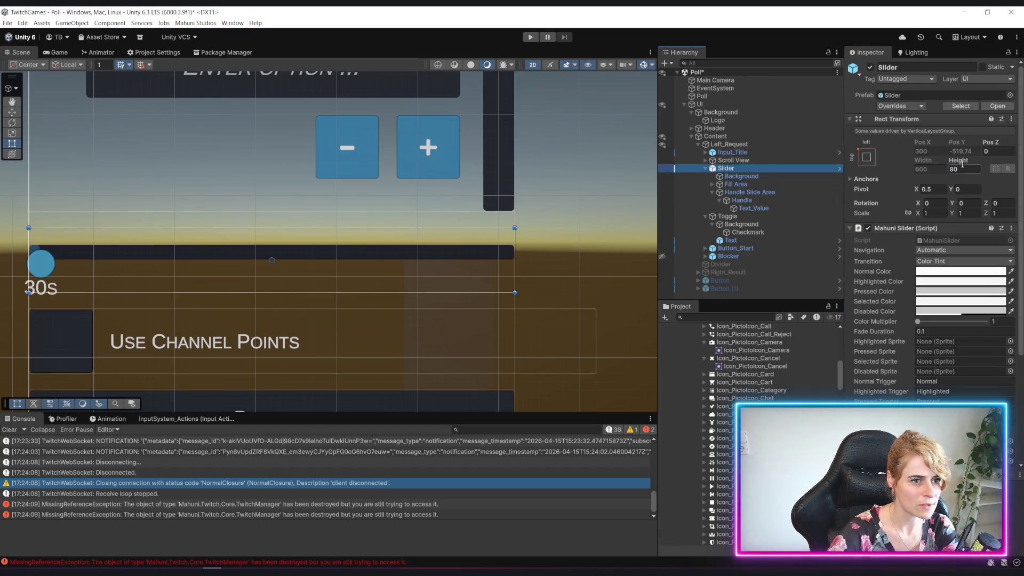
{"action": "mouse_move", "coordinate": [117, 261]}
{"action": "left_mouse_down"}
{"action": "mouse_move", "coordinate": [489, 228]}
{"action": "mouse_move", "coordinate": [400, 210]}
{"action": "mouse_move", "coordinate": [450, 221]}
{"action": "mouse_move", "coordinate": [450, 178]}
{"action": "left_mouse_up"}
Step: With the Rect tool, adjust the Handle's Bottom and Top offsets, setting Top to -20
{"action": "key", "text": "t"}
{"action": "left_click", "coordinate": [744, 200]}
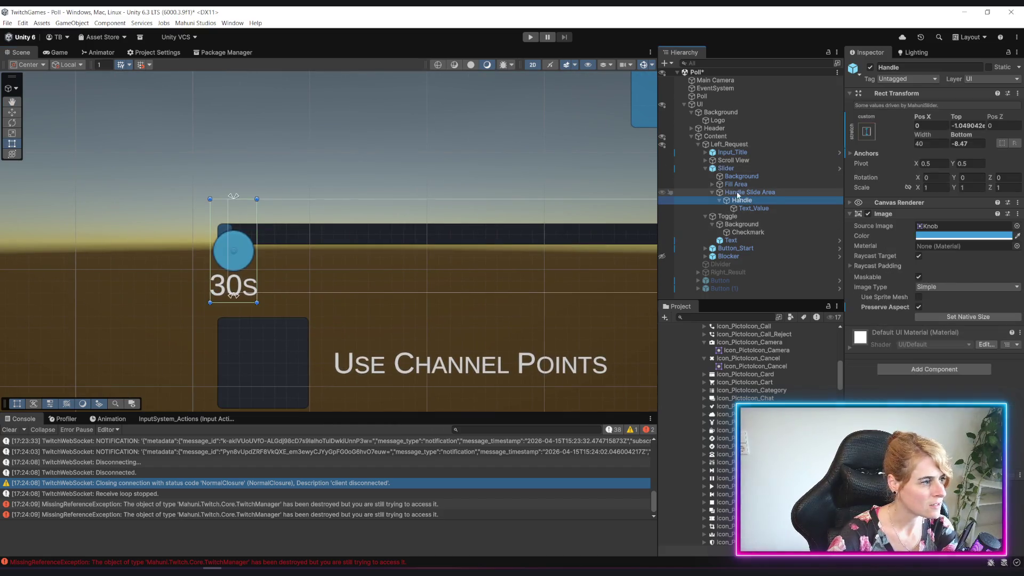
{"action": "left_click", "coordinate": [971, 143]}
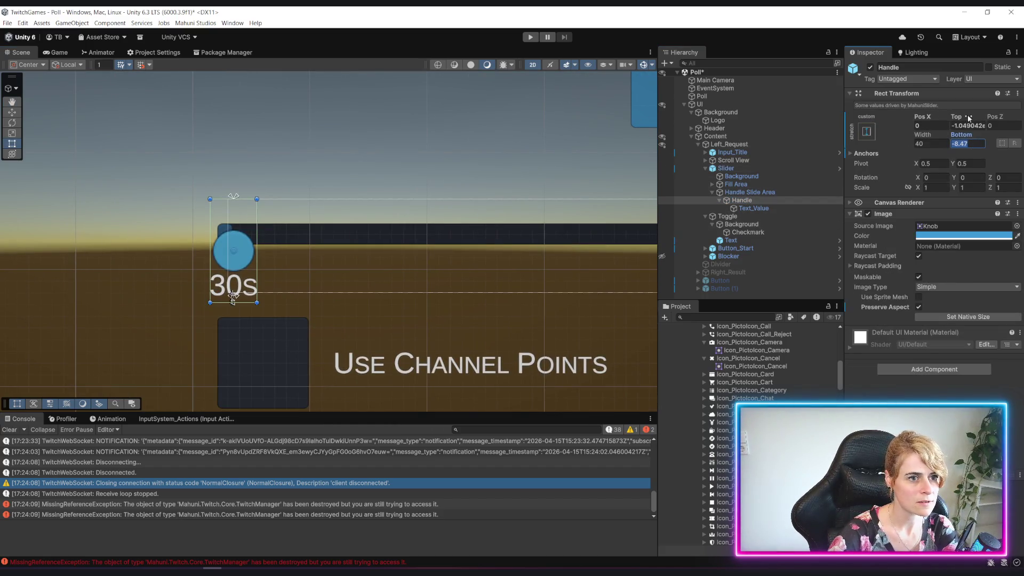
{"action": "type", "text": "0-2.14"}
{"action": "mouse_move", "coordinate": [86, 117]}
{"action": "left_mouse_down"}
{"action": "mouse_move", "coordinate": [354, 102]}
{"action": "mouse_move", "coordinate": [425, 113]}
{"action": "mouse_move", "coordinate": [266, 115]}
{"action": "left_mouse_up"}
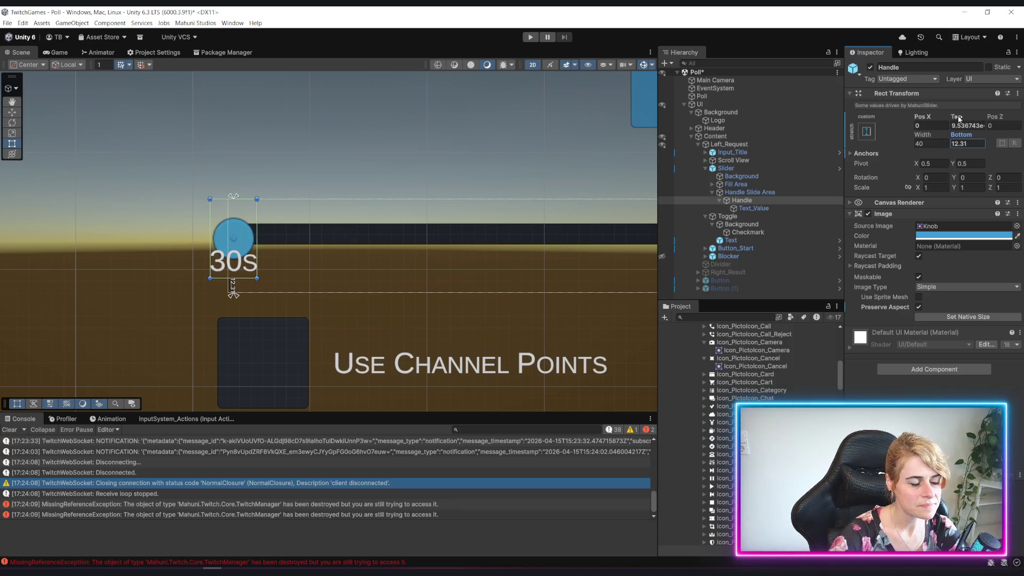
{"action": "left_click_drag", "start_coordinate": [958, 118], "coordinate": [885, 93]}
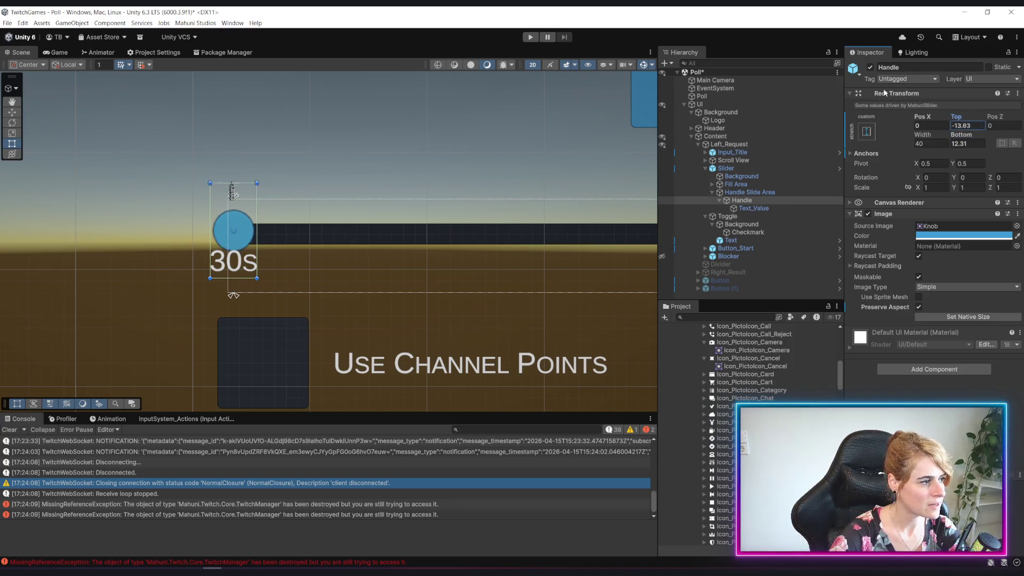
{"action": "mouse_move", "coordinate": [943, 142]}
{"action": "left_mouse_down"}
{"action": "mouse_move", "coordinate": [986, 142]}
{"action": "mouse_move", "coordinate": [606, 112]}
{"action": "mouse_move", "coordinate": [32, 112]}
{"action": "mouse_move", "coordinate": [1015, 111]}
{"action": "mouse_move", "coordinate": [882, 109]}
{"action": "mouse_move", "coordinate": [938, 106]}
{"action": "mouse_move", "coordinate": [811, 89]}
{"action": "mouse_move", "coordinate": [917, 84]}
{"action": "left_mouse_up"}
{"action": "type", "text": "20"}
{"action": "left_click", "coordinate": [965, 143]}
Step: Set the Handle's Bottom to 0, frame the Slider in the Scene view, and start Play mode
{"action": "type", "text": "0"}
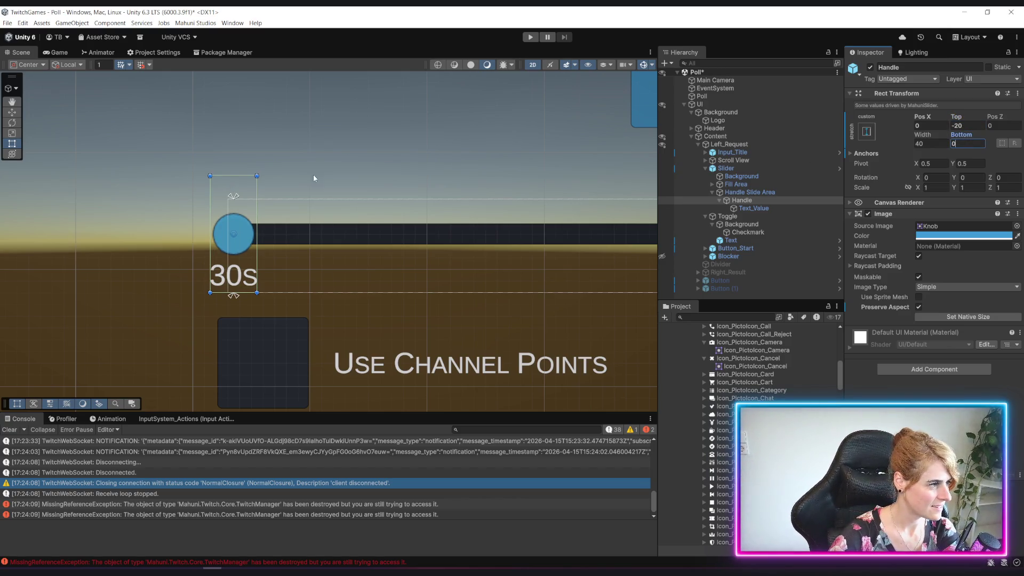
{"action": "left_click", "coordinate": [366, 151]}
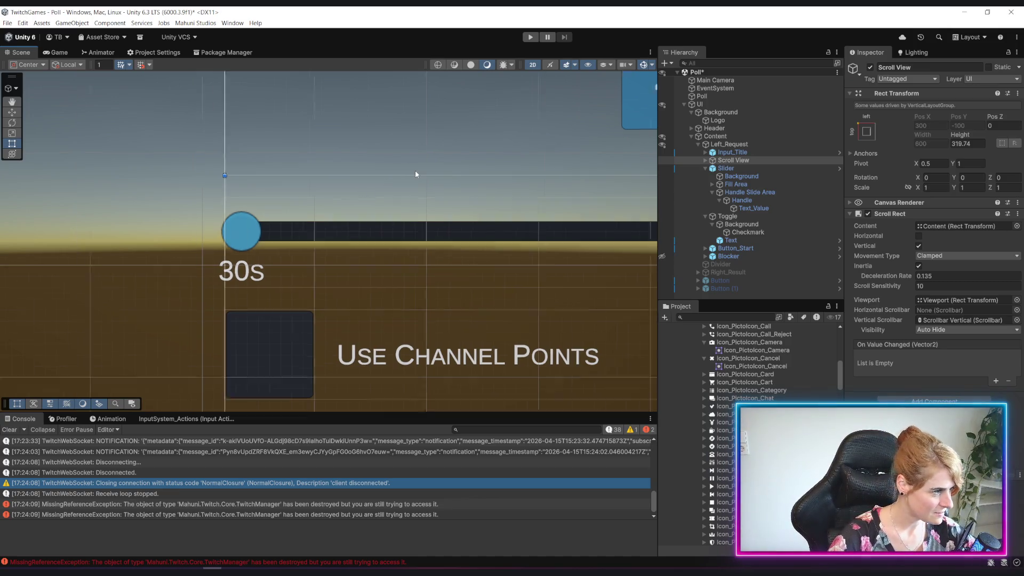
{"action": "scroll", "coordinate": [416, 174], "scroll_direction": "down", "scroll_amount": 2}
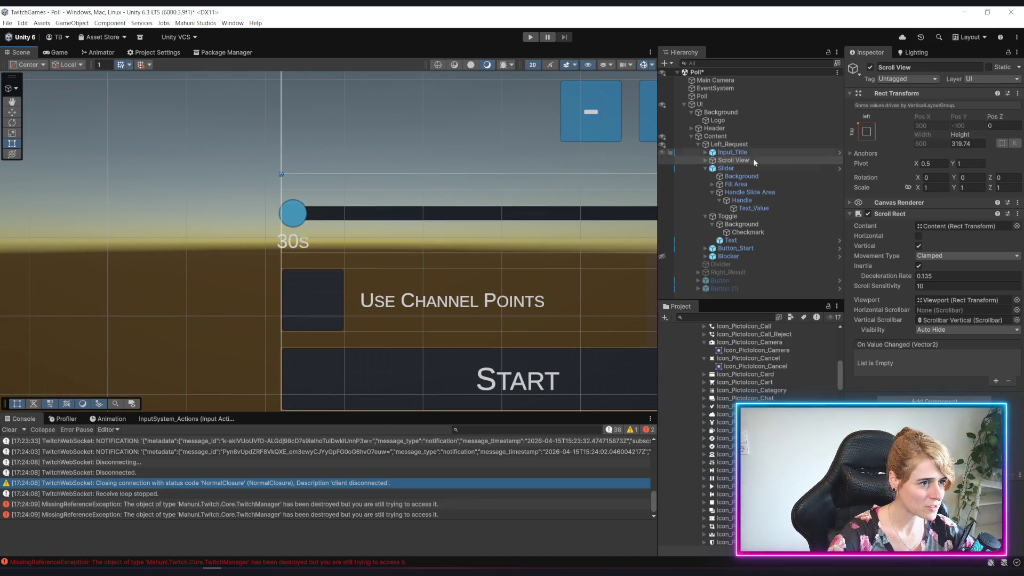
{"action": "left_click", "coordinate": [746, 169]}
{"action": "mouse_move", "coordinate": [420, 268]}
{"action": "left_mouse_down"}
{"action": "mouse_move", "coordinate": [124, 231]}
{"action": "mouse_move", "coordinate": [301, 278]}
{"action": "left_mouse_up"}
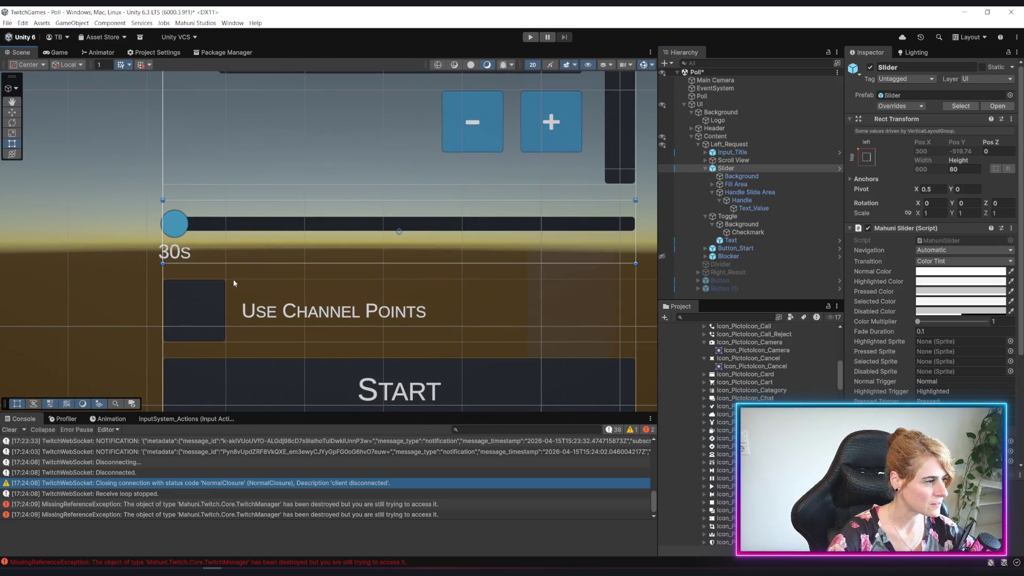
{"action": "scroll", "coordinate": [238, 277], "scroll_direction": "down", "scroll_amount": 3}
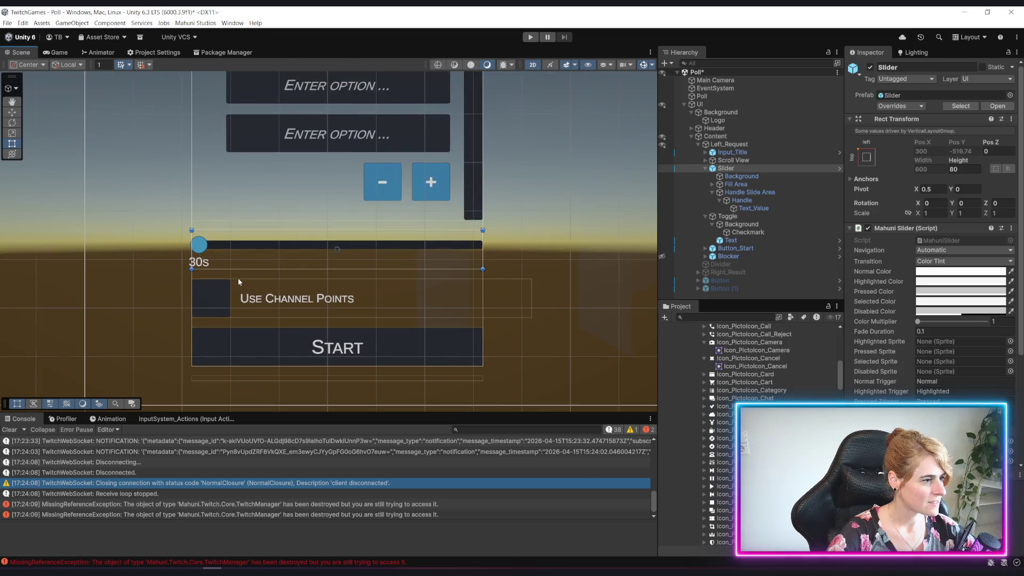
{"action": "scroll", "coordinate": [238, 278], "scroll_direction": "up", "scroll_amount": 1}
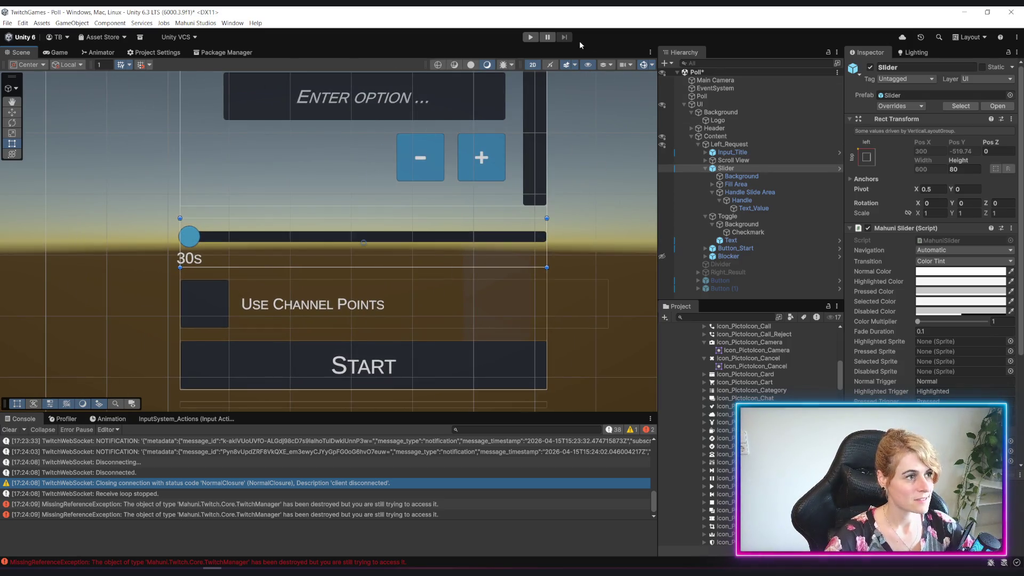
{"action": "left_click", "coordinate": [531, 37]}
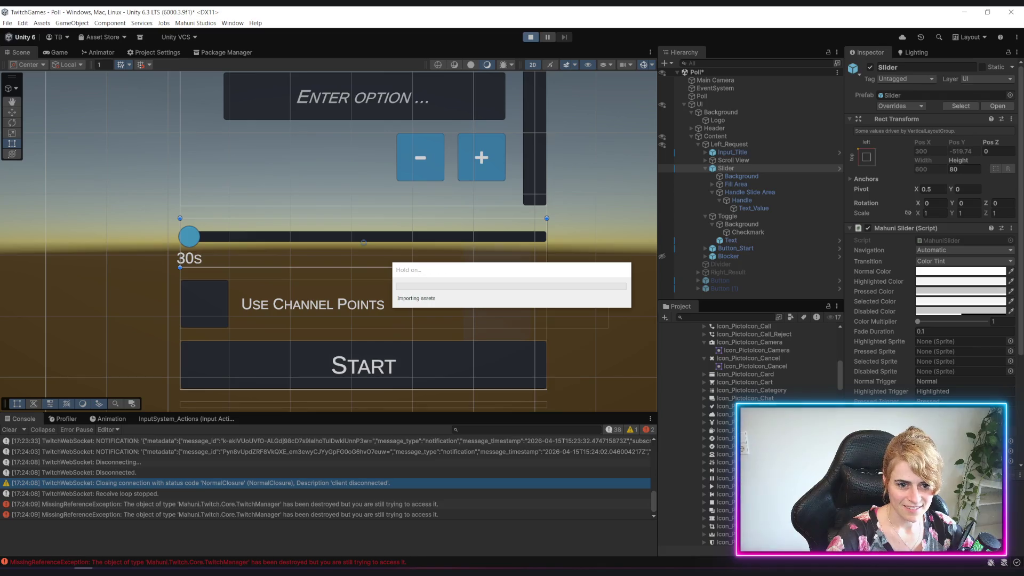
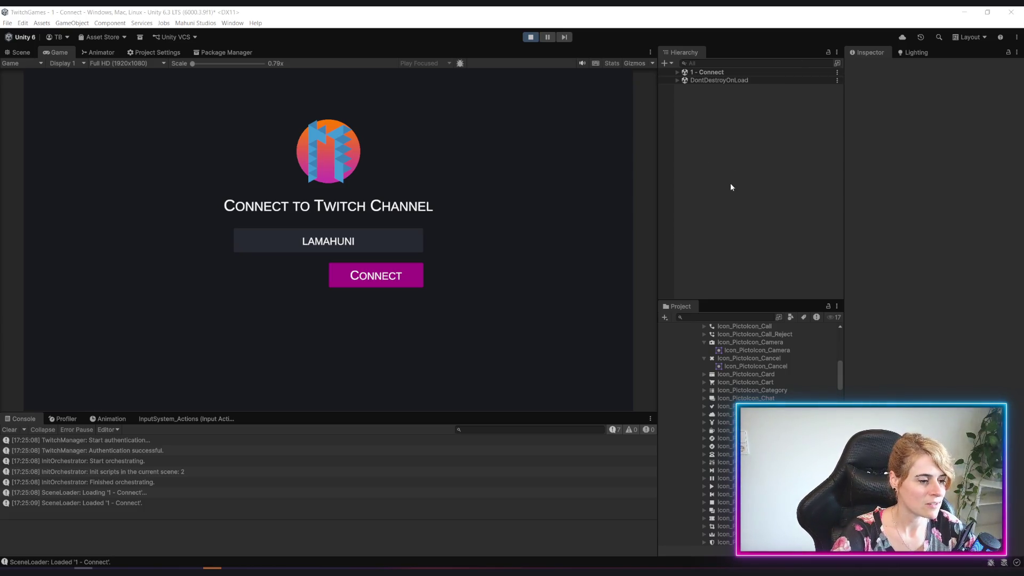
Step: Connect to the Twitch channel, open the Polls screen and set the poll duration to 15s
{"action": "left_click", "coordinate": [379, 281]}
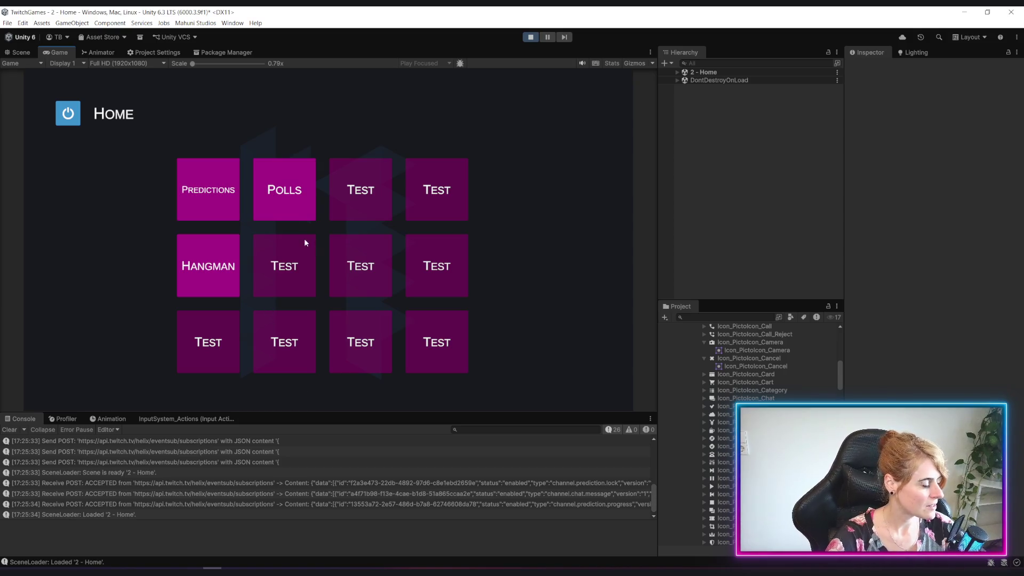
{"action": "left_click", "coordinate": [280, 208]}
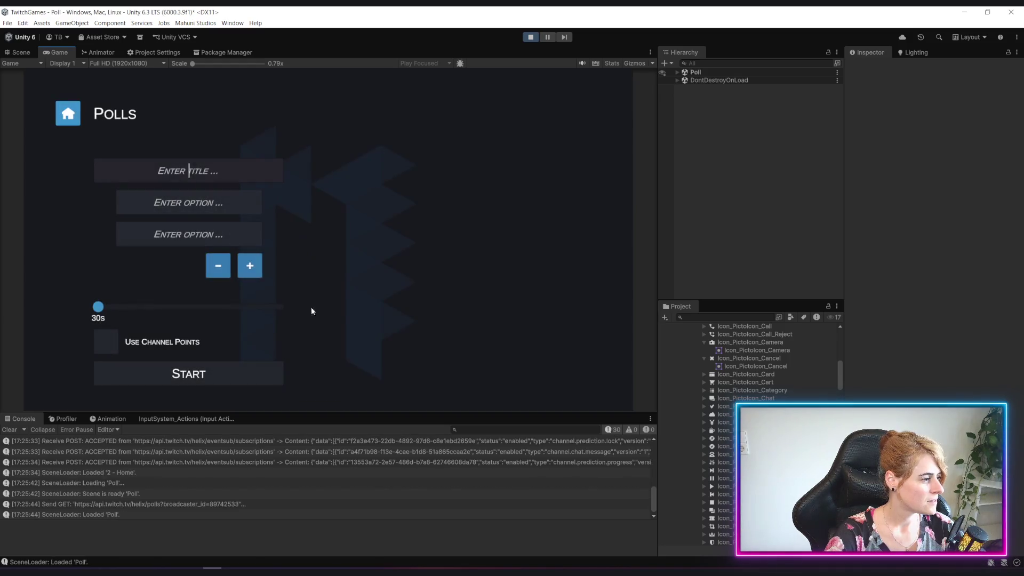
{"action": "mouse_move", "coordinate": [112, 314]}
{"action": "left_mouse_down"}
{"action": "mouse_move", "coordinate": [162, 309]}
{"action": "mouse_move", "coordinate": [96, 316]}
{"action": "mouse_move", "coordinate": [206, 331]}
{"action": "mouse_move", "coordinate": [139, 331]}
{"action": "mouse_move", "coordinate": [126, 340]}
{"action": "mouse_move", "coordinate": [270, 340]}
{"action": "mouse_move", "coordinate": [46, 340]}
{"action": "left_mouse_up"}
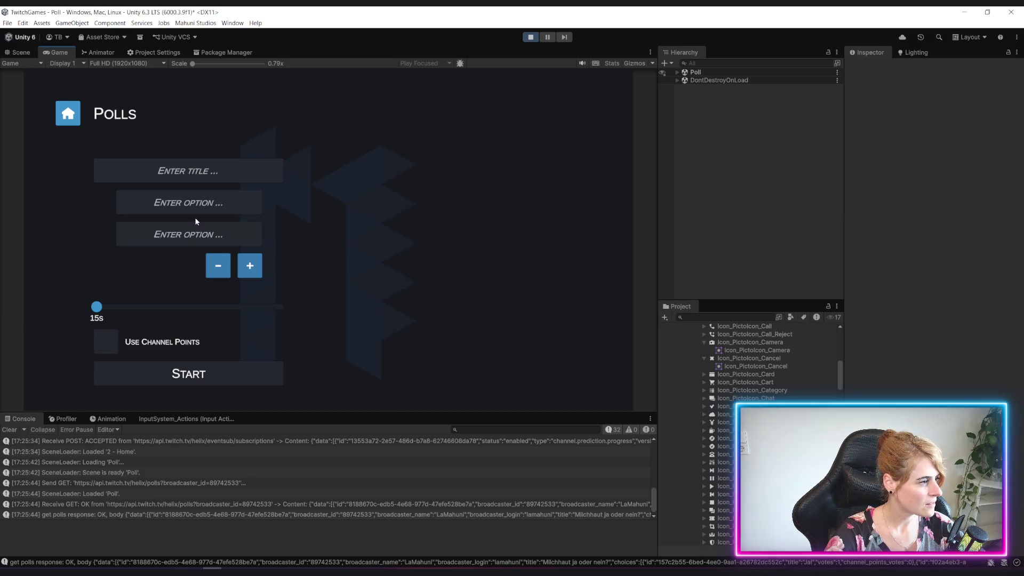
Step: Add third and fourth poll option fields and tick Use Channel Points
{"action": "left_click", "coordinate": [248, 268]}
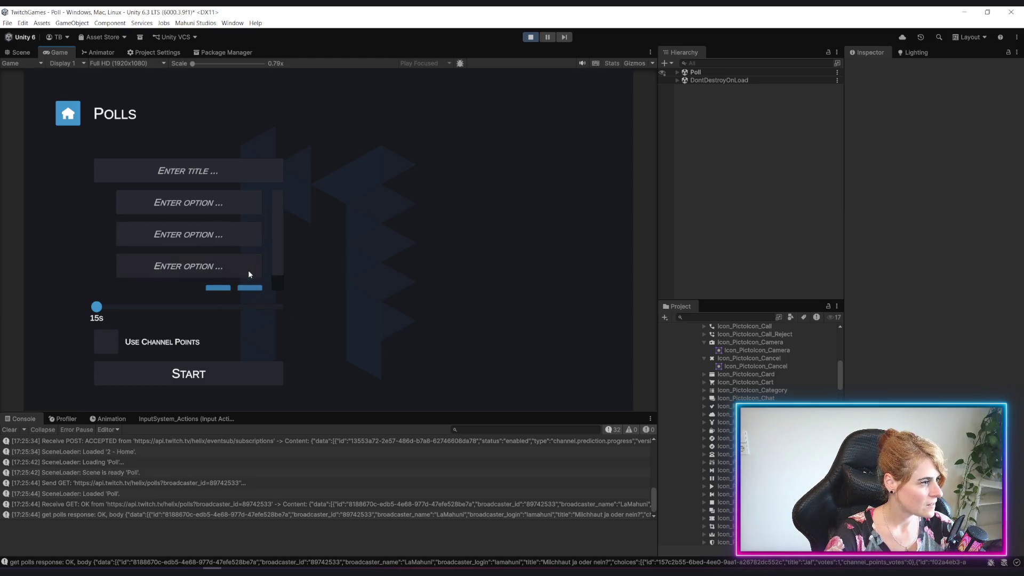
{"action": "left_click", "coordinate": [250, 289]}
{"action": "scroll", "coordinate": [237, 288], "scroll_direction": "down", "scroll_amount": 2}
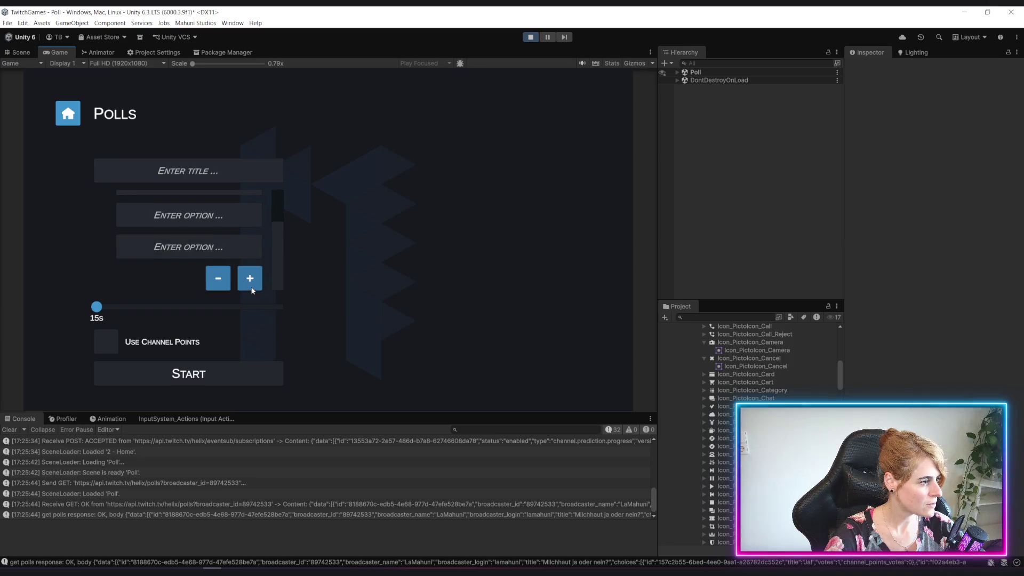
{"action": "scroll", "coordinate": [235, 290], "scroll_direction": "up", "scroll_amount": 1}
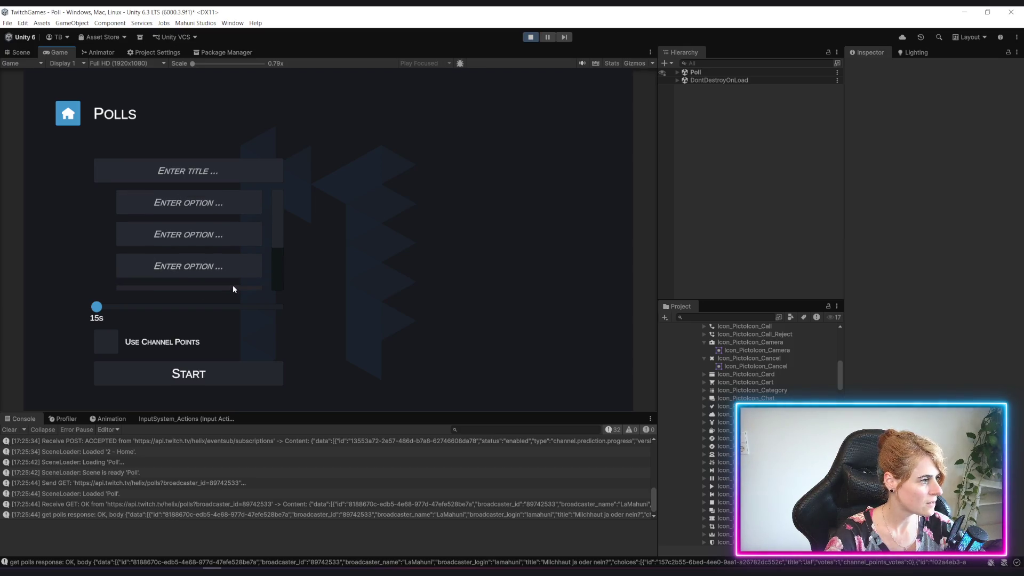
{"action": "scroll", "coordinate": [232, 286], "scroll_direction": "down", "scroll_amount": 1}
{"action": "scroll", "coordinate": [235, 267], "scroll_direction": "up", "scroll_amount": 1}
{"action": "scroll", "coordinate": [234, 267], "scroll_direction": "down", "scroll_amount": 1}
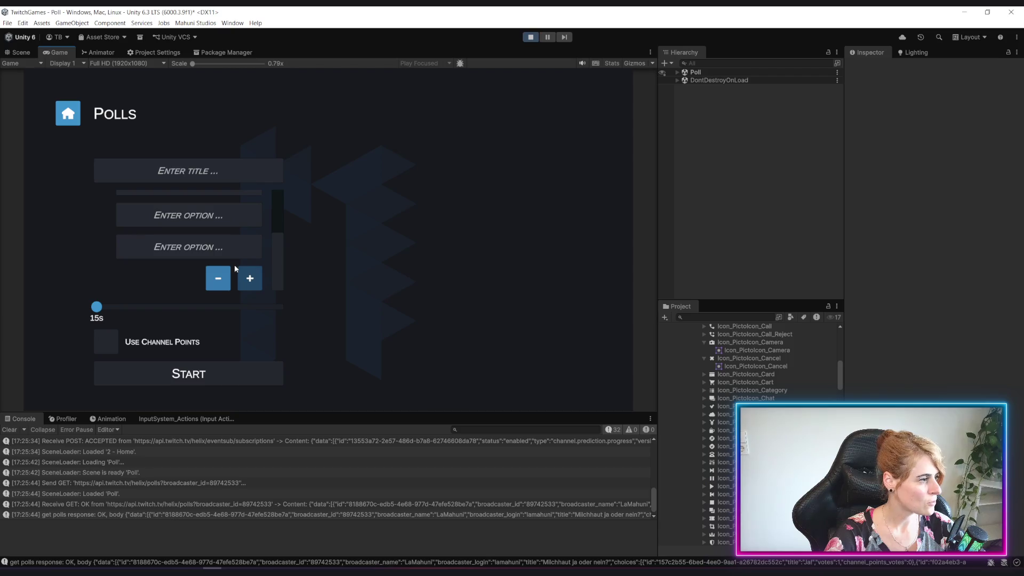
{"action": "left_click", "coordinate": [141, 345]}
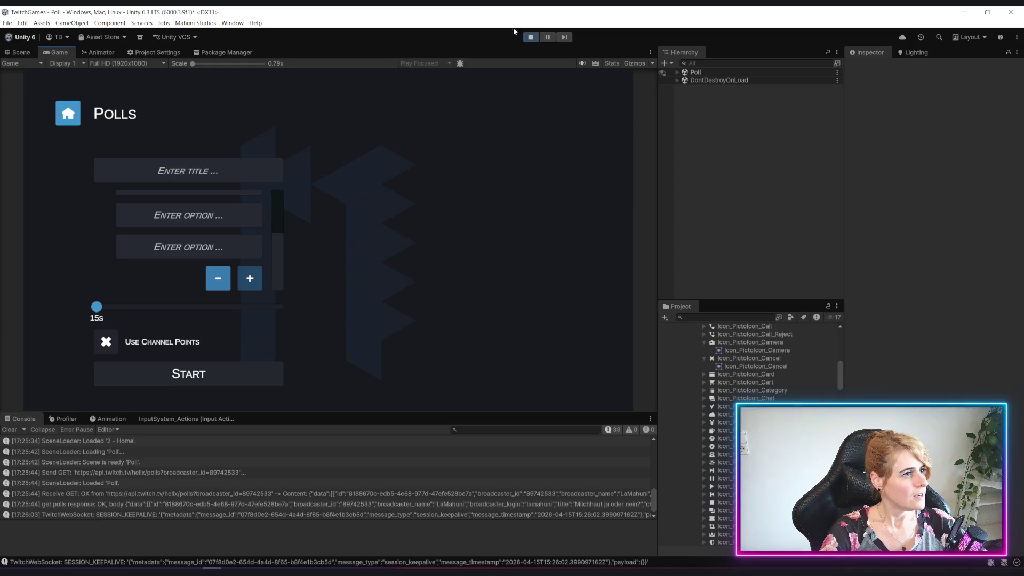
Step: Stop Play mode and select the Toggle's label Text in the Hierarchy
{"action": "left_click", "coordinate": [535, 37]}
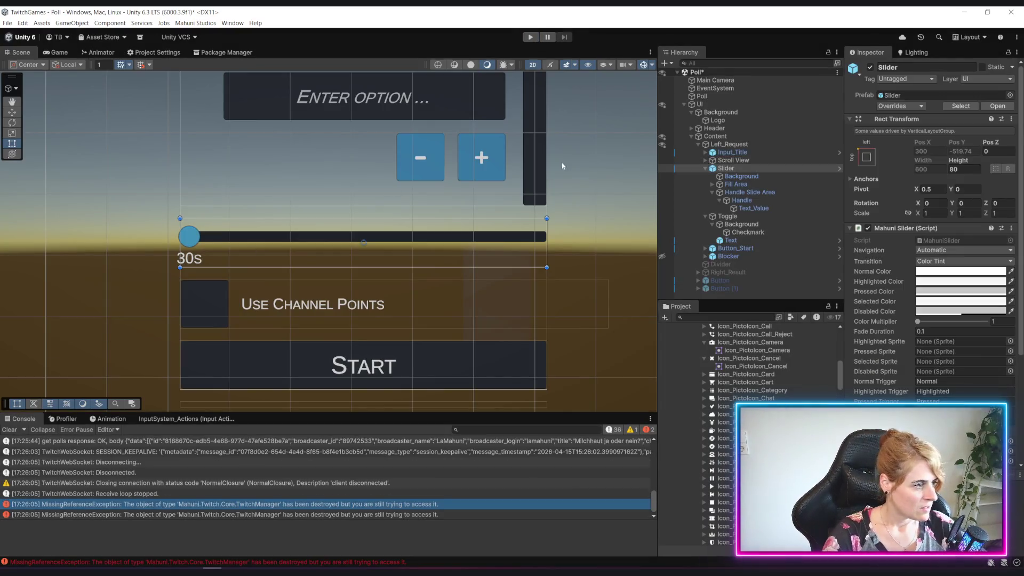
{"action": "left_click", "coordinate": [705, 168]}
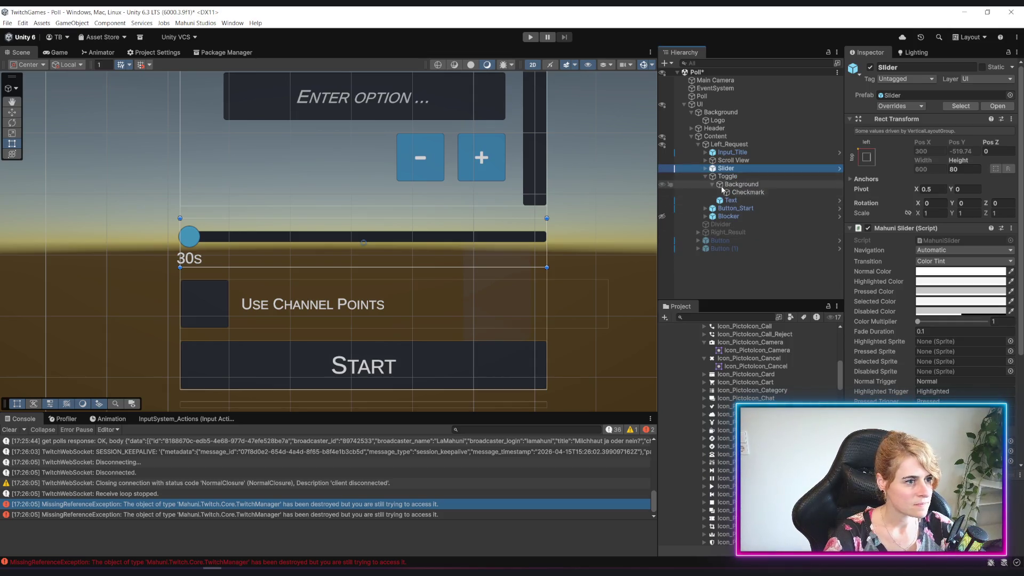
{"action": "left_click", "coordinate": [705, 176]}
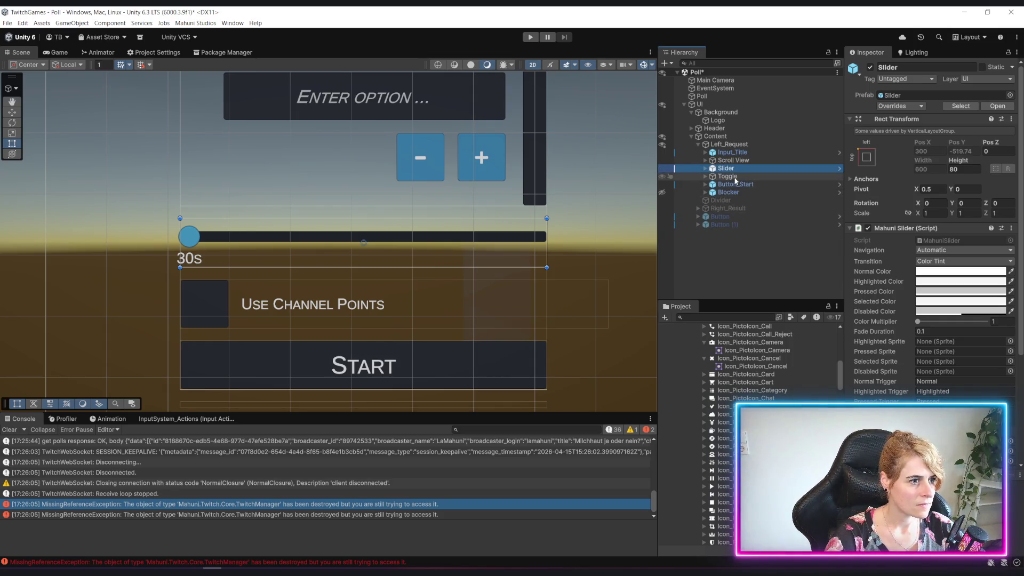
{"action": "left_click", "coordinate": [735, 177]}
{"action": "left_click", "coordinate": [705, 176]}
{"action": "left_click", "coordinate": [747, 192]}
{"action": "left_click", "coordinate": [711, 184]}
{"action": "left_click", "coordinate": [719, 194]}
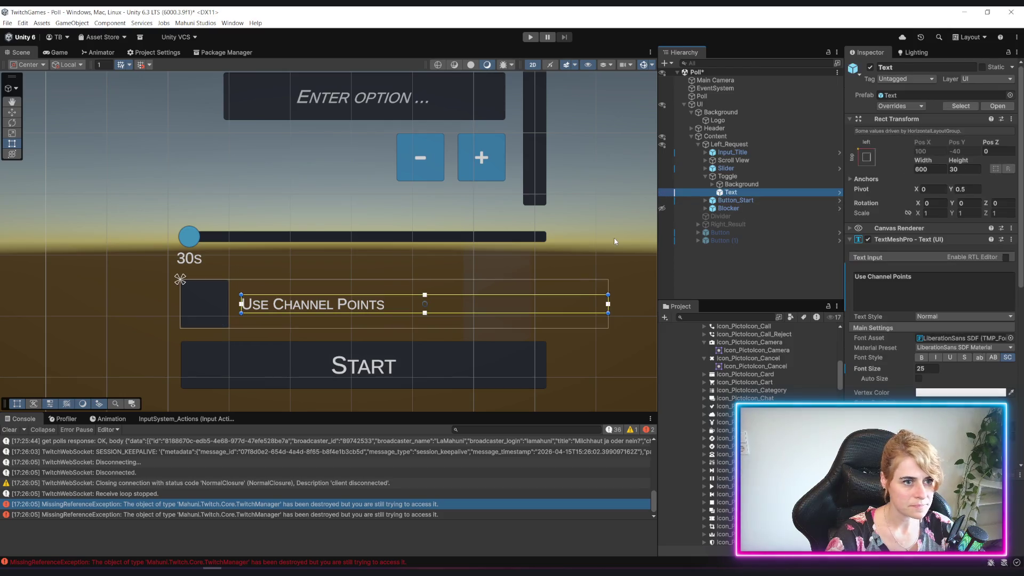
Step: Set the label Text's Rect Transform width to 200, then collapse the Toggle
{"action": "left_click", "coordinate": [927, 169]}
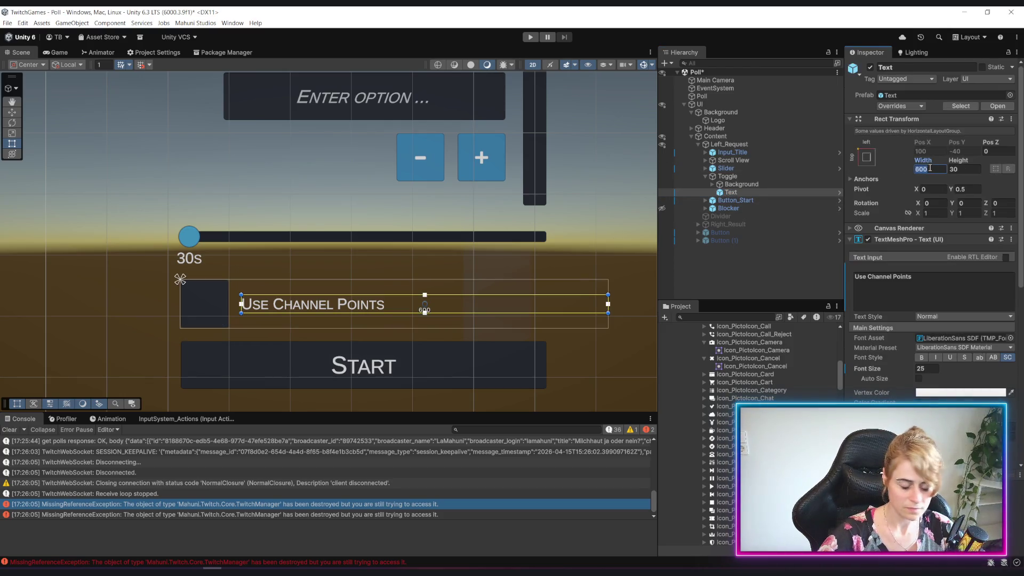
{"action": "type", "text": "200"}
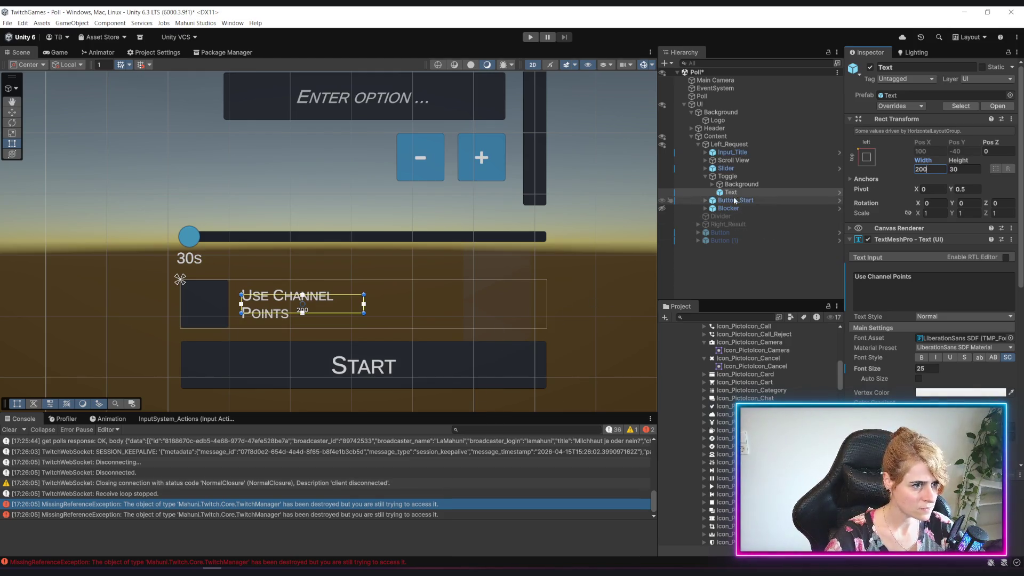
{"action": "left_click", "coordinate": [717, 178]}
{"action": "left_click", "coordinate": [704, 176]}
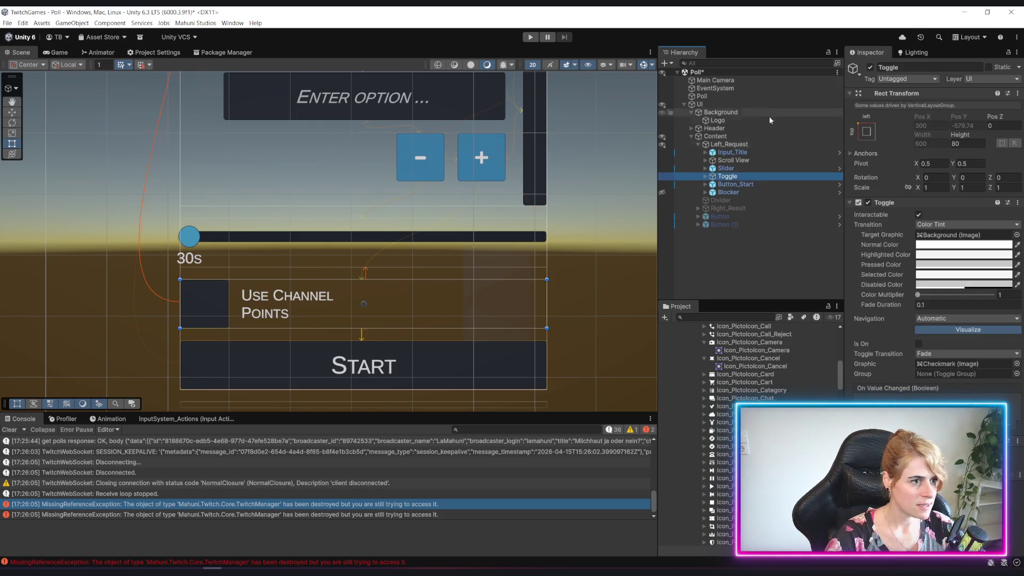
Step: Duplicate Input_Title, move the copy below Toggle and name it Input_ChannelPoint
{"action": "left_click", "coordinate": [731, 152]}
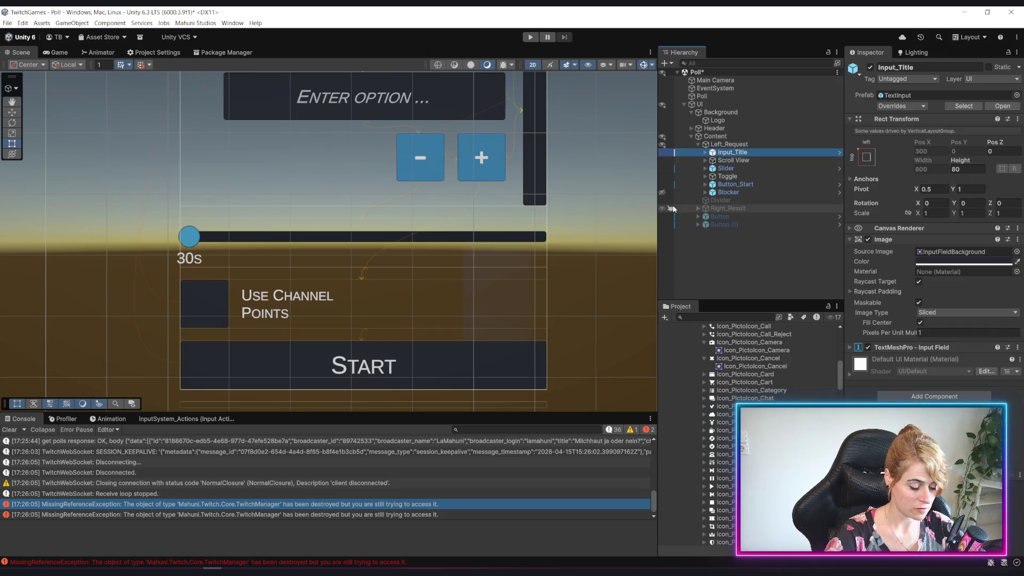
{"action": "key", "text": "ctrl+d"}
{"action": "left_click_drag", "start_coordinate": [734, 167], "coordinate": [734, 180]}
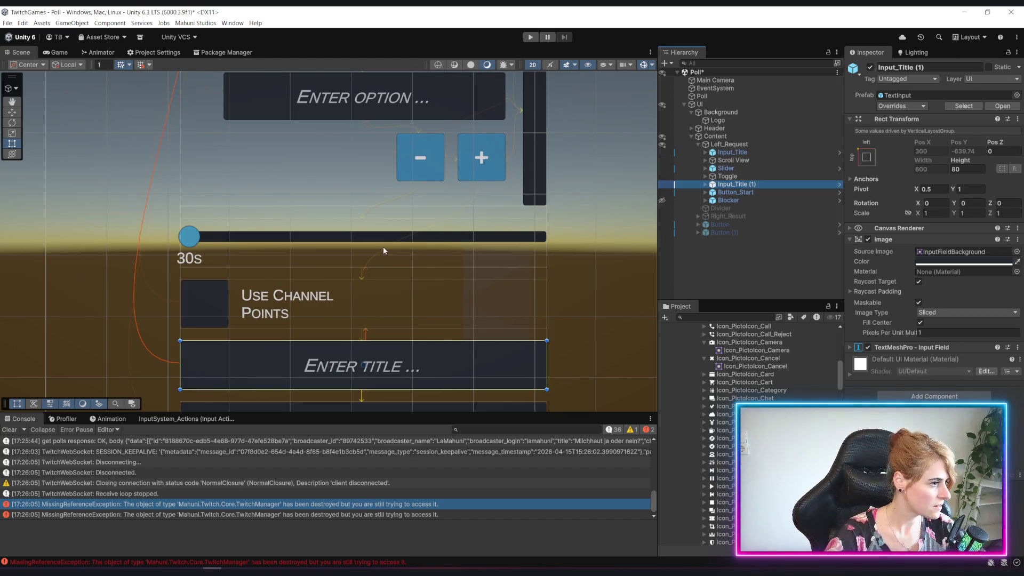
{"action": "scroll", "coordinate": [402, 261], "scroll_direction": "down", "scroll_amount": 5}
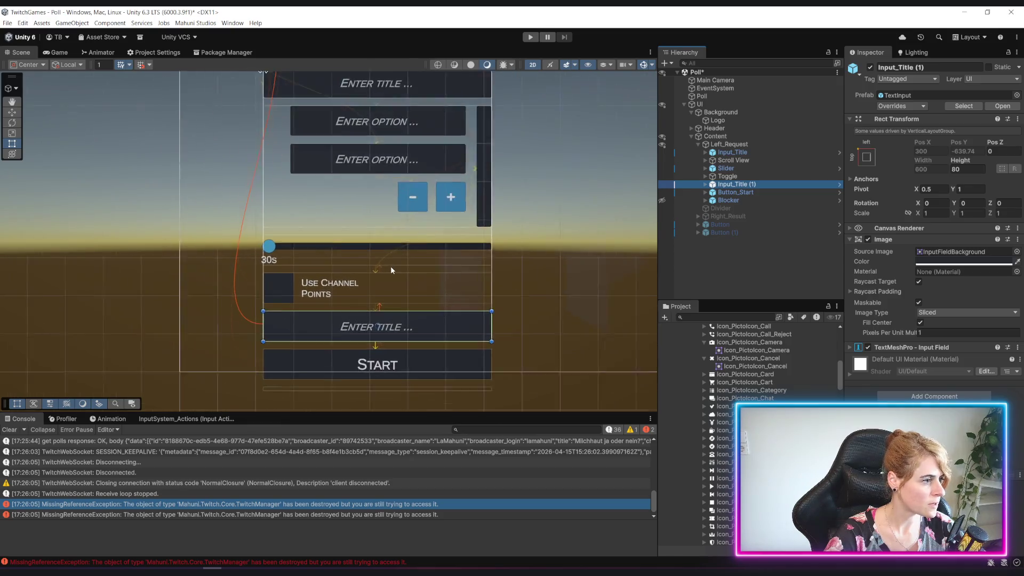
{"action": "scroll", "coordinate": [390, 269], "scroll_direction": "up", "scroll_amount": 3}
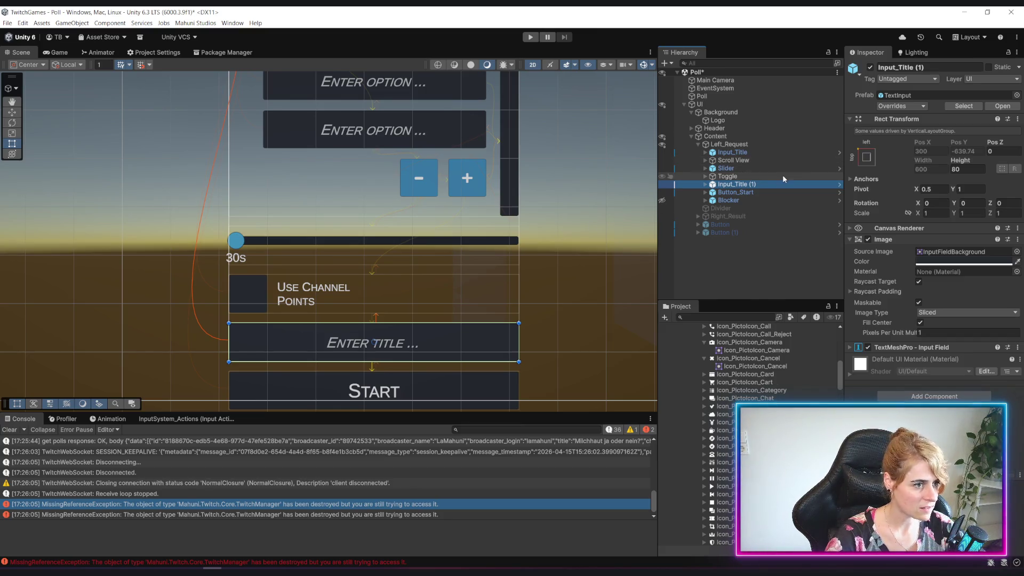
{"action": "left_click", "coordinate": [745, 185]}
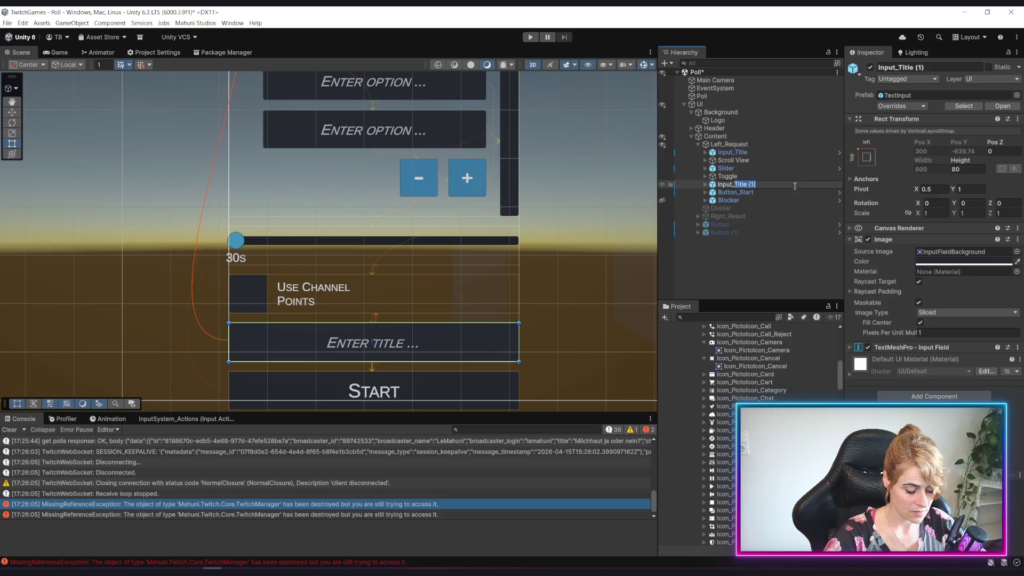
{"action": "type", "text": "ChannelPoin"}
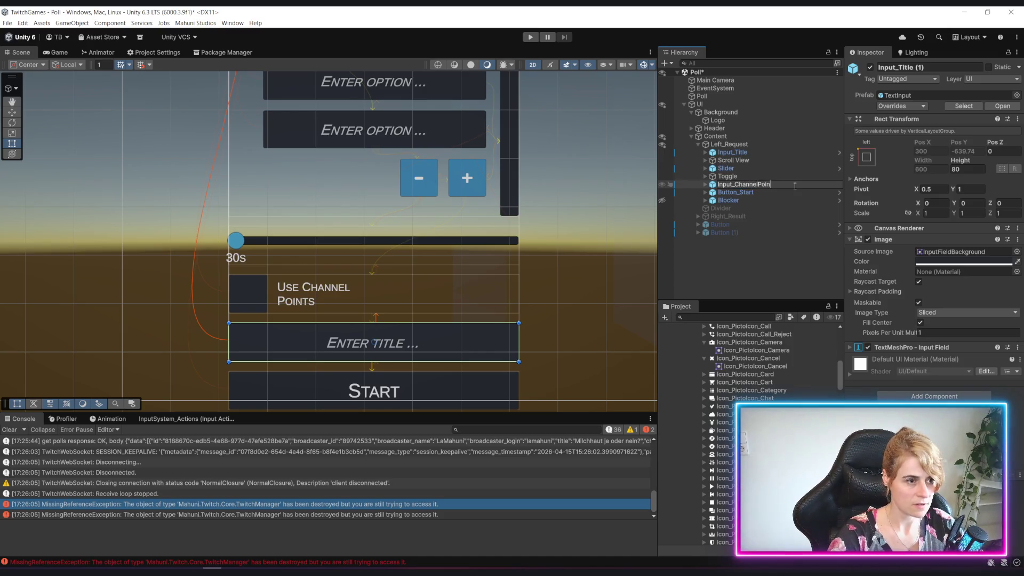
{"action": "type", "text": "t"}
{"action": "key", "text": "Return"}
Step: Rename the Toggle object to Toggle_Use_ChannelPoints
{"action": "left_click", "coordinate": [737, 178]}
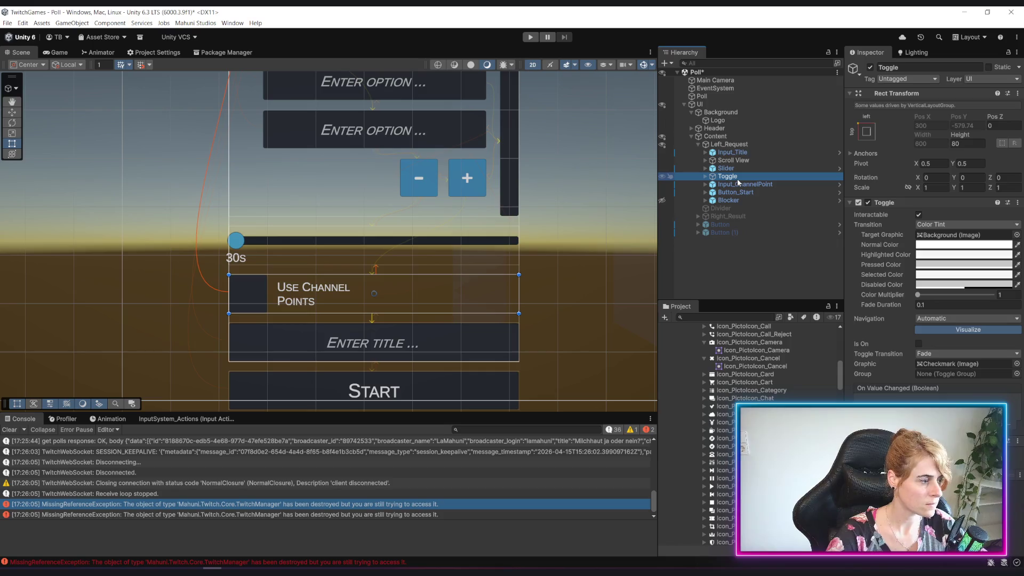
{"action": "left_click", "coordinate": [745, 179]}
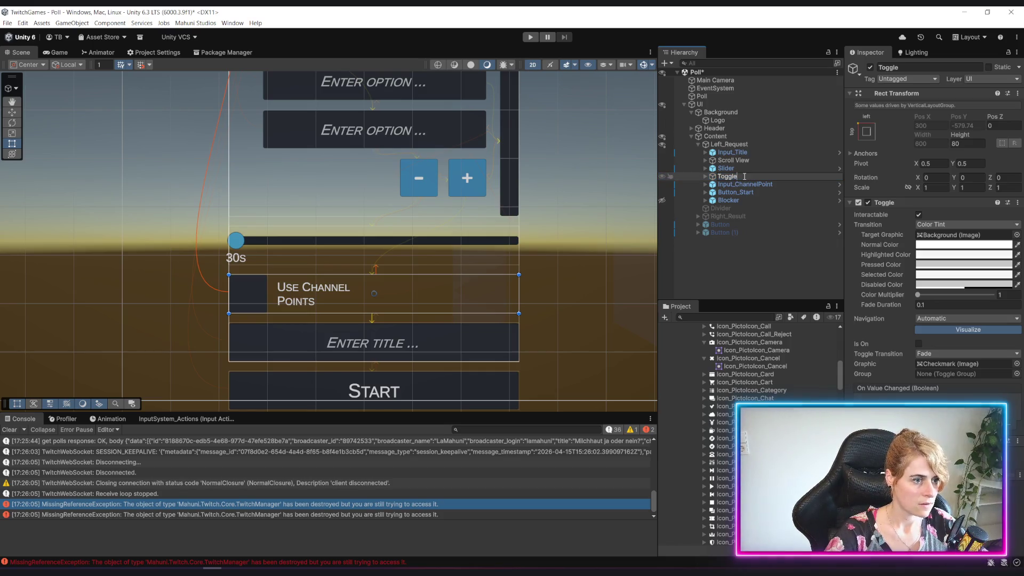
{"action": "type", "text": "_Use_ChannelPo"}
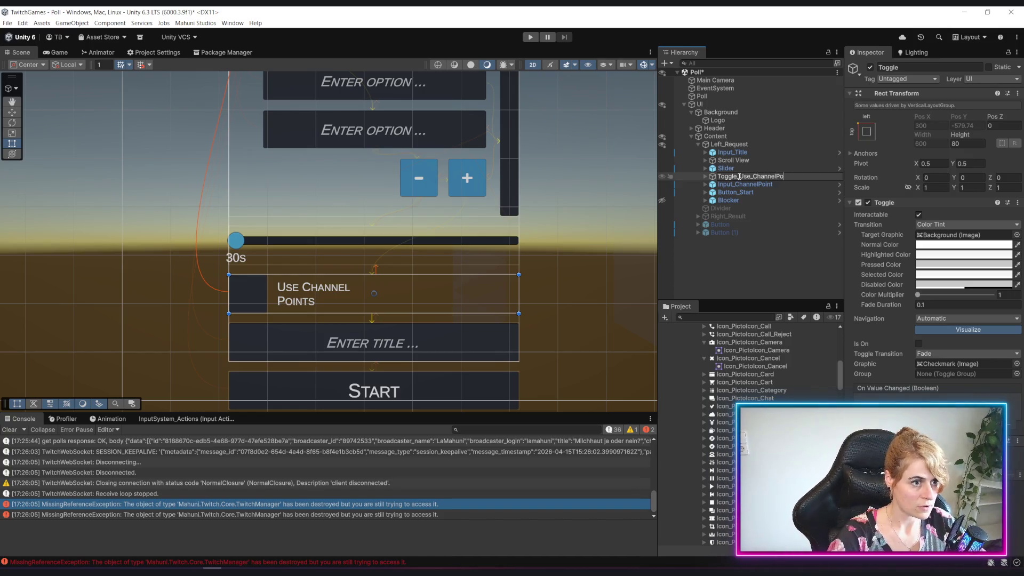
{"action": "type", "text": "ints"}
{"action": "key", "text": "Return"}
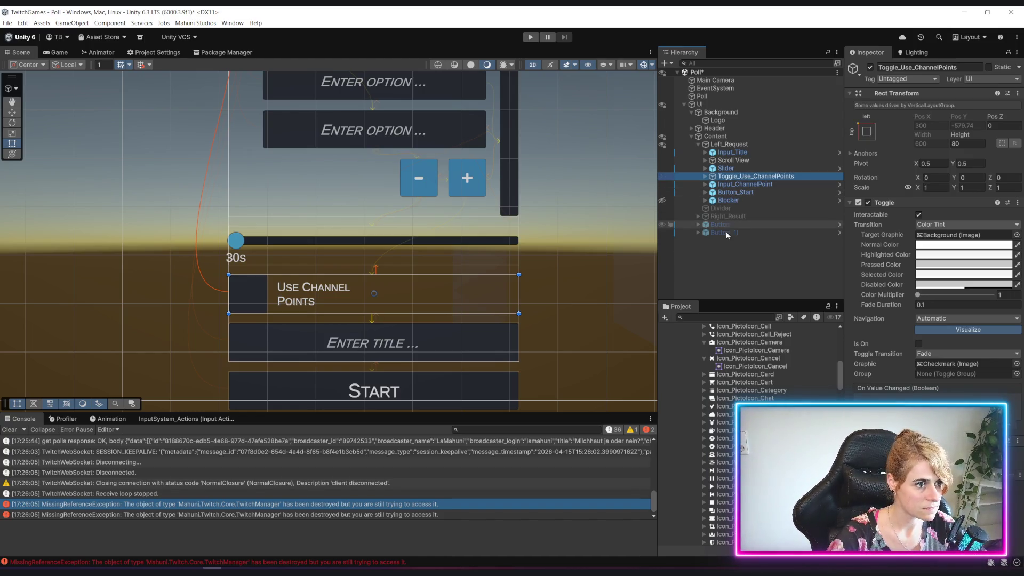
Step: Inspect Input_ChannelPoint and select the Left_Request container
{"action": "left_click", "coordinate": [767, 274]}
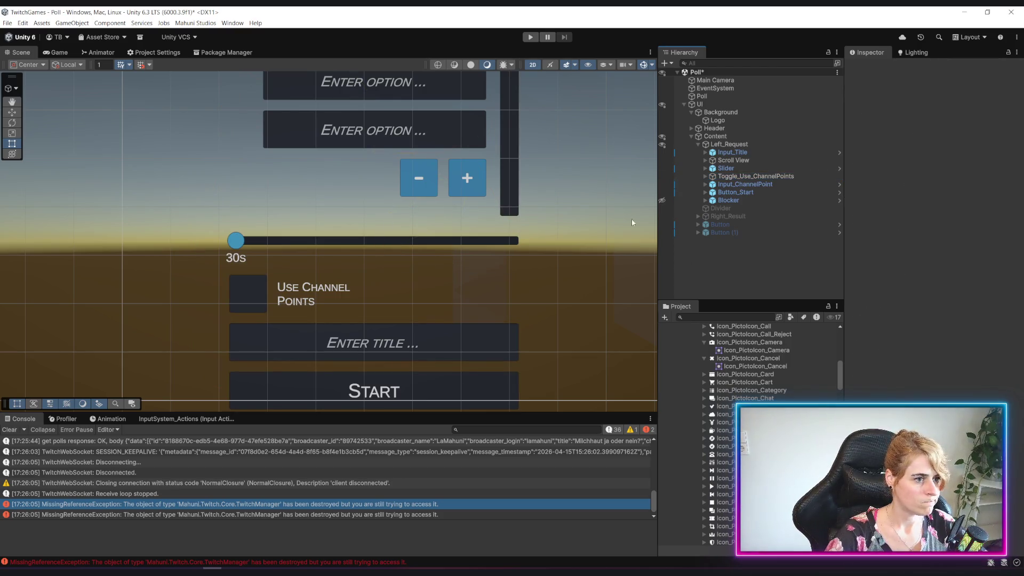
{"action": "left_click", "coordinate": [705, 184]}
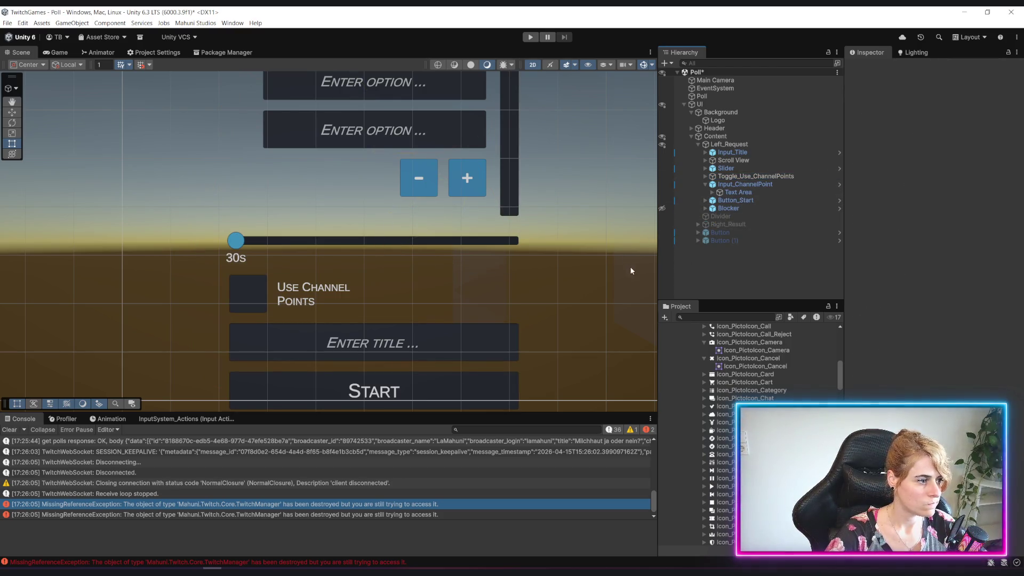
{"action": "left_click", "coordinate": [704, 184]}
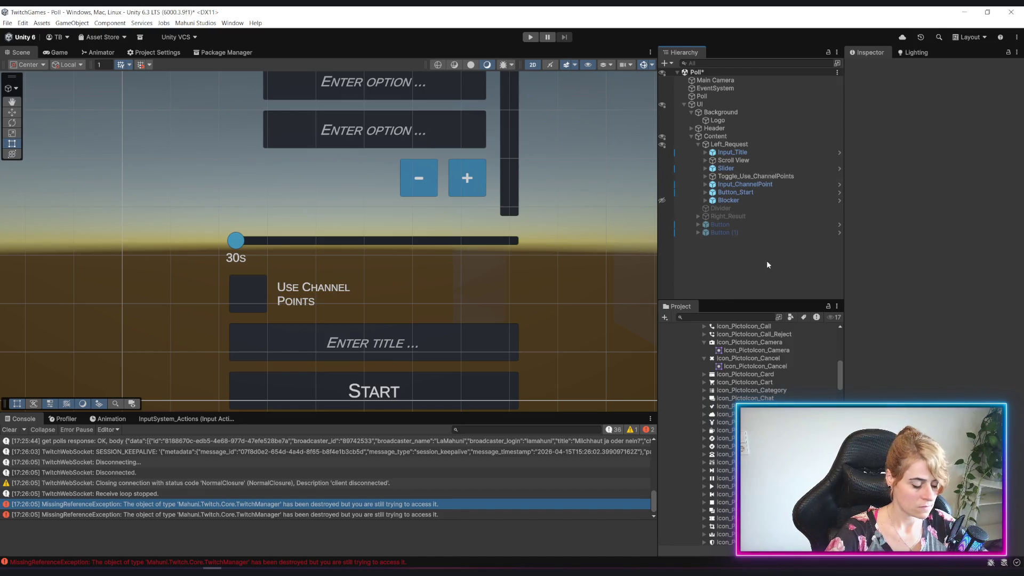
{"action": "left_click", "coordinate": [740, 184]}
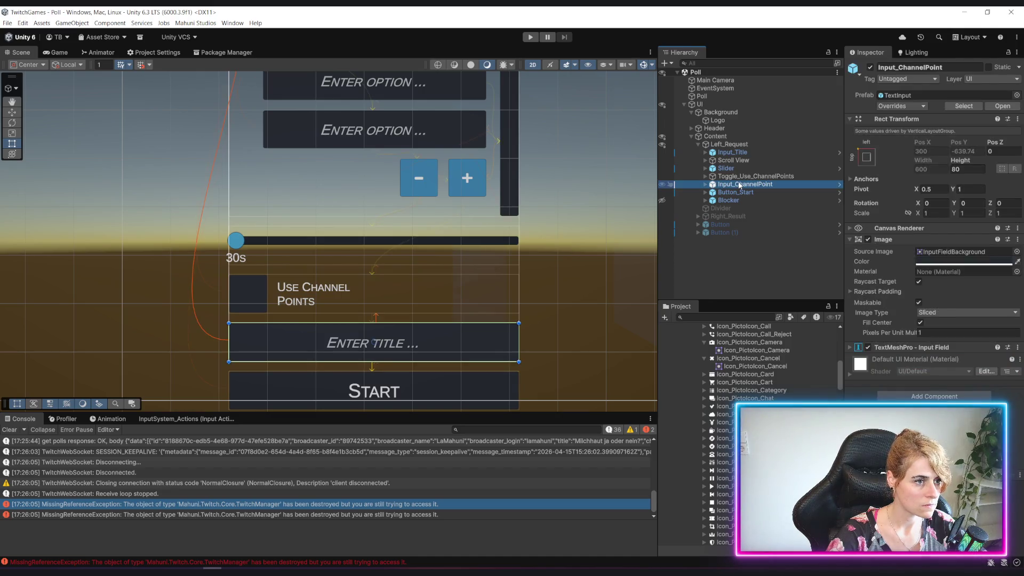
{"action": "left_click", "coordinate": [745, 146]}
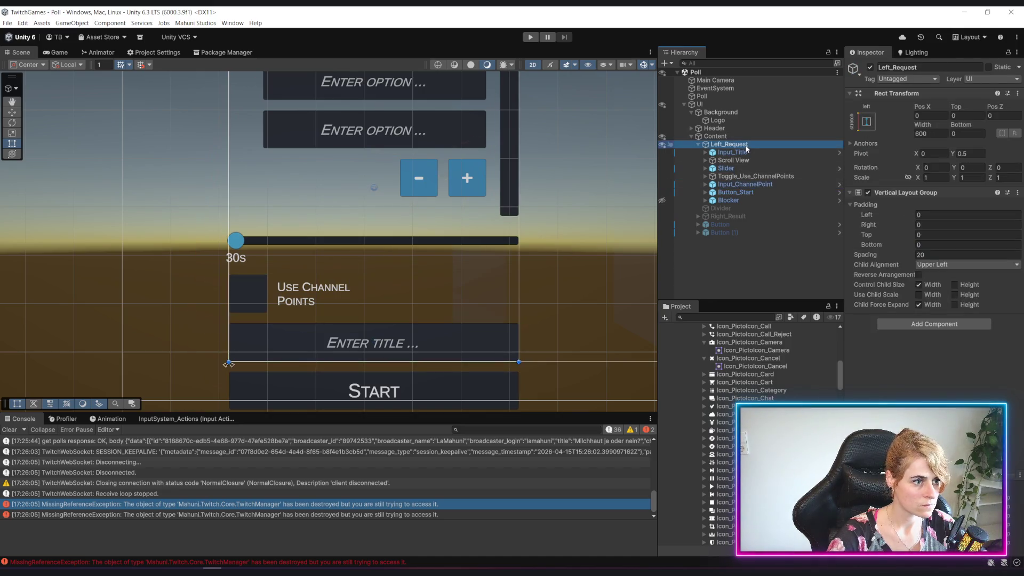
Step: Create an empty child of Left_Request named ChannelPoints
{"action": "right_click", "coordinate": [746, 147]}
{"action": "left_click", "coordinate": [794, 301]}
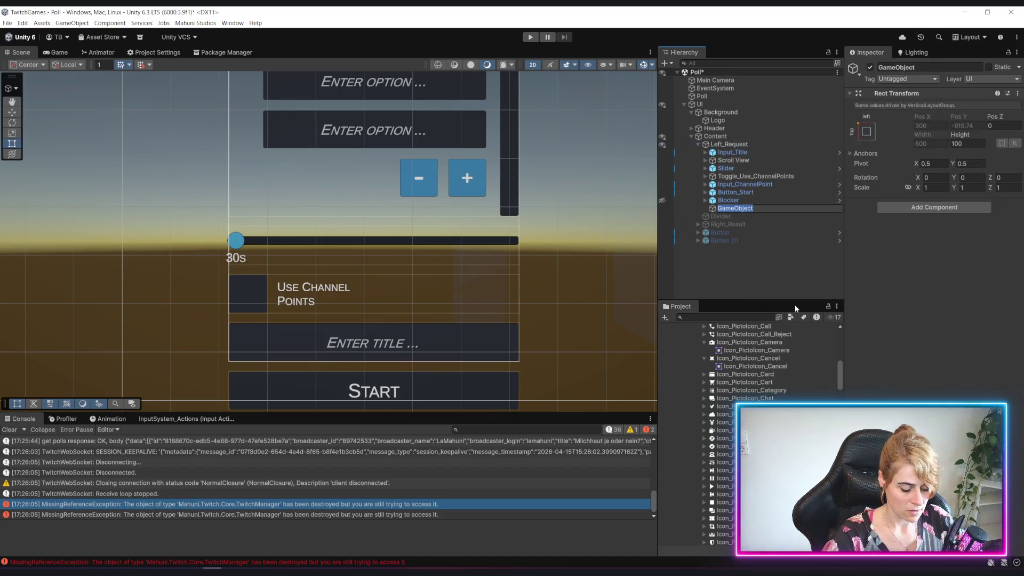
{"action": "type", "text": "Chann"}
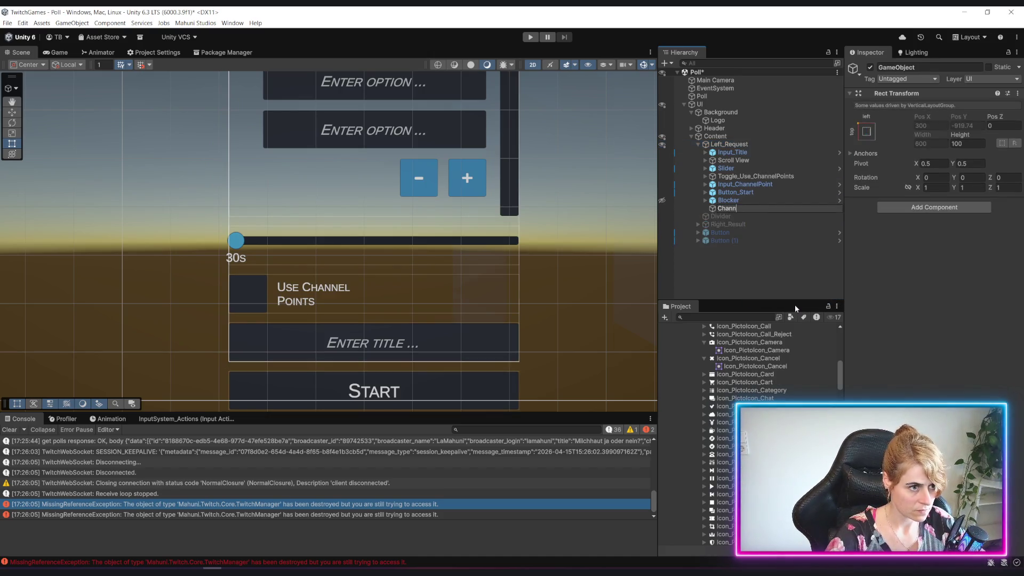
{"action": "type", "text": "elPoints"}
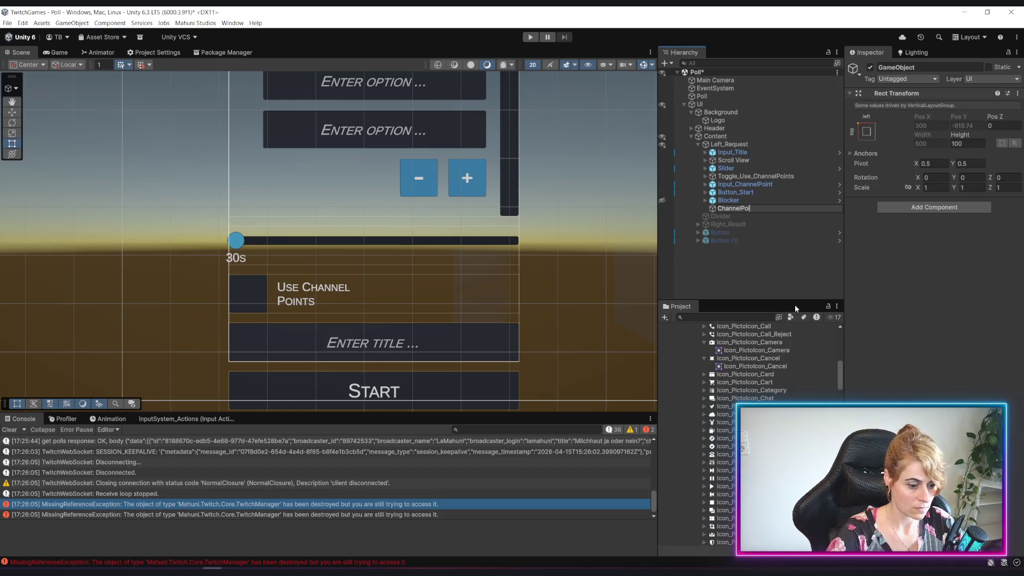
{"action": "key", "text": "Return"}
Step: Give ChannelPoints a Horizontal Layout Group without width force-expand, height 80, placed below Slider
{"action": "left_click", "coordinate": [914, 211]}
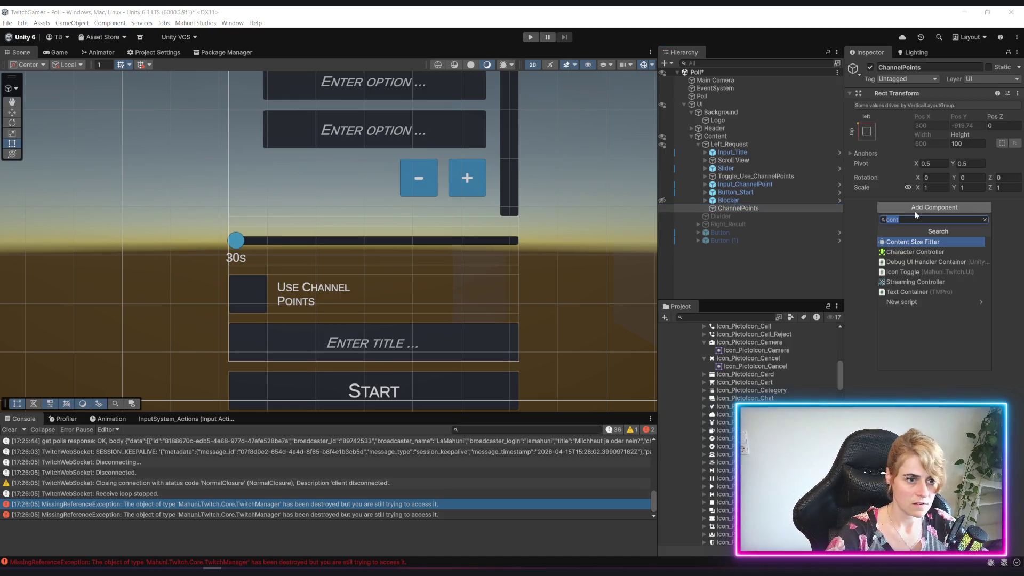
{"action": "type", "text": "hor"}
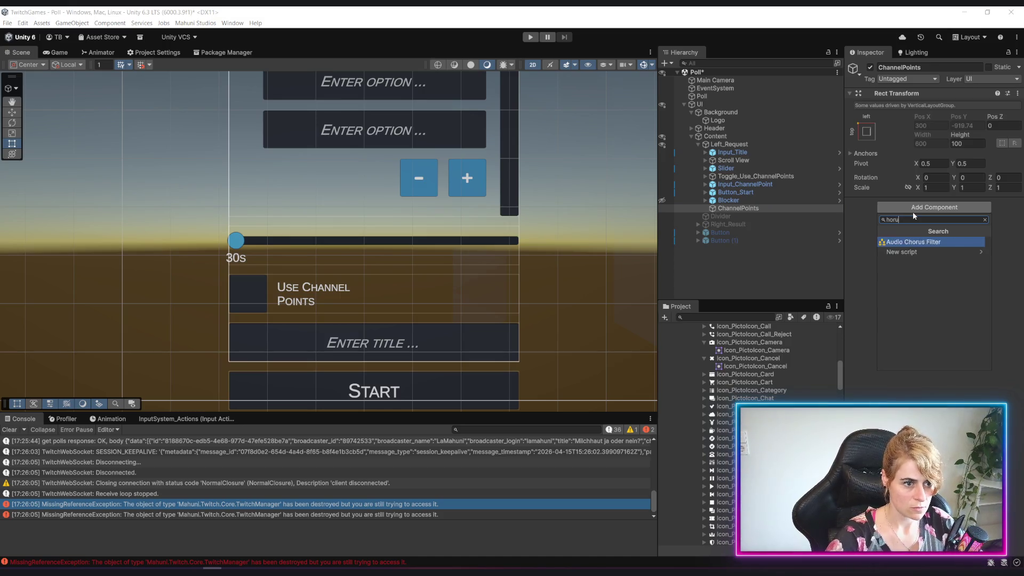
{"action": "left_click", "coordinate": [940, 241]}
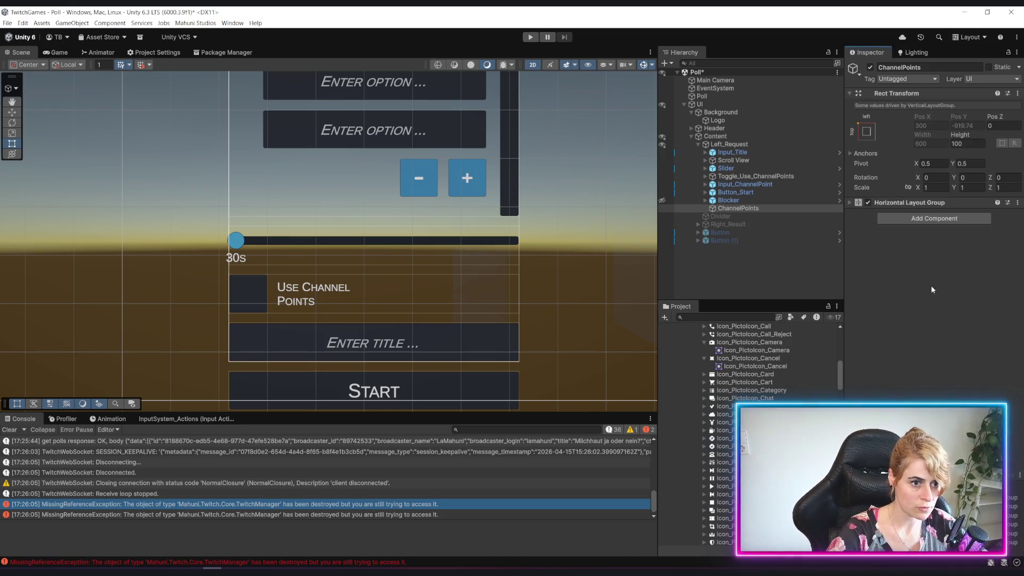
{"action": "left_click", "coordinate": [848, 202]}
{"action": "left_click", "coordinate": [941, 316]}
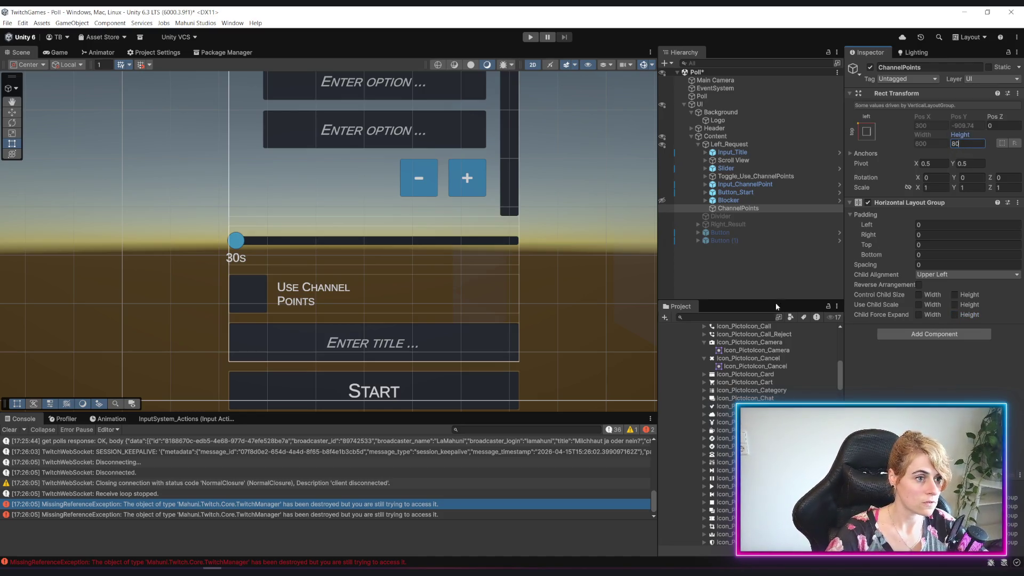
{"action": "left_click", "coordinate": [744, 258]}
{"action": "mouse_move", "coordinate": [738, 207]}
{"action": "left_mouse_down"}
{"action": "mouse_move", "coordinate": [744, 180]}
{"action": "mouse_move", "coordinate": [731, 181]}
{"action": "mouse_move", "coordinate": [749, 193]}
{"action": "mouse_move", "coordinate": [739, 176]}
{"action": "left_mouse_up"}
{"action": "scroll", "coordinate": [472, 245], "scroll_direction": "down", "scroll_amount": 3}
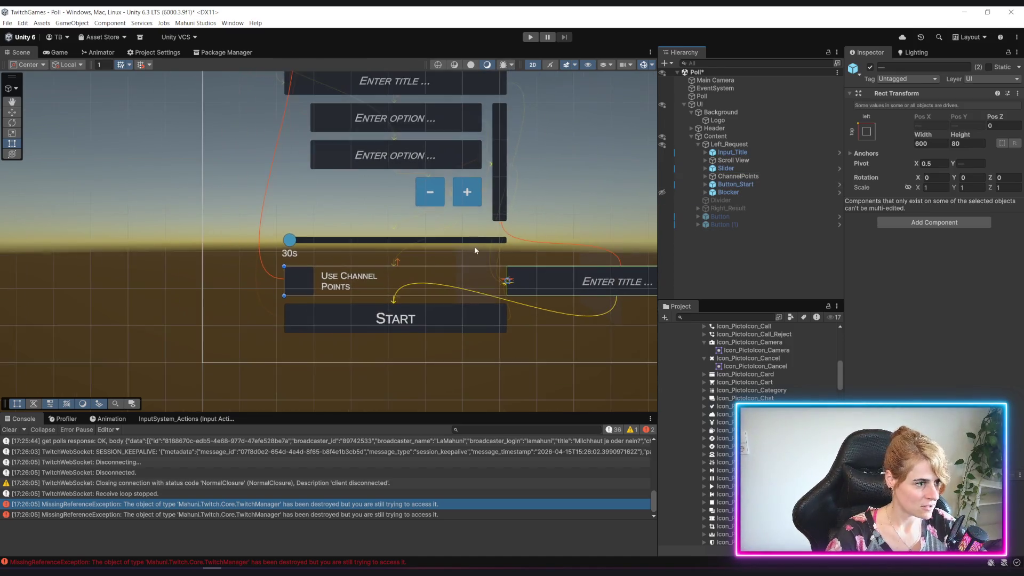
Step: Set Toggle_Use_ChannelPoints width to 275
{"action": "scroll", "coordinate": [469, 273], "scroll_direction": "up", "scroll_amount": 1}
{"action": "left_click", "coordinate": [717, 176]}
{"action": "left_click", "coordinate": [704, 177]}
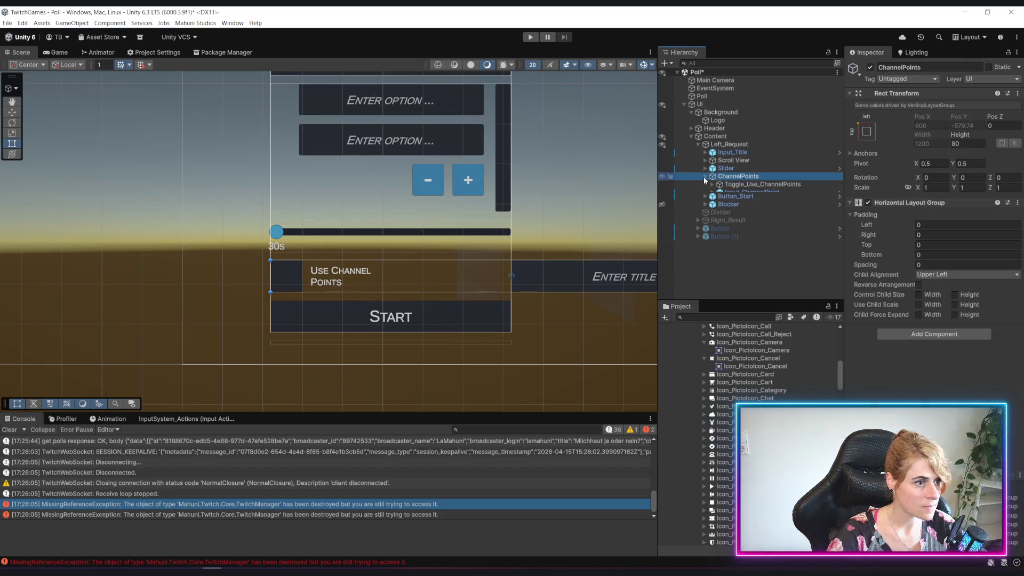
{"action": "left_click", "coordinate": [747, 183]}
{"action": "mouse_move", "coordinate": [923, 141]}
{"action": "left_mouse_down"}
{"action": "mouse_move", "coordinate": [110, 218]}
{"action": "mouse_move", "coordinate": [693, 176]}
{"action": "mouse_move", "coordinate": [453, 139]}
{"action": "mouse_move", "coordinate": [612, 166]}
{"action": "left_mouse_up"}
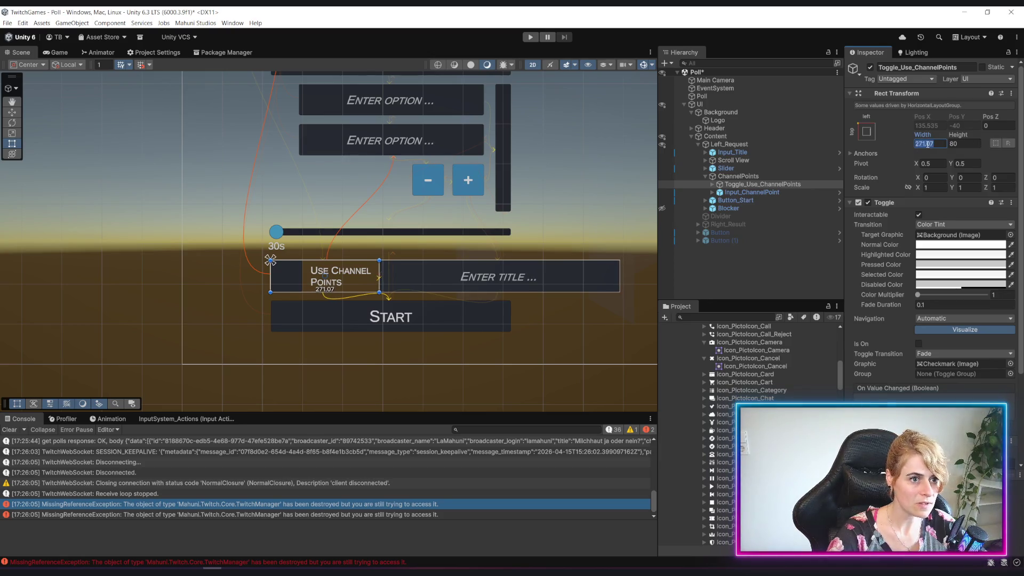
{"action": "type", "text": "275"}
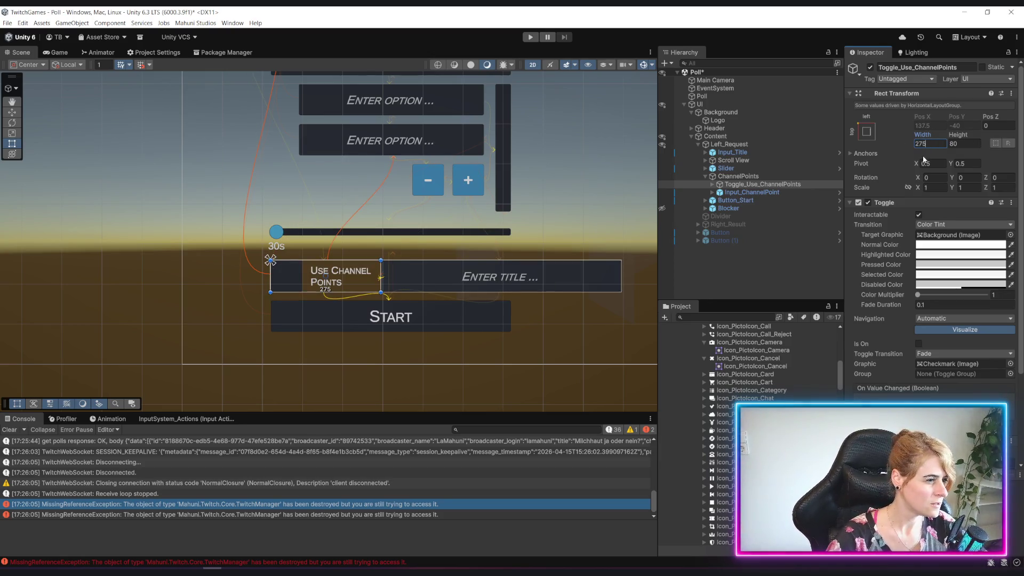
Step: Set Input_ChannelPoint width to 320 and expand its Text Area
{"action": "left_click", "coordinate": [726, 176]}
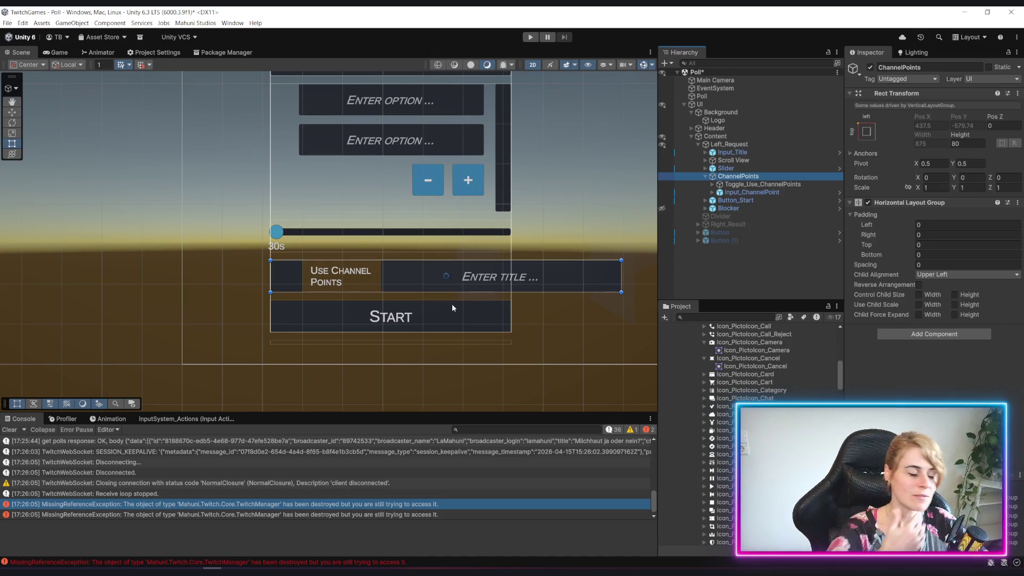
{"action": "left_click", "coordinate": [745, 191]}
{"action": "left_click_drag", "start_coordinate": [619, 272], "coordinate": [509, 275]}
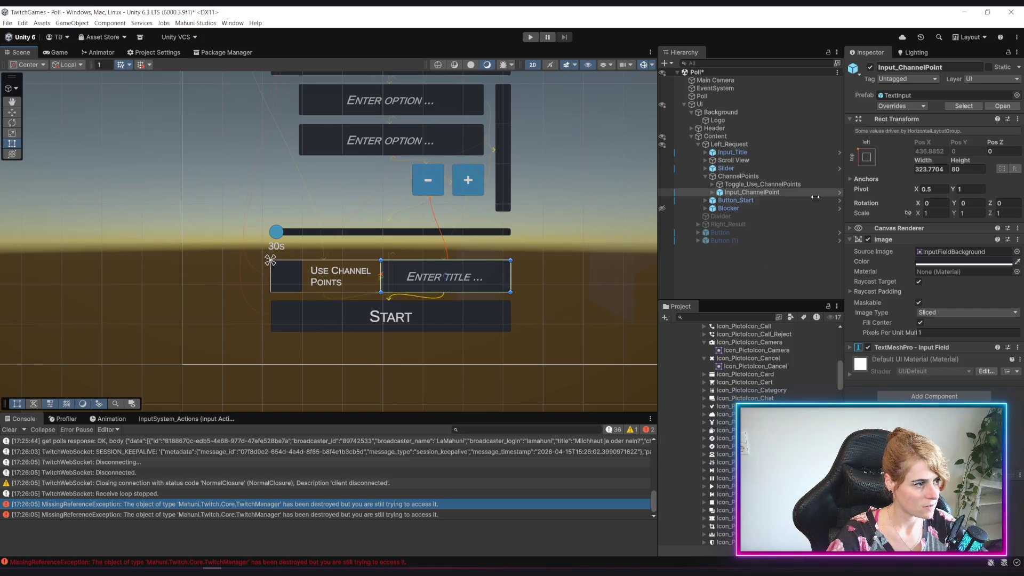
{"action": "left_click", "coordinate": [939, 170]}
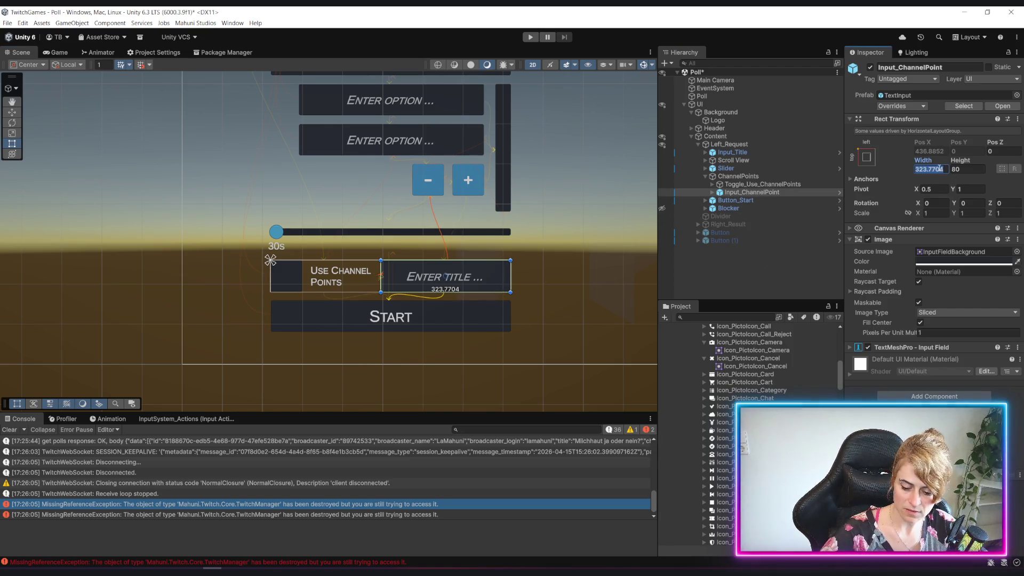
{"action": "type", "text": "320"}
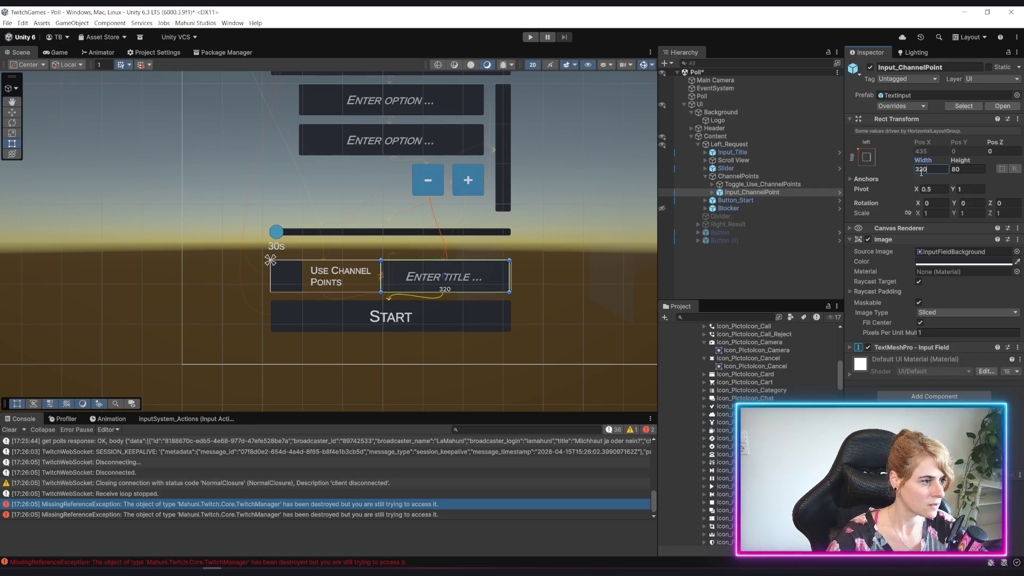
{"action": "left_click", "coordinate": [713, 193]}
{"action": "left_click", "coordinate": [719, 199]}
Step: Change Input_ChannelPoint's Placeholder text from 'Enter title ...' to 'Channel points ...'
{"action": "left_click", "coordinate": [756, 208]}
{"action": "left_click", "coordinate": [885, 243]}
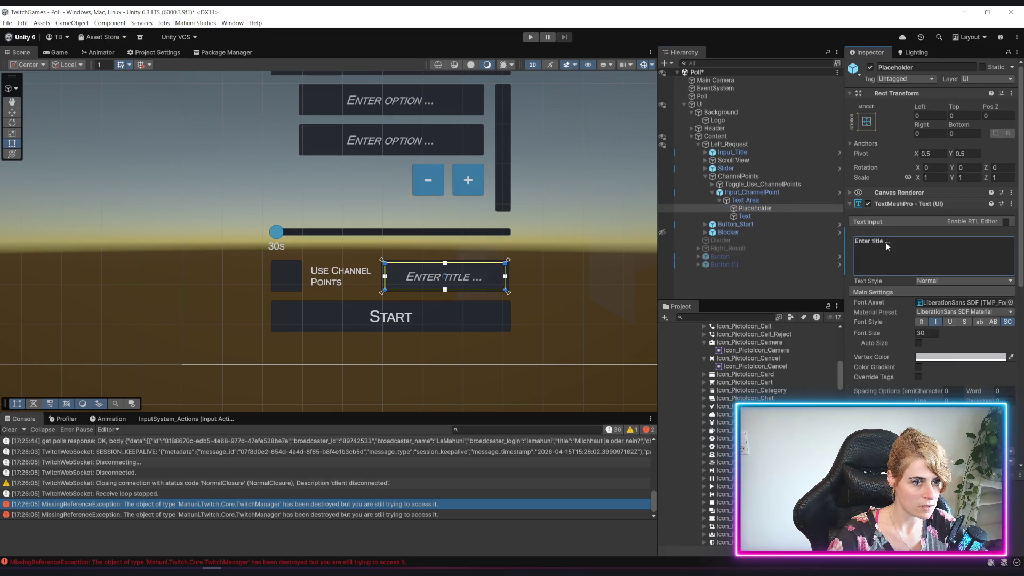
{"action": "type", "text": "channel"}
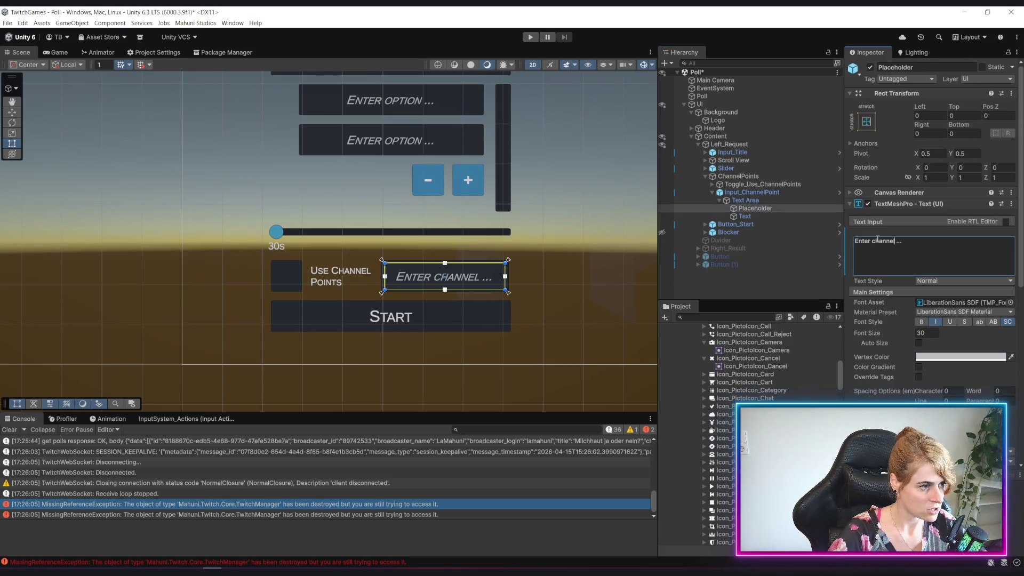
{"action": "type", "text": " points"}
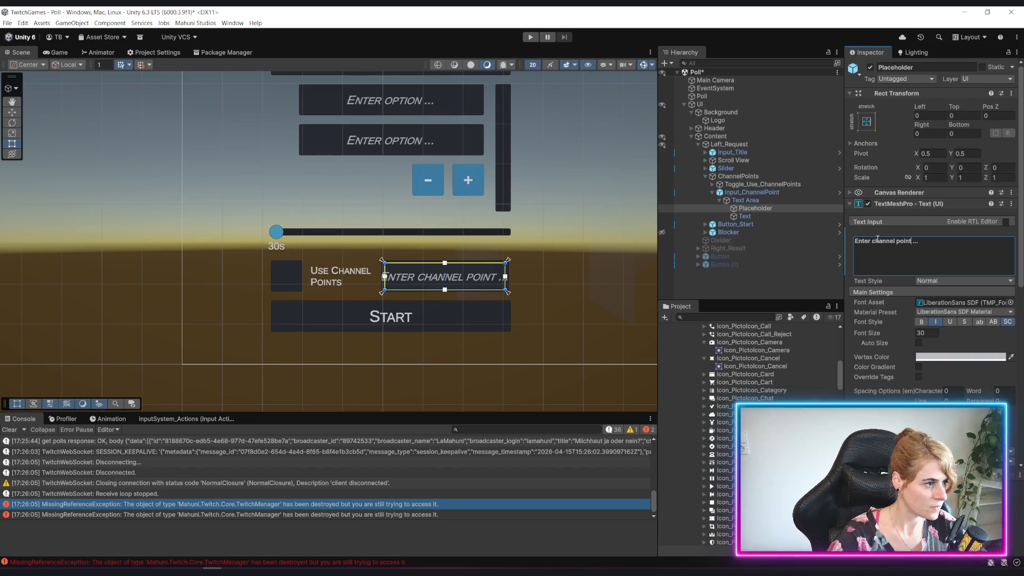
{"action": "key", "text": "Delete"}
{"action": "key", "text": "Delete"}
{"action": "type", "text": "C"}
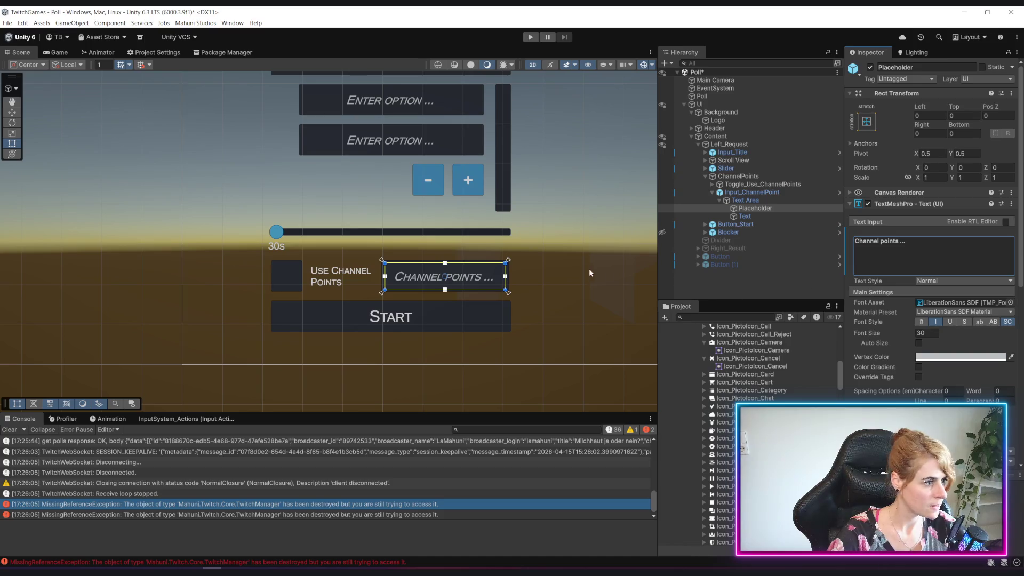
{"action": "left_click", "coordinate": [612, 262]}
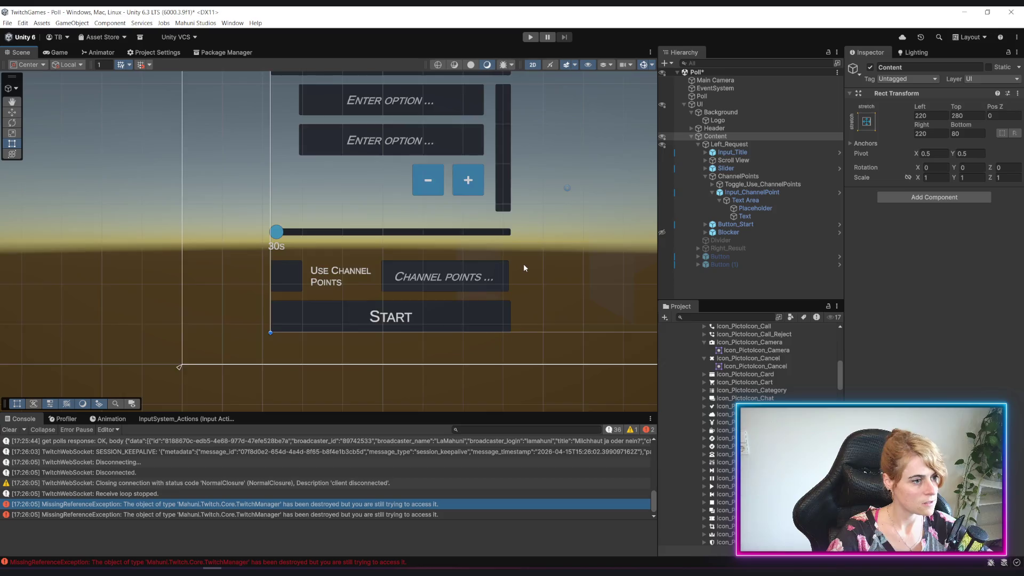
Step: Review the ChannelPoints hierarchy and collapse the channel points input's children
{"action": "scroll", "coordinate": [523, 263], "scroll_direction": "down", "scroll_amount": 3}
{"action": "scroll", "coordinate": [522, 264], "scroll_direction": "up", "scroll_amount": 3}
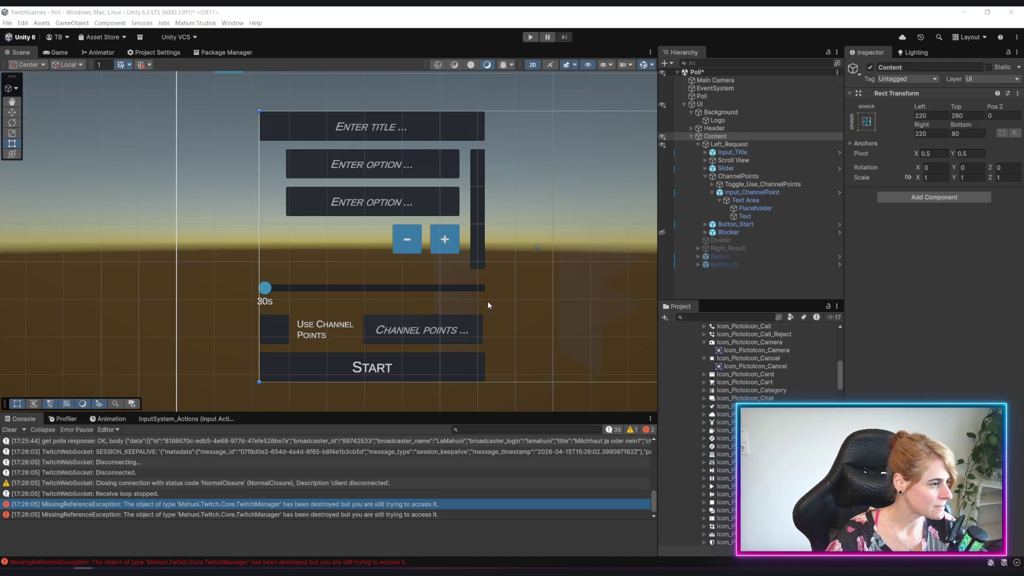
{"action": "scroll", "coordinate": [520, 293], "scroll_direction": "down", "scroll_amount": 4}
{"action": "scroll", "coordinate": [512, 300], "scroll_direction": "up", "scroll_amount": 5}
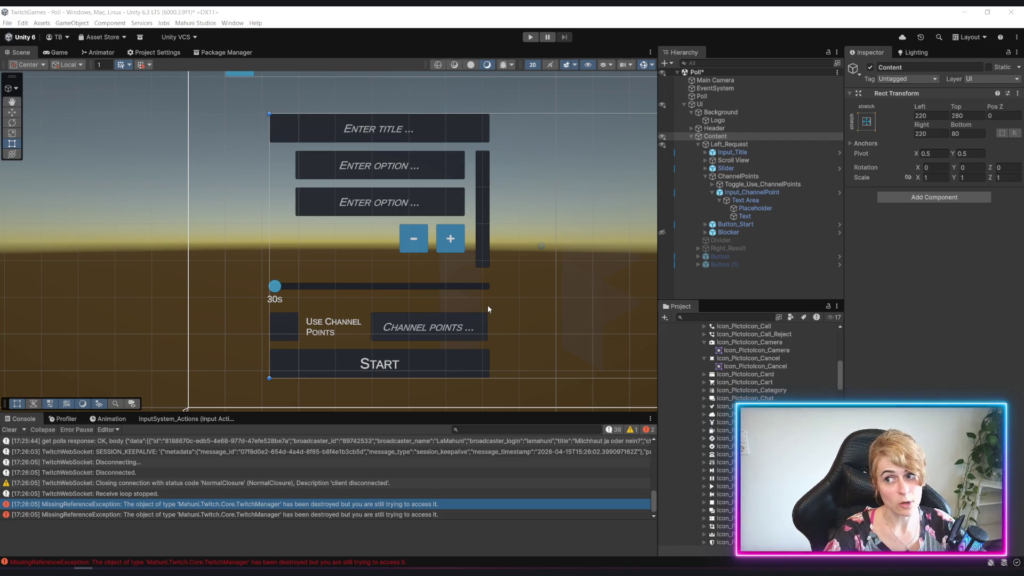
{"action": "scroll", "coordinate": [421, 313], "scroll_direction": "down", "scroll_amount": 3}
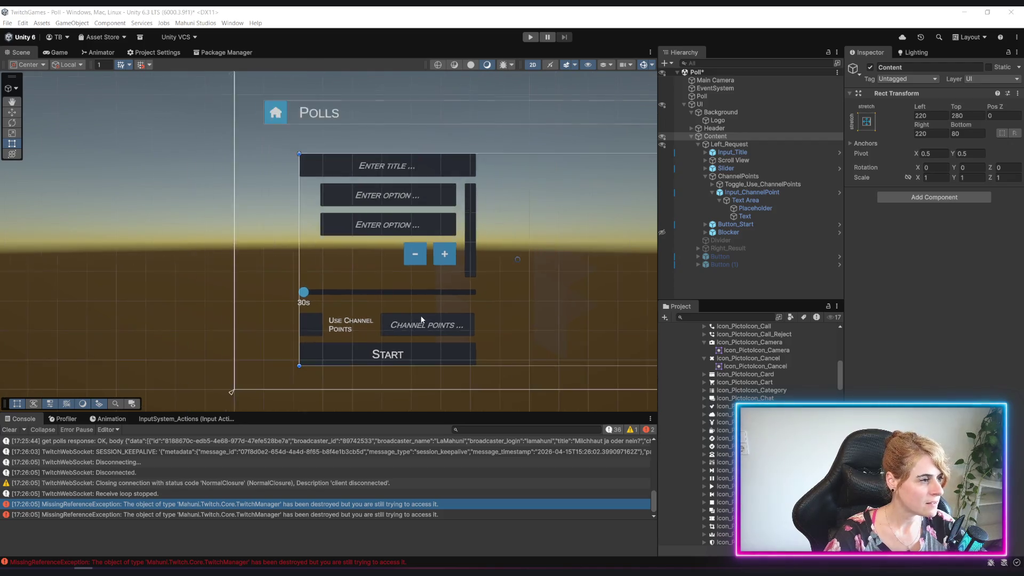
{"action": "scroll", "coordinate": [418, 318], "scroll_direction": "up", "scroll_amount": 4}
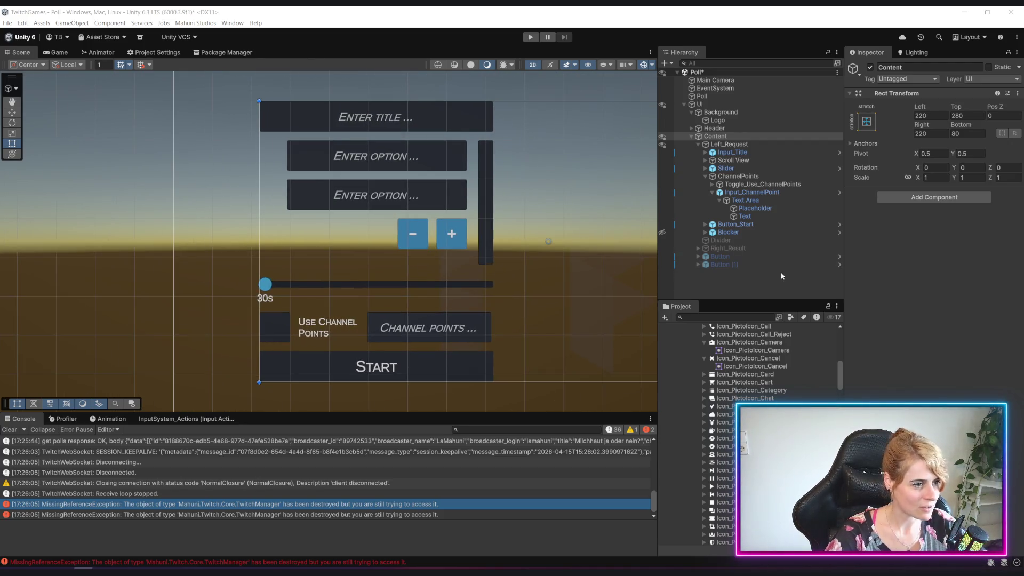
{"action": "left_click", "coordinate": [746, 200]}
{"action": "left_click", "coordinate": [756, 193]}
{"action": "left_click", "coordinate": [713, 193]}
{"action": "left_click", "coordinate": [768, 288]}
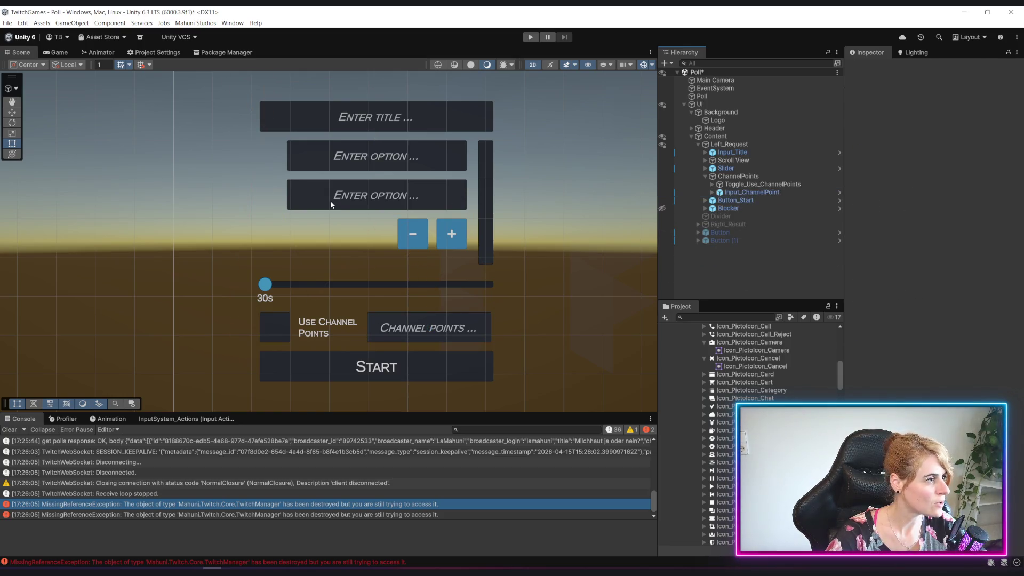
Step: Collapse Background, check the Divider, pan the Polls UI into view and clear the Console
{"action": "scroll", "coordinate": [331, 204], "scroll_direction": "down", "scroll_amount": 1}
{"action": "scroll", "coordinate": [363, 213], "scroll_direction": "up", "scroll_amount": 1}
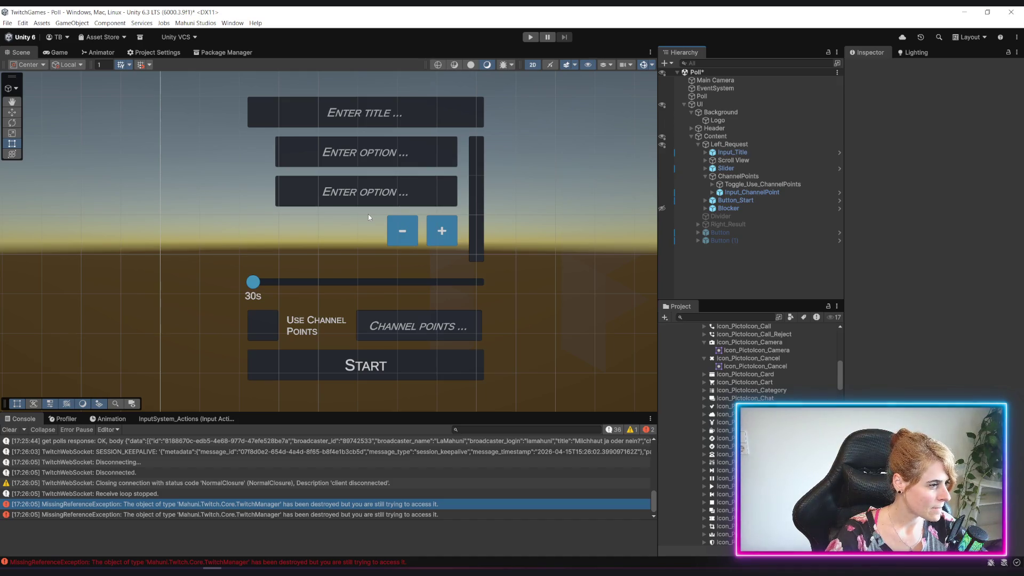
{"action": "scroll", "coordinate": [368, 213], "scroll_direction": "down", "scroll_amount": 2}
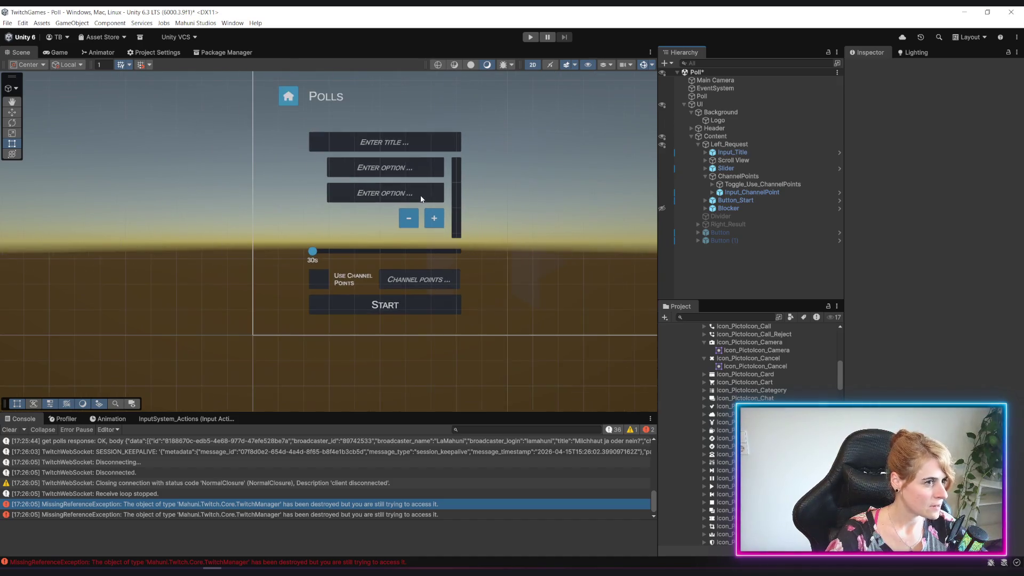
{"action": "left_click", "coordinate": [691, 112]}
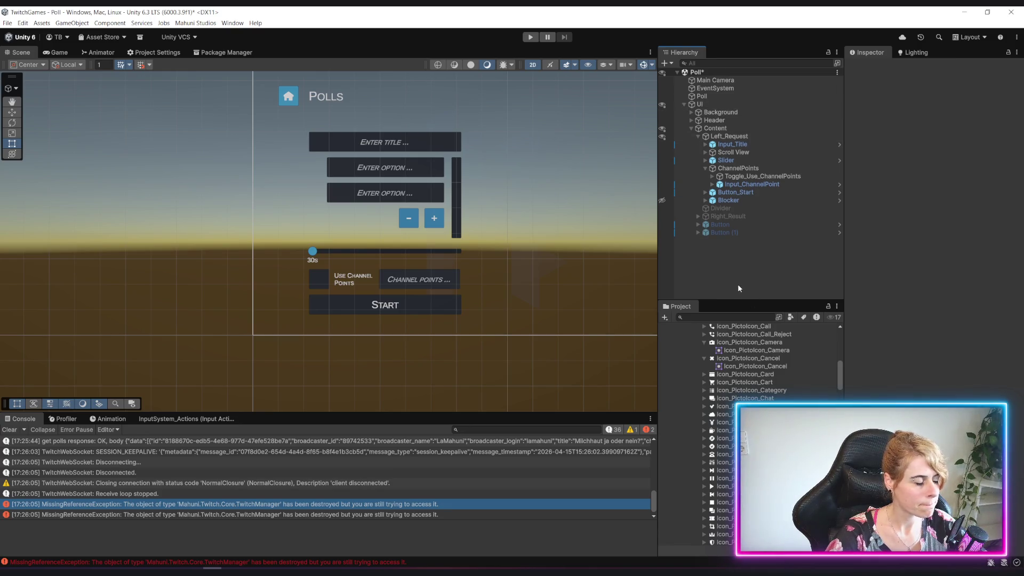
{"action": "left_click", "coordinate": [764, 208]}
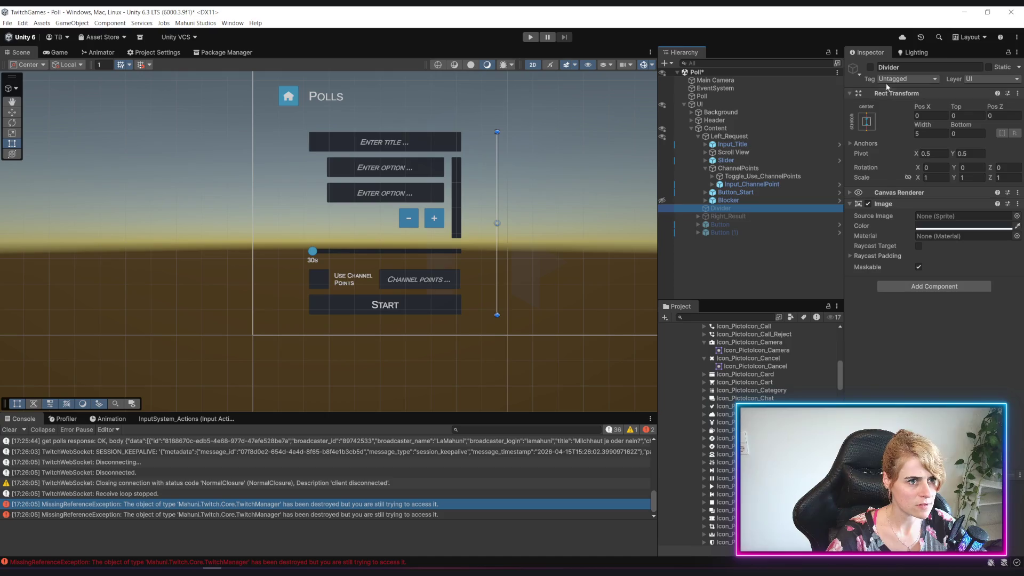
{"action": "left_click", "coordinate": [870, 70]}
{"action": "left_click", "coordinate": [453, 252]}
{"action": "mouse_move", "coordinate": [475, 191]}
{"action": "left_mouse_down"}
{"action": "mouse_move", "coordinate": [445, 233]}
{"action": "mouse_move", "coordinate": [436, 206]}
{"action": "mouse_move", "coordinate": [447, 224]}
{"action": "left_mouse_up"}
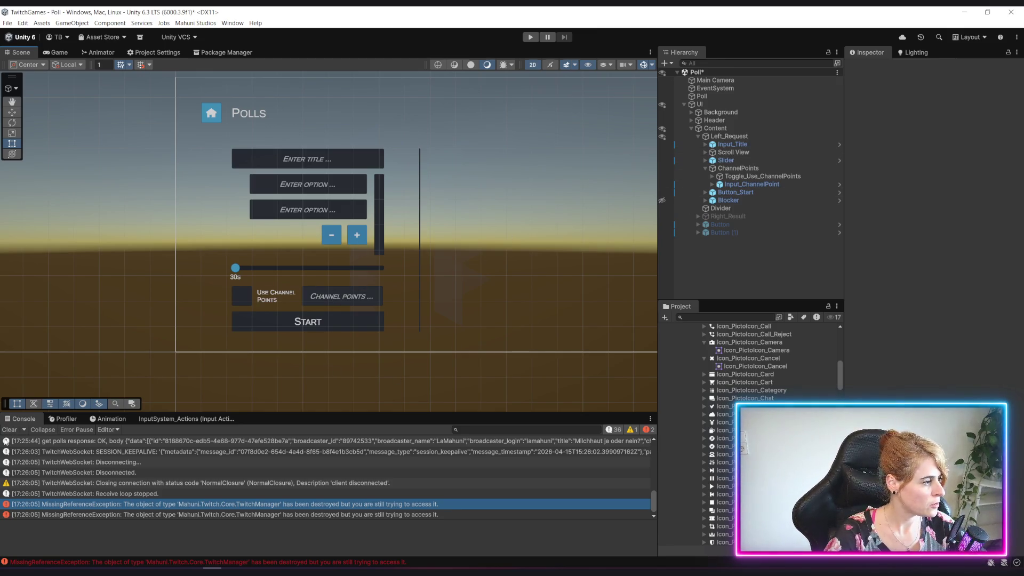
{"action": "left_click", "coordinate": [9, 430]}
Step: Switch to Rider and open PredictionGame.cs from the project tree
{"action": "key", "text": "alt+Tab"}
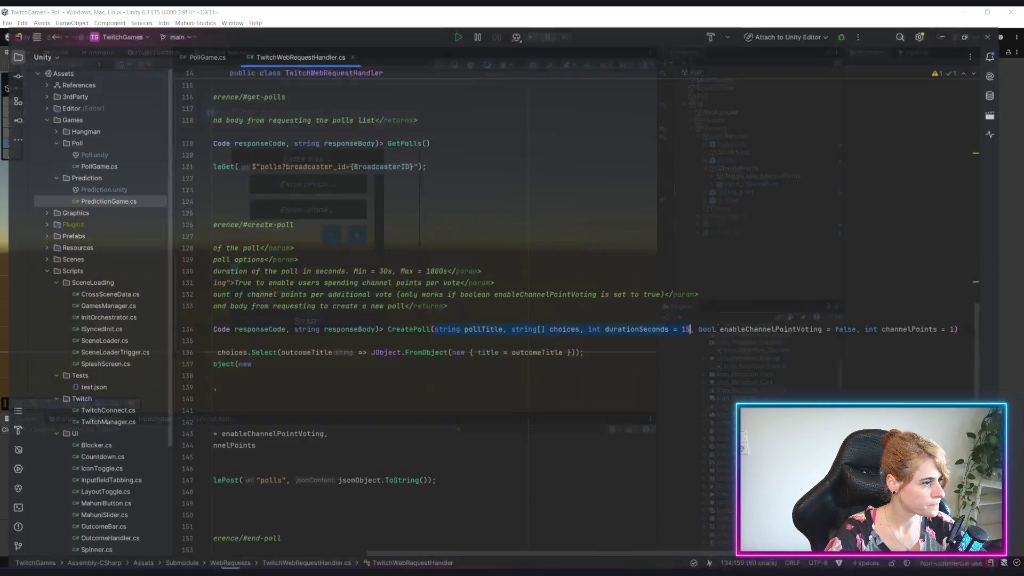
{"action": "left_click_drag", "start_coordinate": [526, 549], "coordinate": [230, 444]}
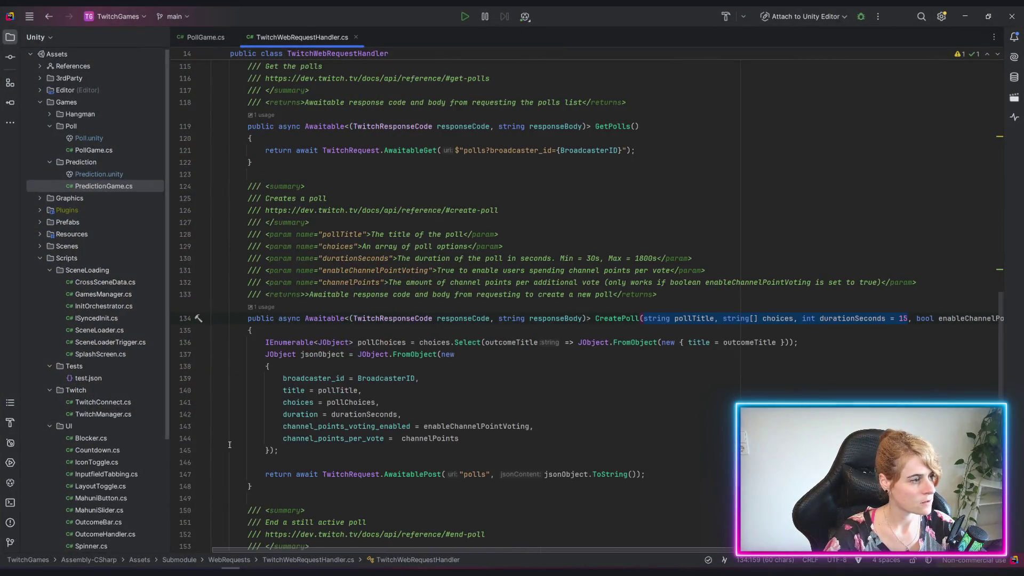
{"action": "left_click", "coordinate": [203, 36]}
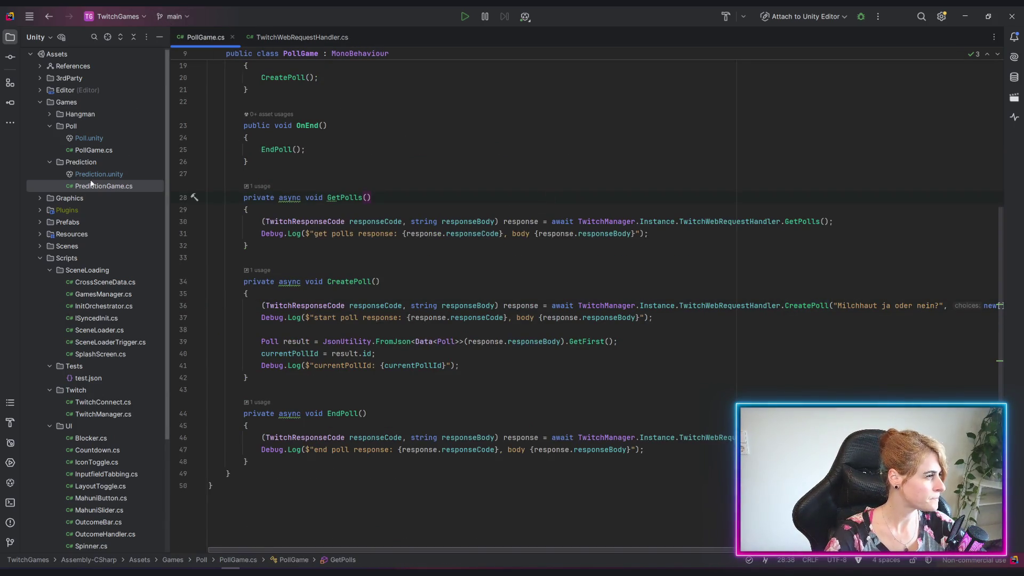
{"action": "left_click", "coordinate": [89, 150]}
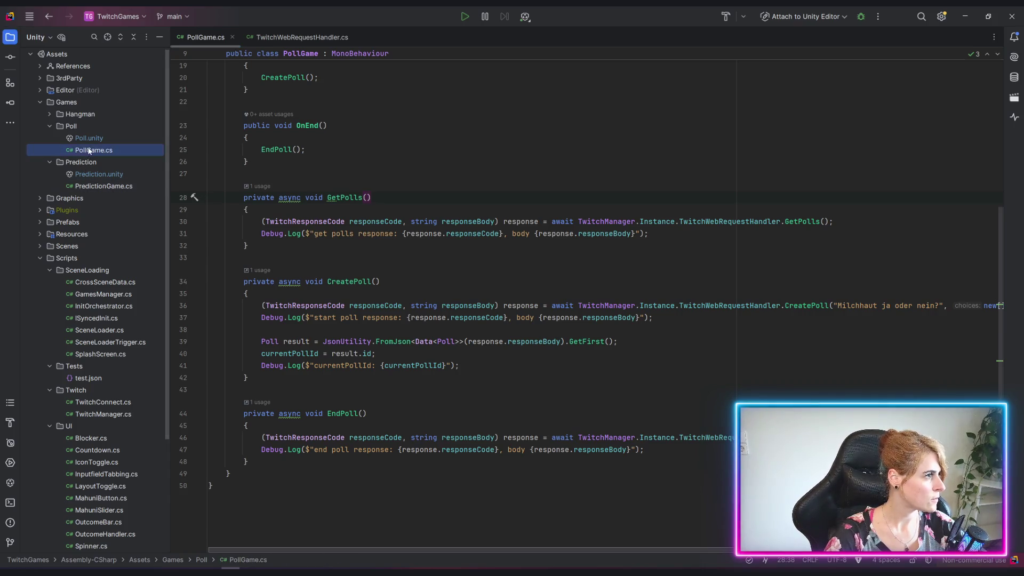
{"action": "left_click", "coordinate": [98, 186]}
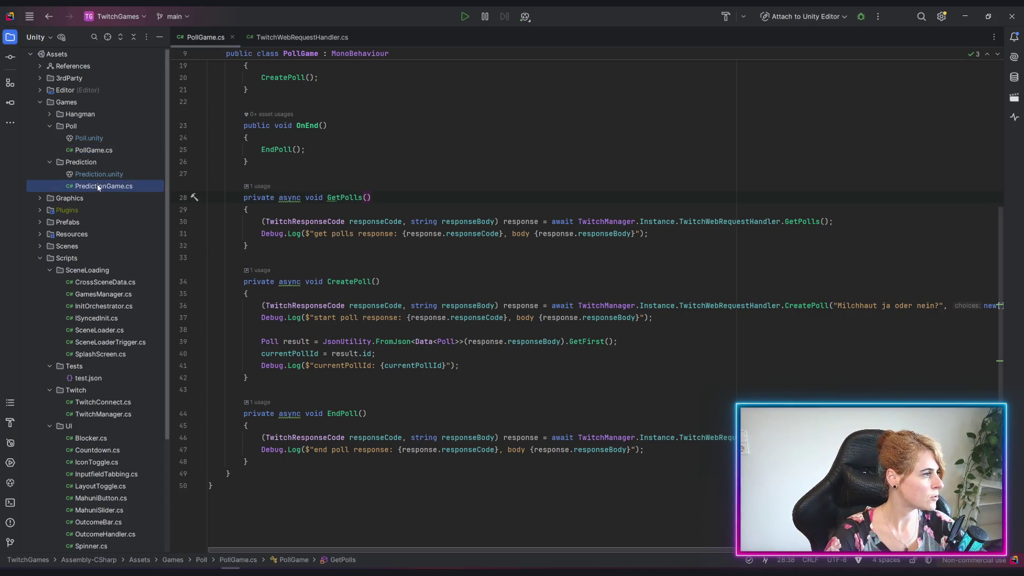
{"action": "double_click", "coordinate": [98, 186]}
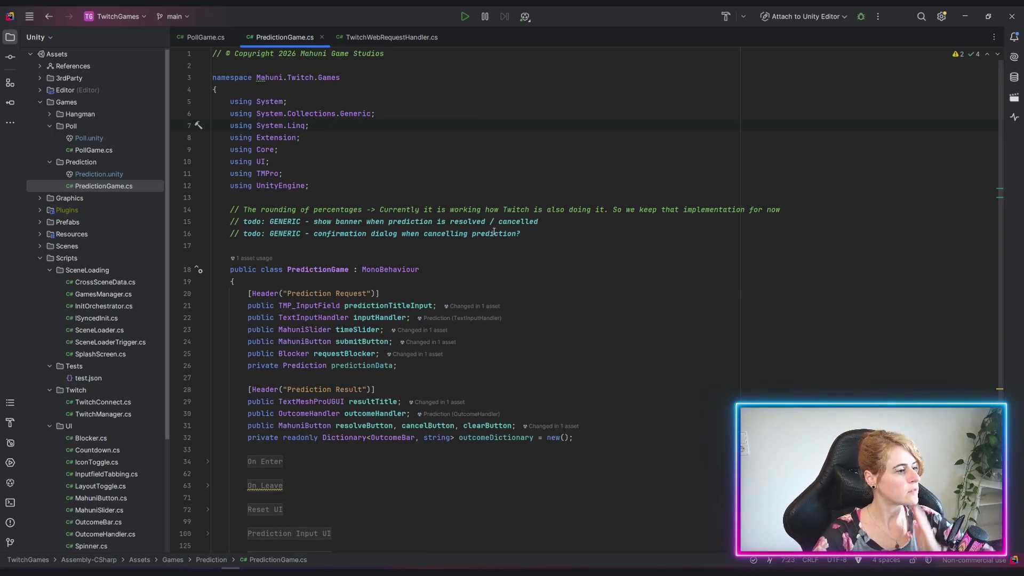
Step: Read through PredictionGame.cs's On Enter region, jumping to OnSubscriptionEvent's definition
{"action": "scroll", "coordinate": [472, 269], "scroll_direction": "down", "scroll_amount": 3}
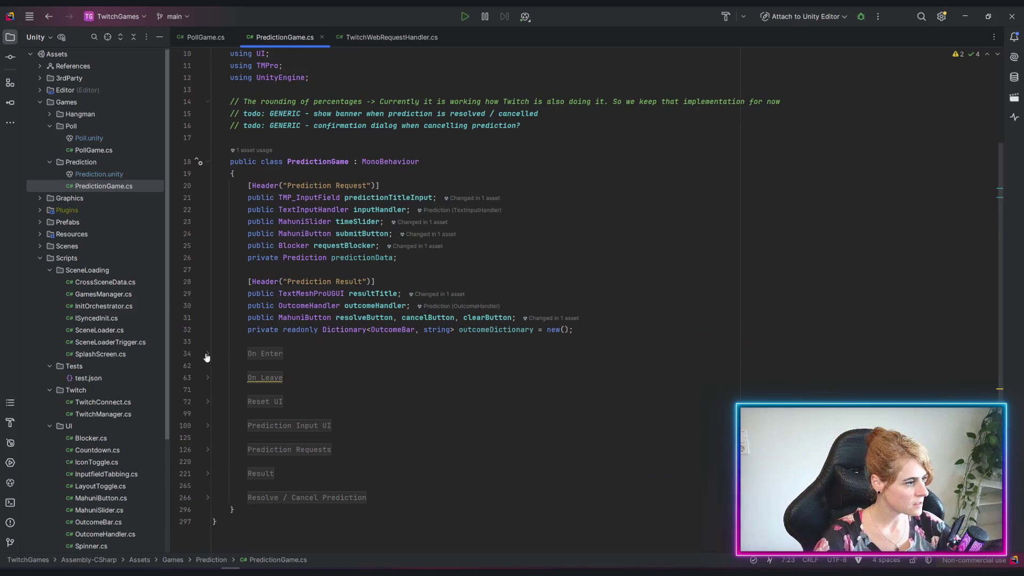
{"action": "left_click", "coordinate": [208, 356]}
{"action": "scroll", "coordinate": [355, 342], "scroll_direction": "down", "scroll_amount": 3}
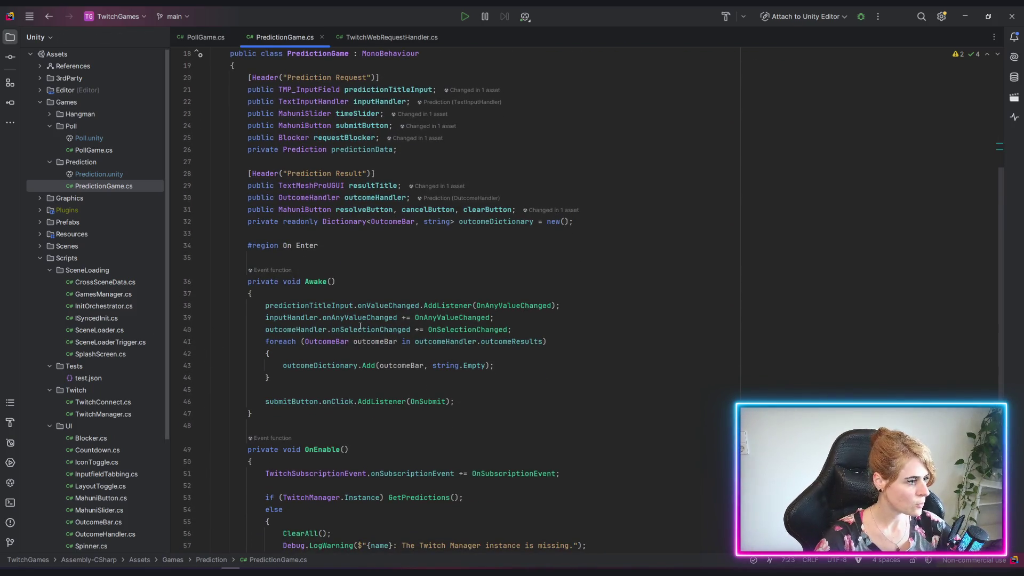
{"action": "left_click", "coordinate": [450, 330]}
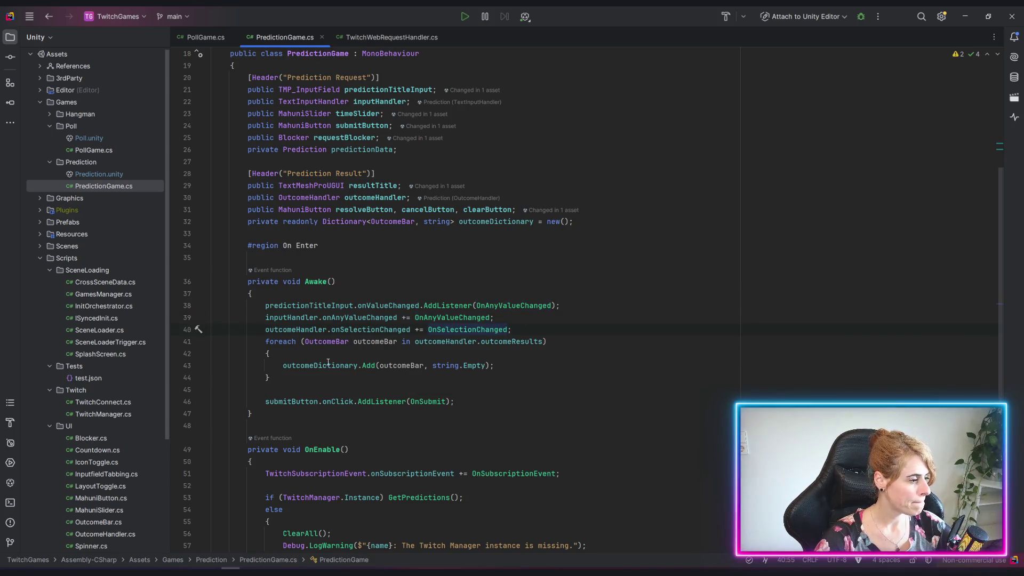
{"action": "left_click", "coordinate": [508, 397]}
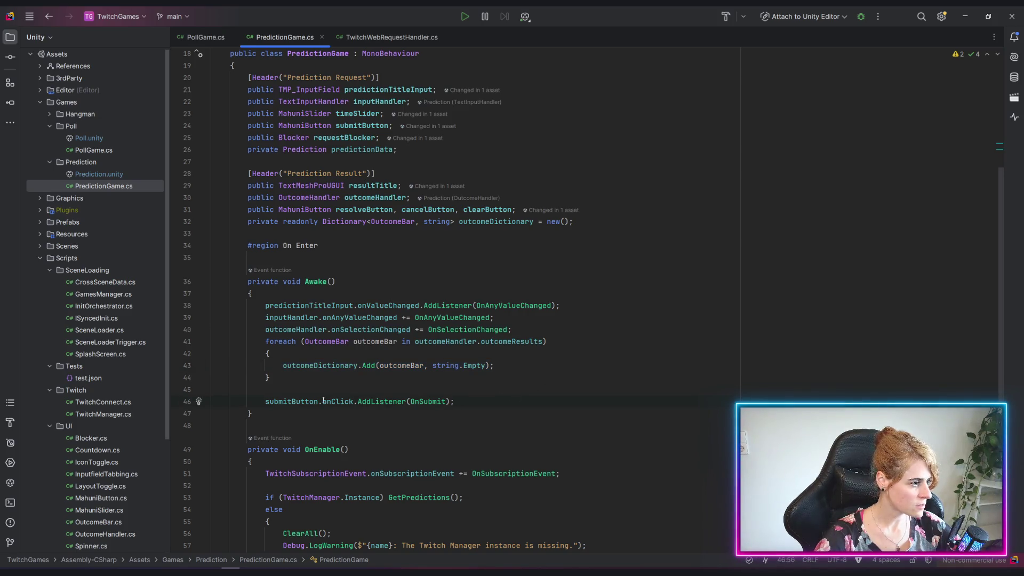
{"action": "scroll", "coordinate": [570, 400], "scroll_direction": "down", "scroll_amount": 3}
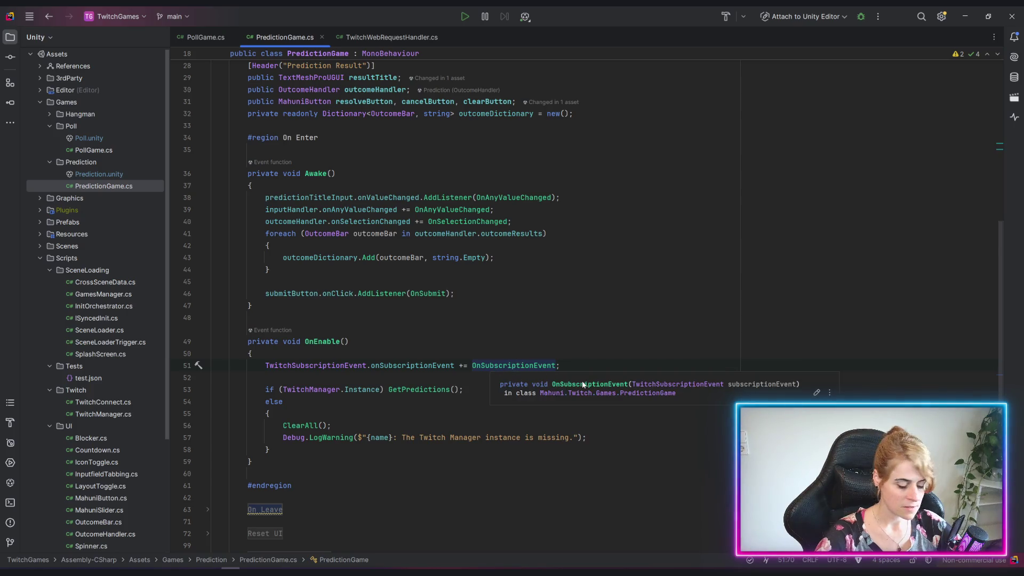
{"action": "key", "text": "ctrl+b"}
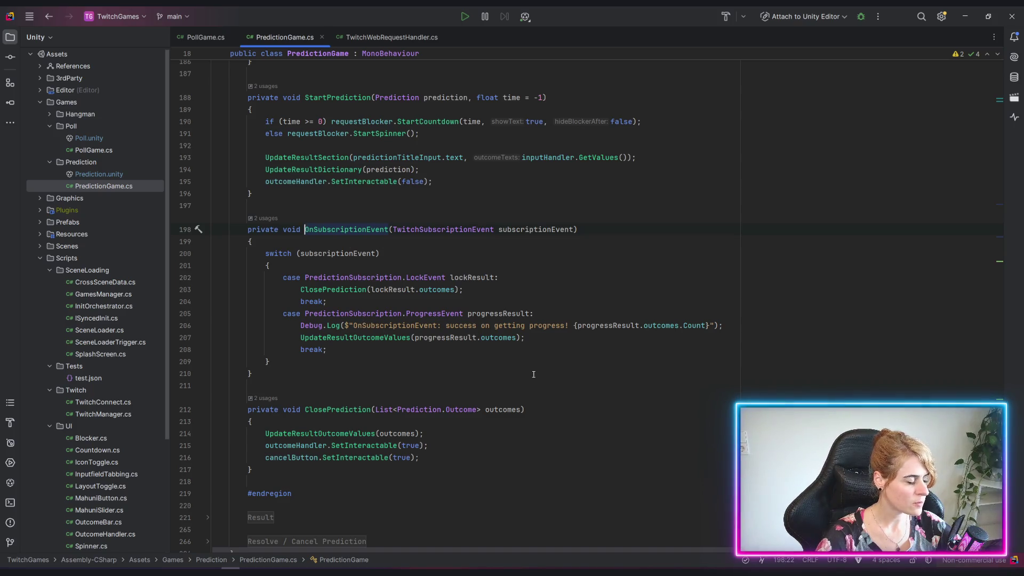
{"action": "scroll", "coordinate": [565, 356], "scroll_direction": "up", "scroll_amount": 20}
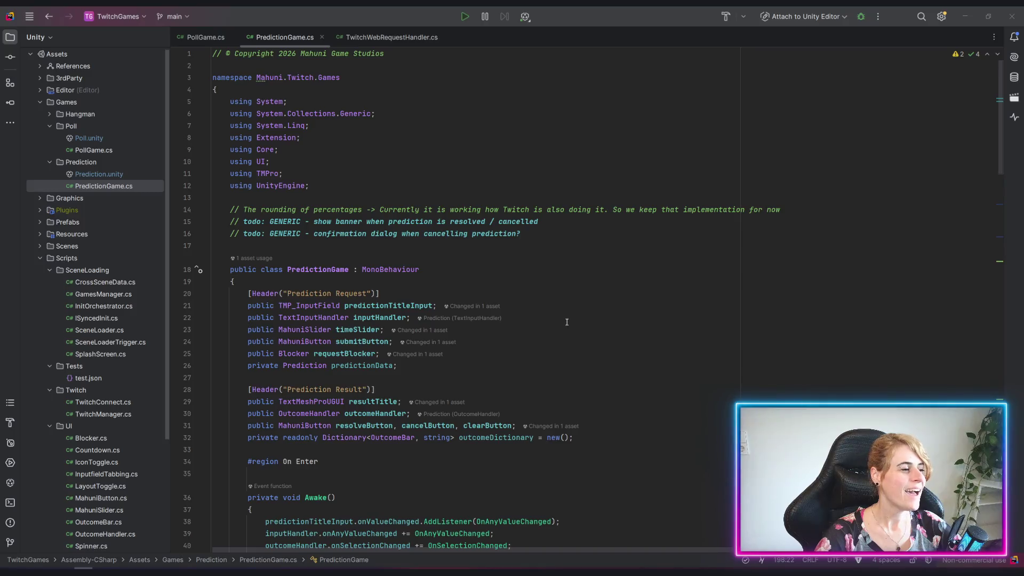
{"action": "scroll", "coordinate": [679, 349], "scroll_direction": "down", "scroll_amount": 5}
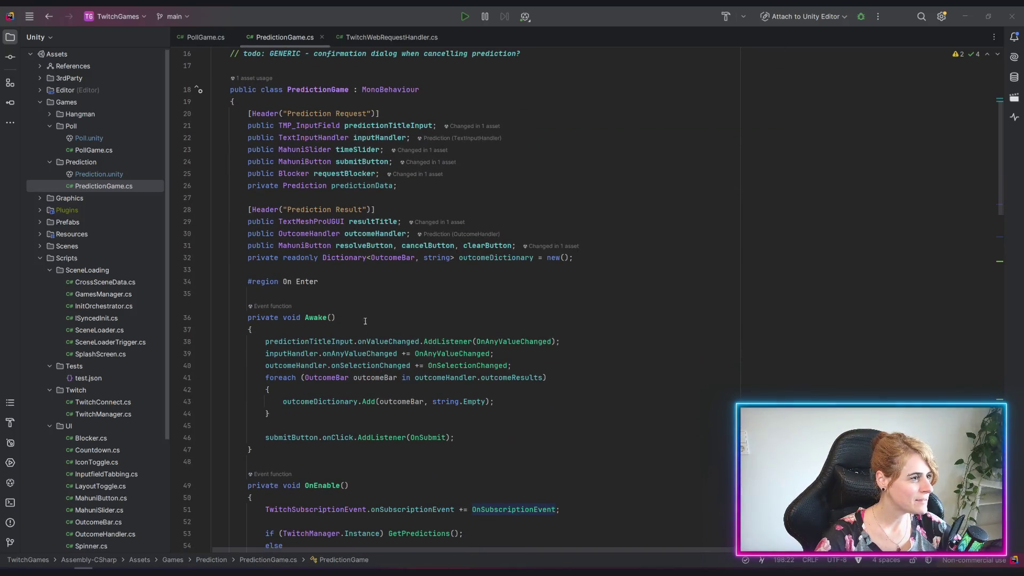
Step: Select the Prediction Request field declarations in PredictionGame.cs
{"action": "left_click_drag", "start_coordinate": [239, 113], "coordinate": [563, 140]}
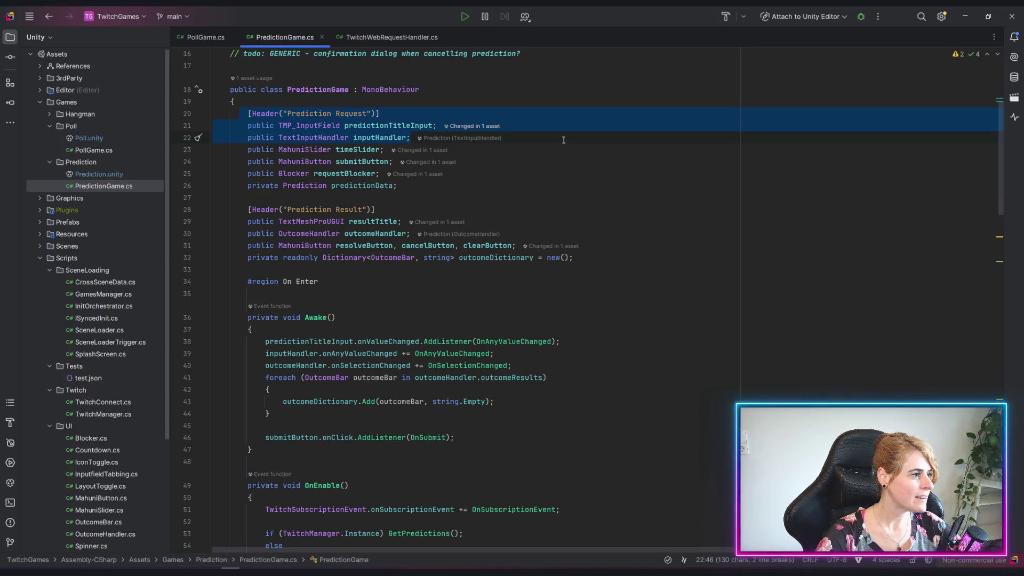
{"action": "left_click_drag", "start_coordinate": [563, 139], "coordinate": [557, 174]}
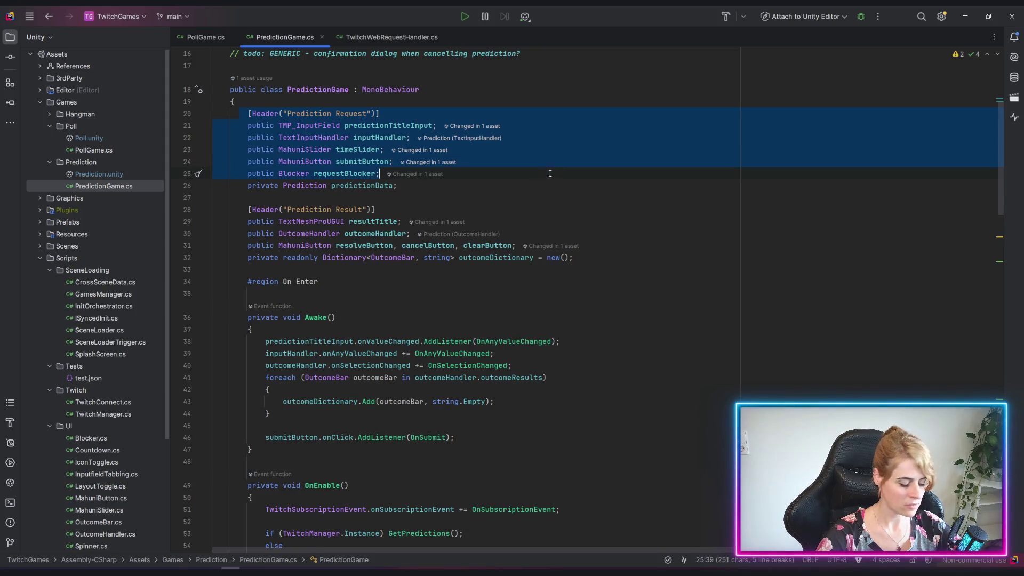
{"action": "right_click", "coordinate": [282, 39]}
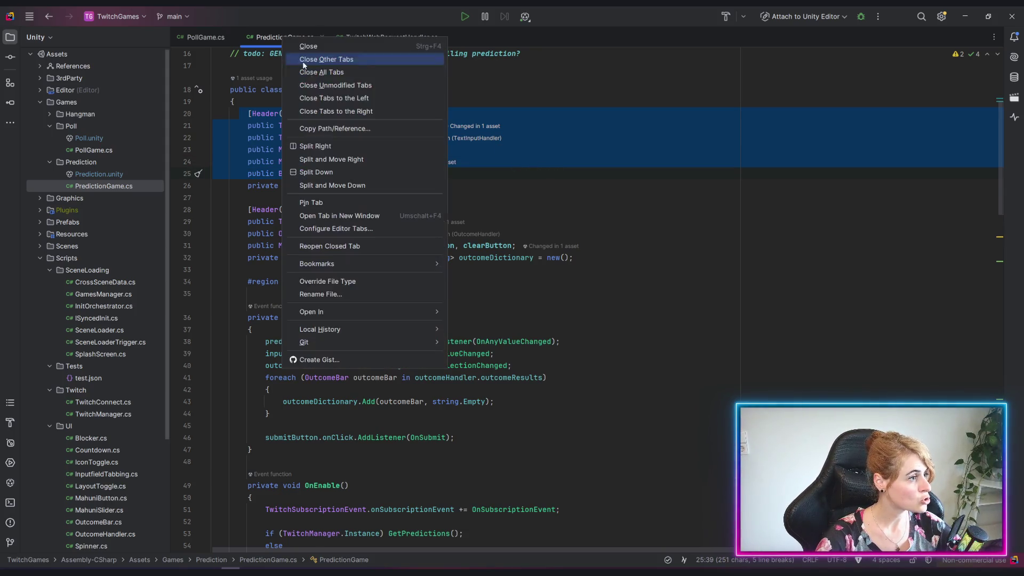
Step: Split the editor with PredictionGame.cs on the right and paste the fields into PollGame.cs
{"action": "left_click", "coordinate": [320, 142]}
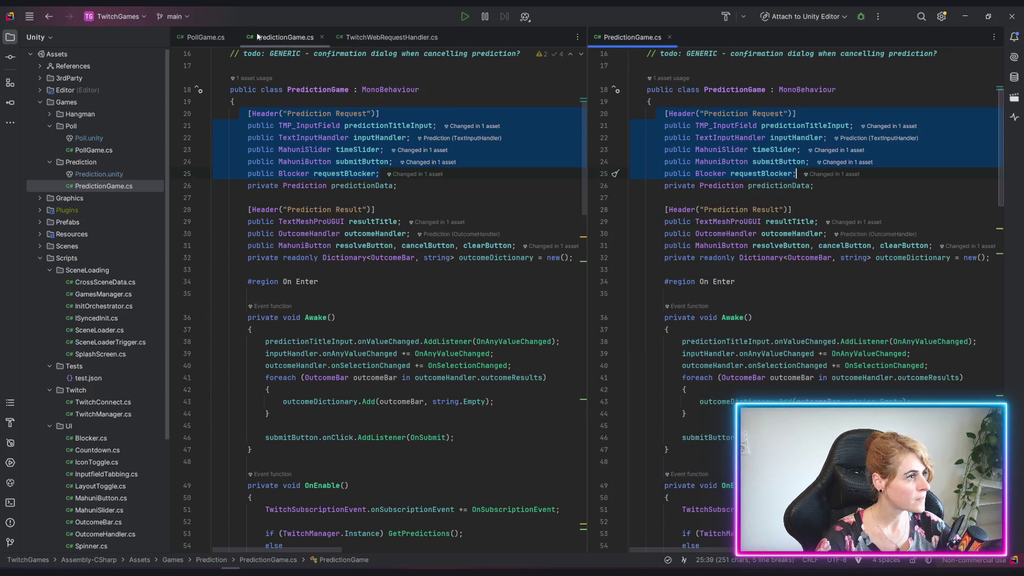
{"action": "left_click", "coordinate": [217, 39]}
{"action": "scroll", "coordinate": [303, 207], "scroll_direction": "up", "scroll_amount": 3}
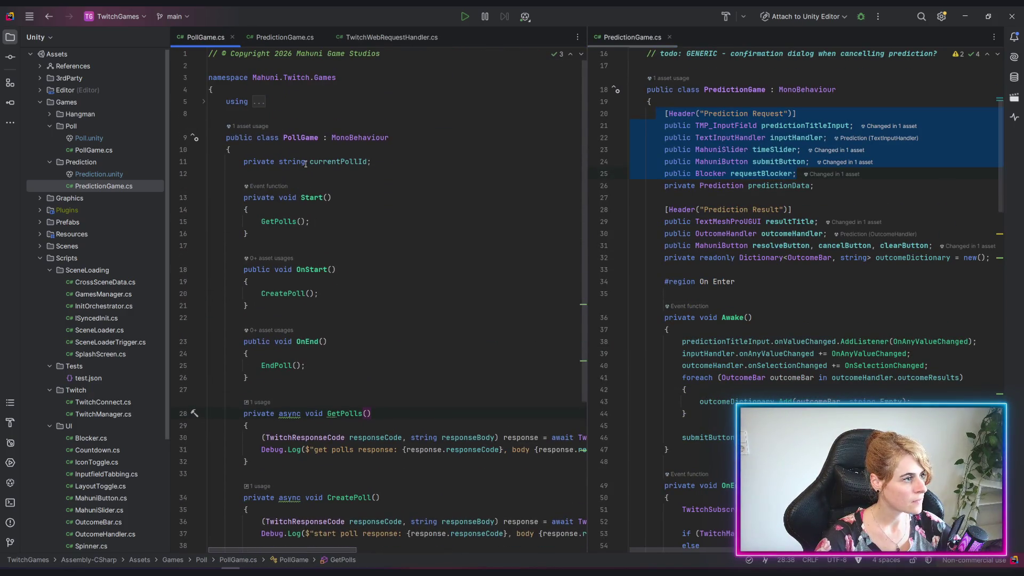
{"action": "key", "text": "Return"}
{"action": "key", "text": "Return"}
{"action": "key", "text": "Up"}
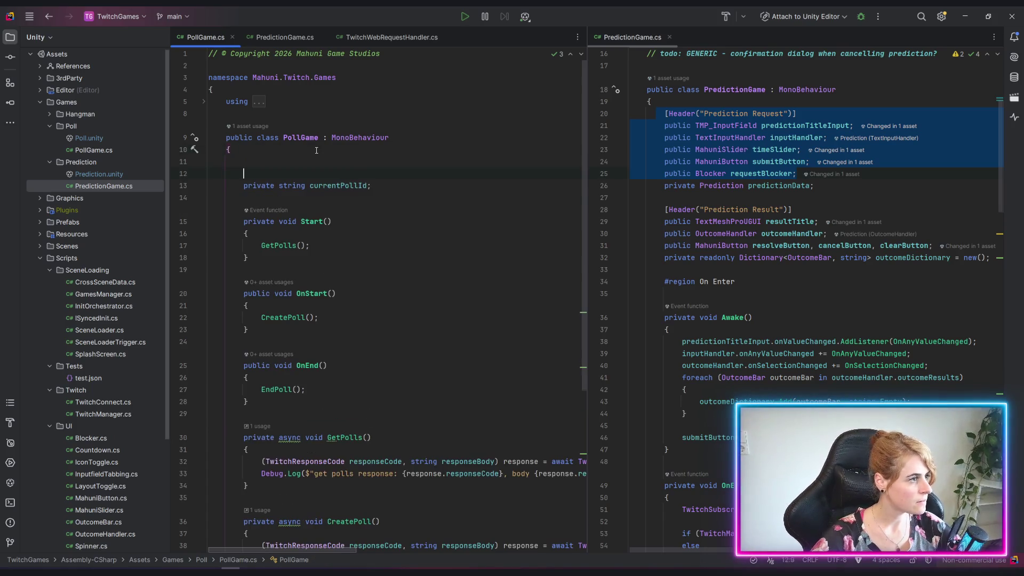
{"action": "type", "text": "[Header(\"Prediction Request\")]         public TMP_InputField predictionTitleInput;         public TextInputHandler inputHandler;         public MahuniSlider timeSlider;         public MahuniButton submitButton;         public Blocker requestBlocker;"}
Step: Rename the pasted header to Poll Request and import TMPro and TextInputHandler's namespace
{"action": "double_click", "coordinate": [313, 162]}
{"action": "type", "text": "Poll"}
{"action": "left_click", "coordinate": [313, 174]}
{"action": "left_click", "coordinate": [195, 174]}
{"action": "left_click", "coordinate": [249, 190]}
{"action": "left_click", "coordinate": [276, 185]}
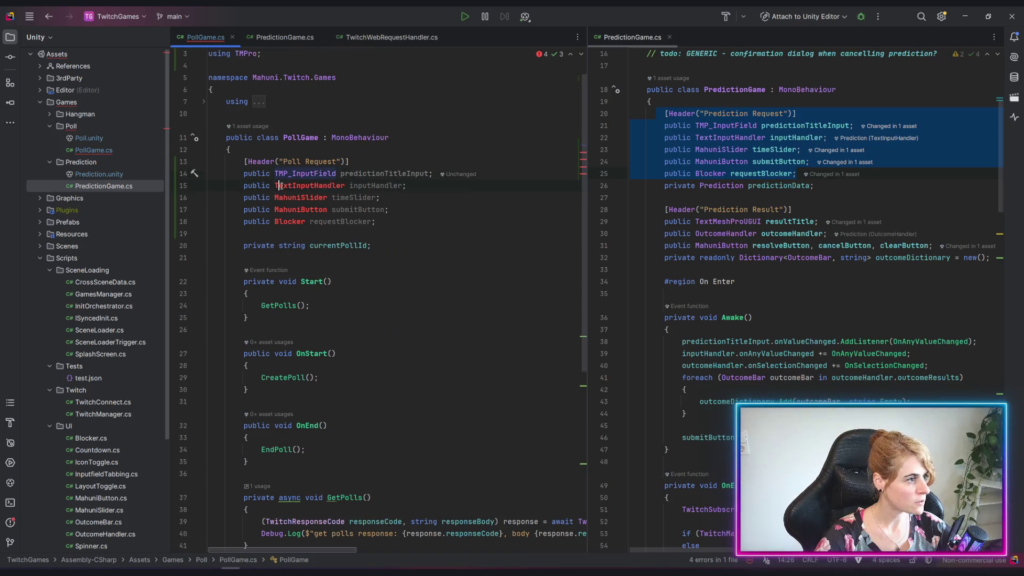
{"action": "left_click", "coordinate": [194, 187]}
{"action": "left_click", "coordinate": [295, 205]}
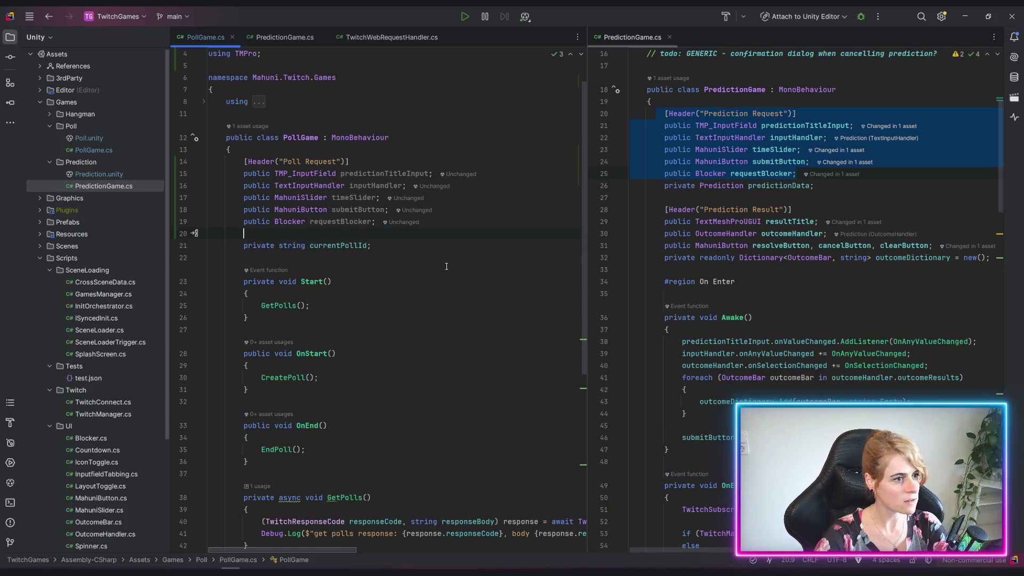
Step: Remove the blank line above currentPollId and review PredictionGame.cs alongside
{"action": "key", "text": "Home"}
{"action": "key", "text": "BackSpace"}
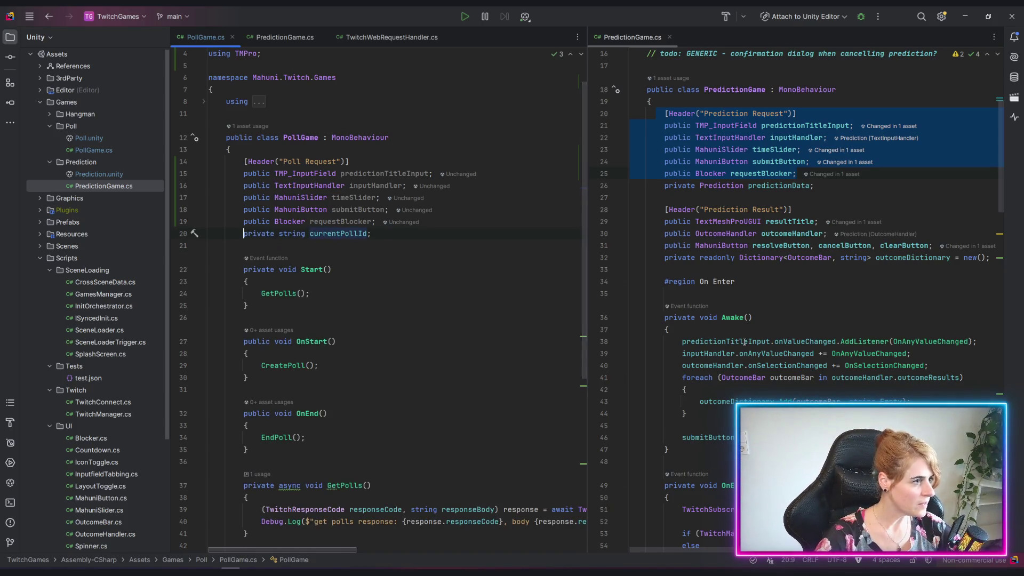
{"action": "mouse_move", "coordinate": [763, 337]}
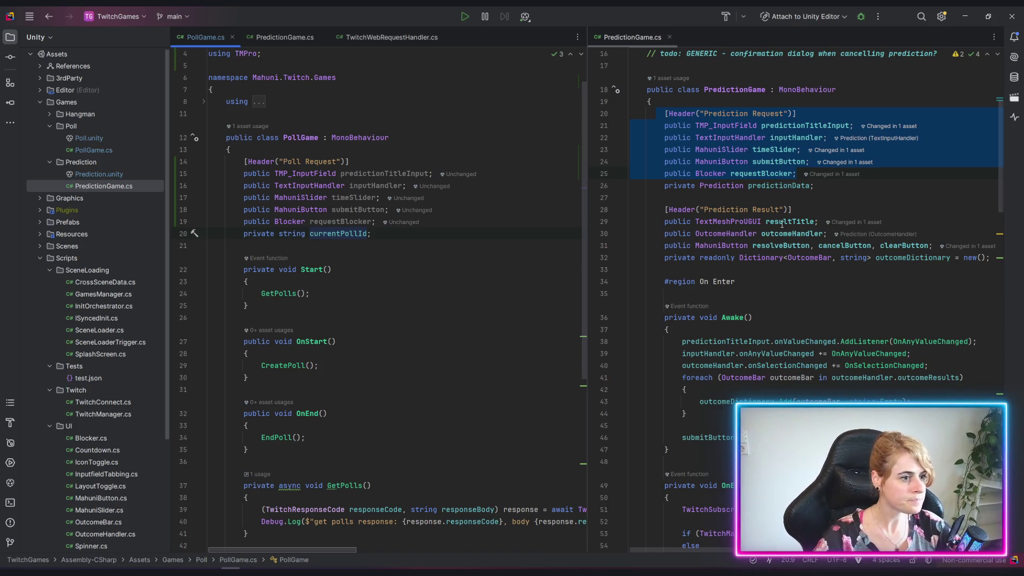
{"action": "scroll", "coordinate": [782, 225], "scroll_direction": "down", "scroll_amount": 5}
{"action": "mouse_move", "coordinate": [664, 137]}
{"action": "left_mouse_down"}
{"action": "mouse_move", "coordinate": [828, 216]}
{"action": "mouse_move", "coordinate": [693, 333]}
{"action": "mouse_move", "coordinate": [668, 461]}
{"action": "mouse_move", "coordinate": [693, 368]}
{"action": "mouse_move", "coordinate": [699, 401]}
{"action": "mouse_move", "coordinate": [667, 461]}
{"action": "left_mouse_up"}
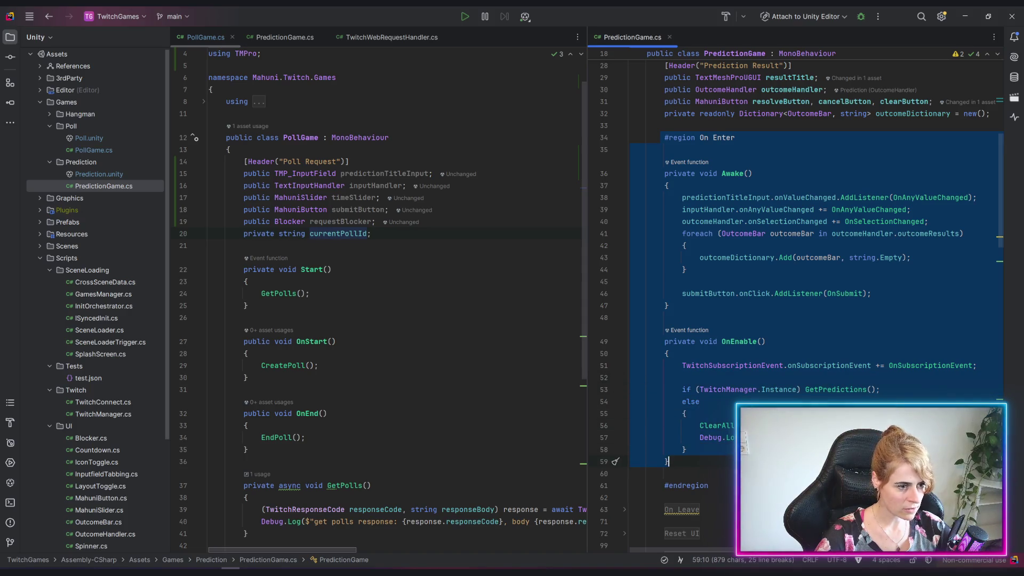
{"action": "left_click", "coordinate": [271, 249]}
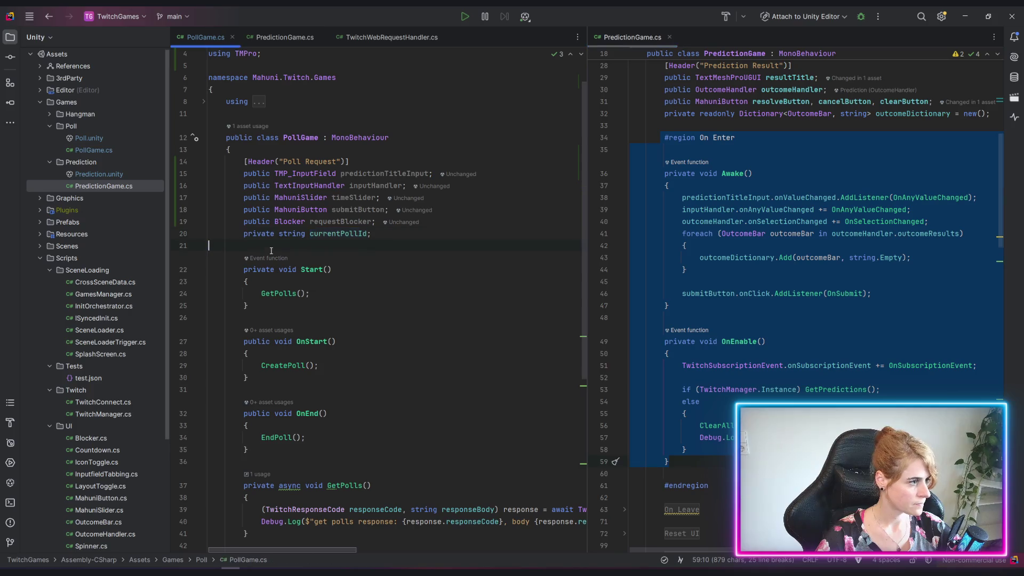
Step: Paste the On Enter region after the fields in PollGame.cs and close it with #endregion
{"action": "key", "text": "Return"}
{"action": "key", "text": "Return"}
{"action": "key", "text": "Return"}
{"action": "key", "text": "Return"}
{"action": "key", "text": "Up"}
{"action": "key", "text": "Up"}
{"action": "key", "text": "Up"}
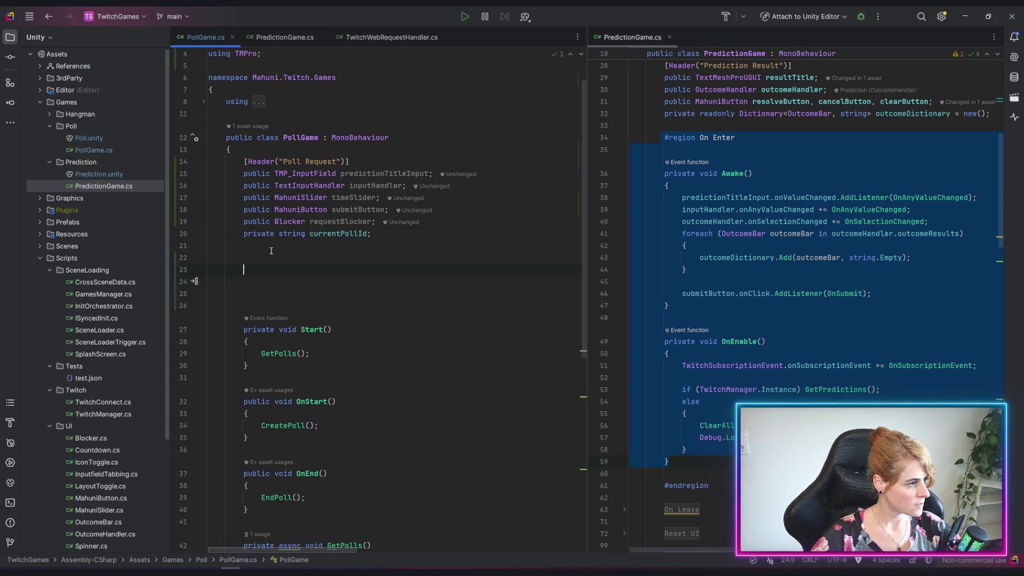
{"action": "type", "text": "#region On Enter          private void Awake()         {             predictionTitleInput.onValueChanged.AddListener(OnAnyValueChanged);             inputHandler.onAnyValueChanged += OnAnyValueChanged;             outcomeHandler.onSelectionChanged += OnSelectionChanged;             foreach (OutcomeBar outcomeBar in outcomeHandler.outcomeResults)             {                 outcomeDictionary.Add(outcomeBar, string.Empty);             }              submitButton.onClick.AddListener(OnSubmit);         }          private void OnEnable()         {             TwitchSubscriptionEvent.onSubscriptionEvent += OnSubscriptionEvent;              if (TwitchManager.Instance) GetPredictions();             else             {                 ClearAll();                 Debug.LogWarning($\"{name}: The Twitch Manager instance is missing.\");             }         }"}
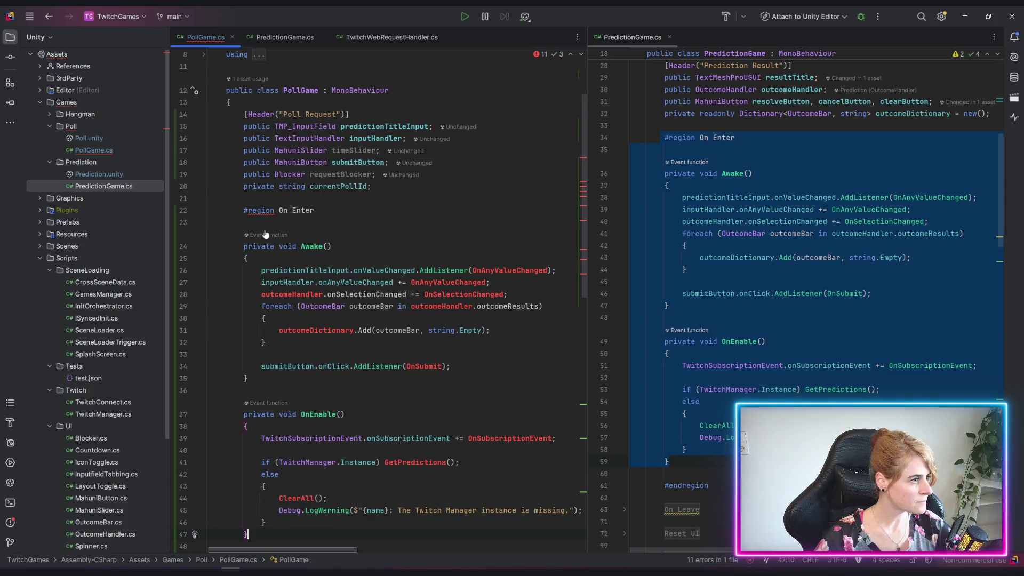
{"action": "scroll", "coordinate": [281, 349], "scroll_direction": "down", "scroll_amount": 2}
{"action": "key", "text": "Return"}
{"action": "key", "text": "Return"}
{"action": "type", "text": "#endregion"}
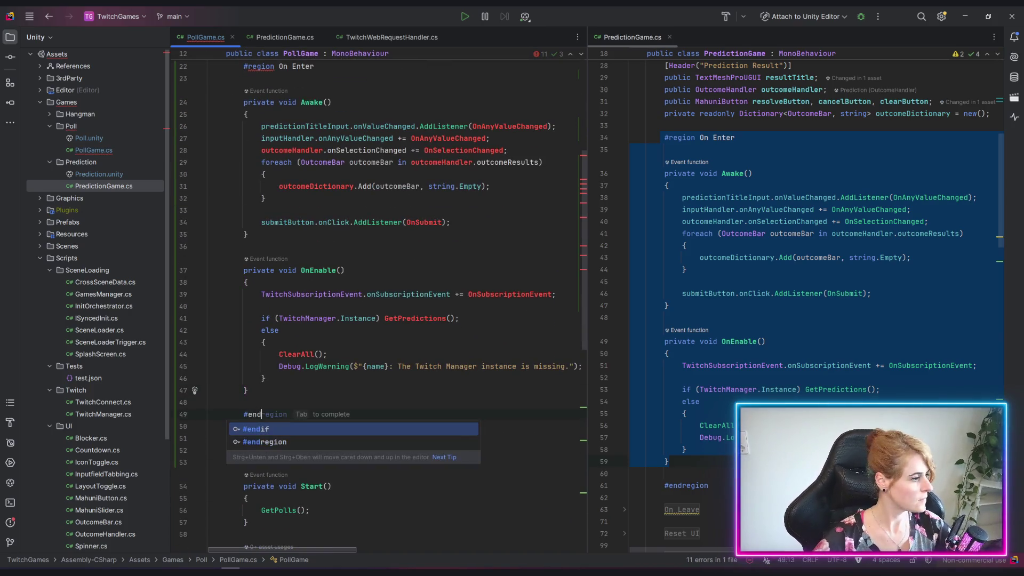
{"action": "scroll", "coordinate": [271, 345], "scroll_direction": "up", "scroll_amount": 8}
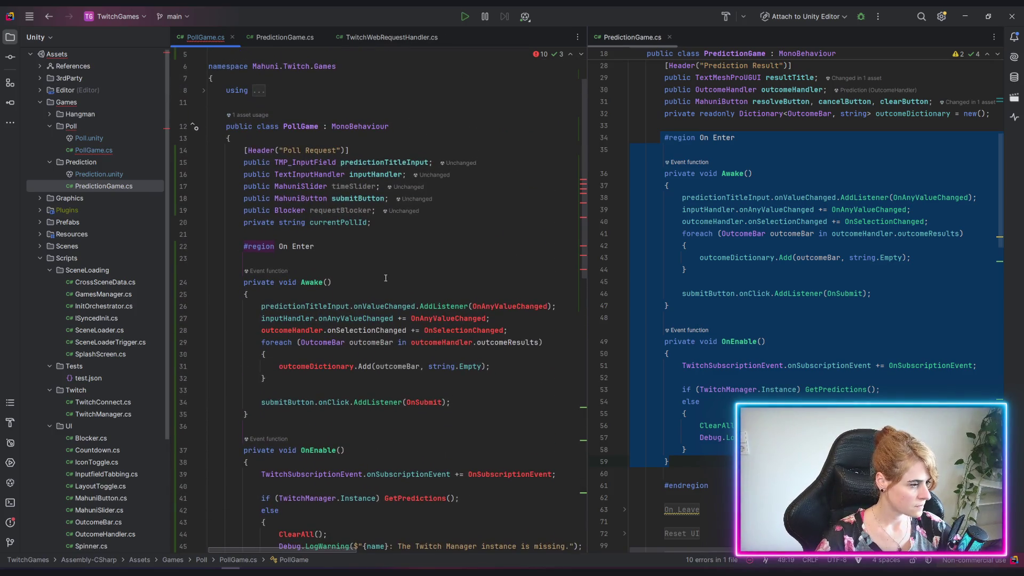
Step: Comment out the outcomeHandler hookup and foreach loop in Awake with /* */
{"action": "mouse_move", "coordinate": [257, 330]}
{"action": "left_mouse_down"}
{"action": "mouse_move", "coordinate": [405, 342]}
{"action": "mouse_move", "coordinate": [298, 377]}
{"action": "left_mouse_up"}
{"action": "left_click", "coordinate": [261, 330]}
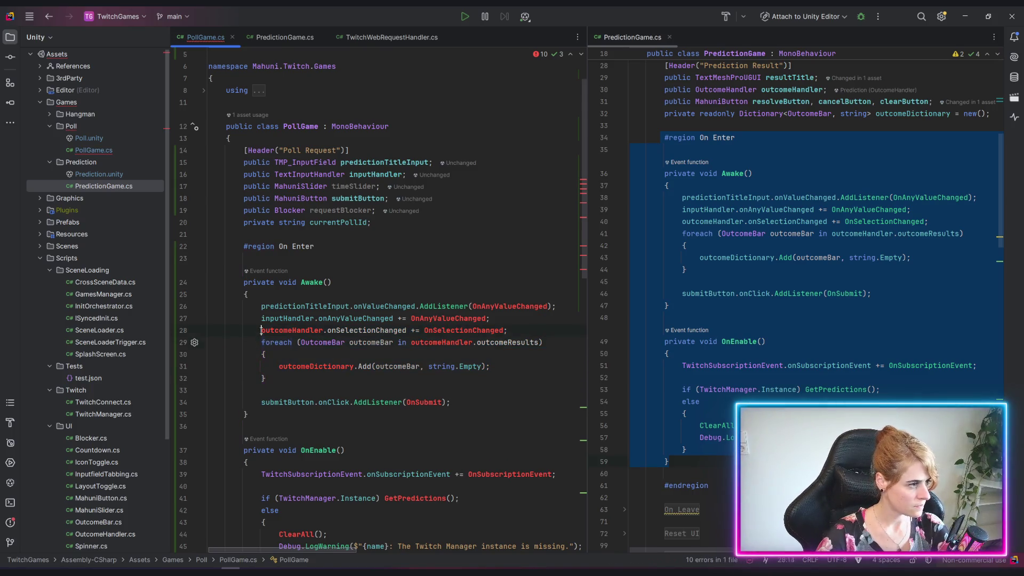
{"action": "type", "text": "/*"}
{"action": "left_click", "coordinate": [279, 378]}
{"action": "type", "text": "*/"}
Step: Delete the Twitch subscription line from OnEnable
{"action": "scroll", "coordinate": [297, 368], "scroll_direction": "down", "scroll_amount": 2}
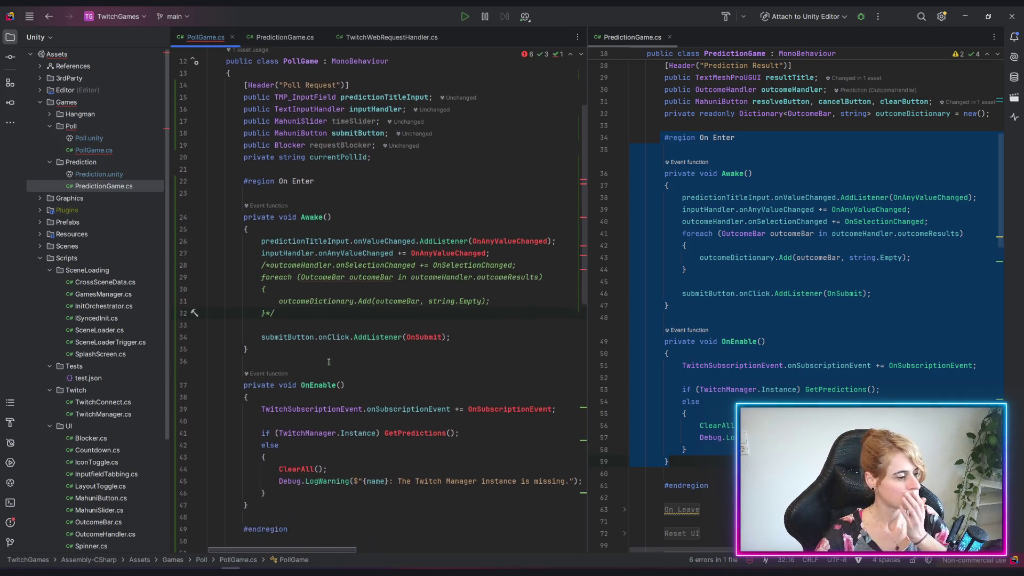
{"action": "left_click", "coordinate": [385, 403]}
{"action": "key", "text": "End"}
{"action": "key", "text": "shift+Up"}
{"action": "key", "text": "BackSpace"}
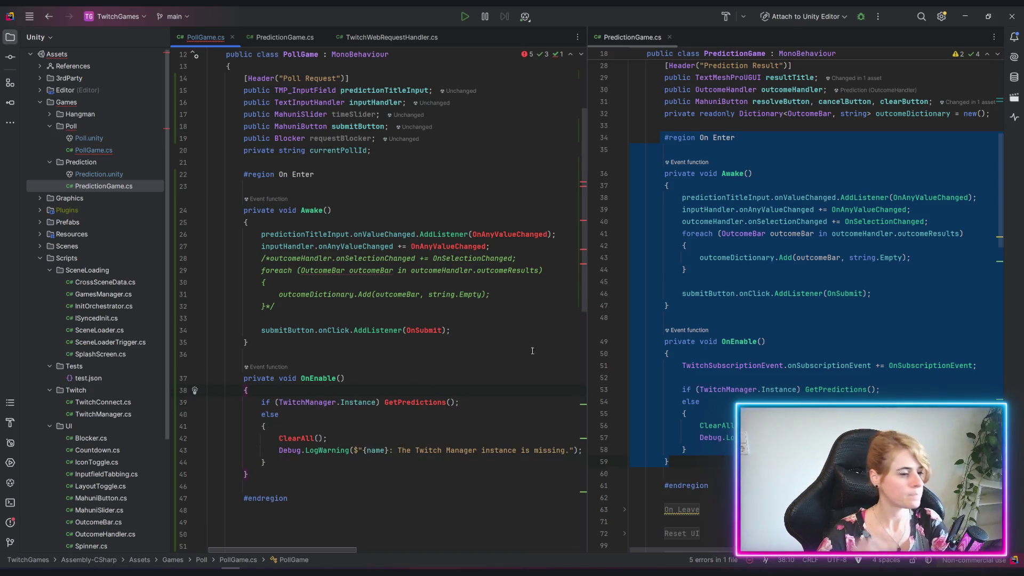
Step: Replace the GetPredictions call in PollGame's OnEnable with GetPolls, comparing against PredictionGame.cs
{"action": "left_click", "coordinate": [703, 419]}
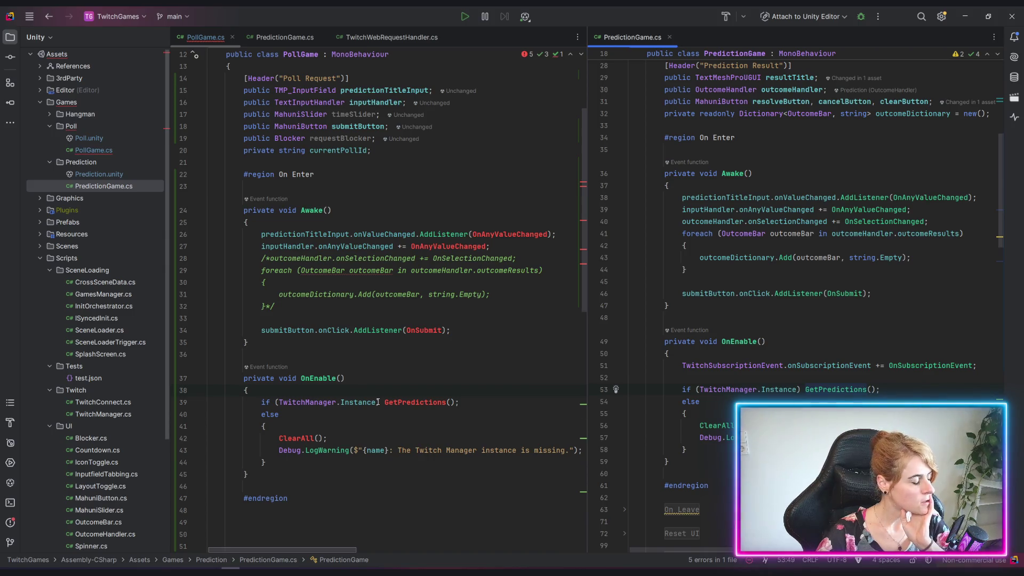
{"action": "left_click", "coordinate": [403, 402]}
{"action": "double_click", "coordinate": [403, 402]}
{"action": "double_click", "coordinate": [846, 389]}
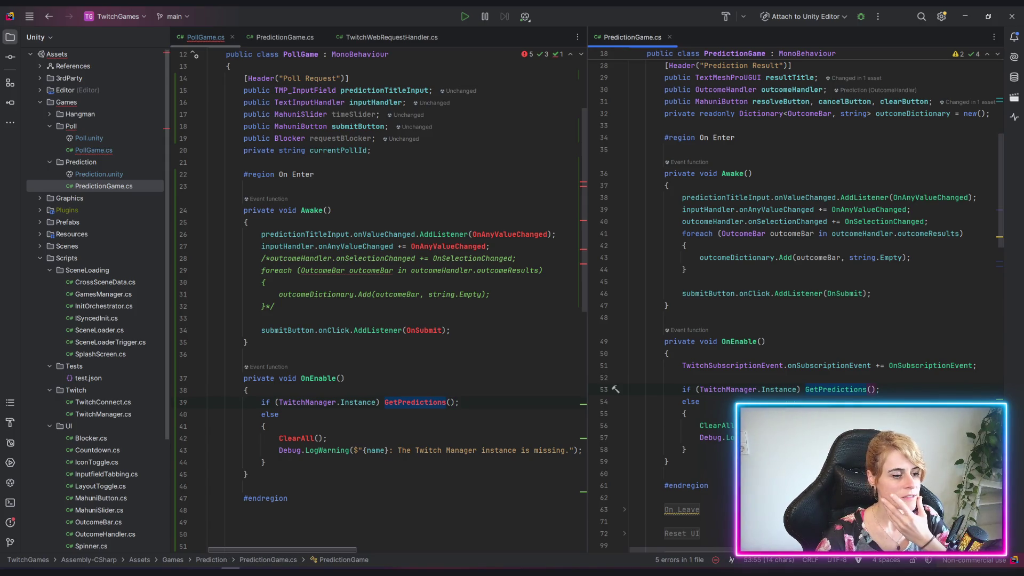
{"action": "left_click", "coordinate": [757, 353]}
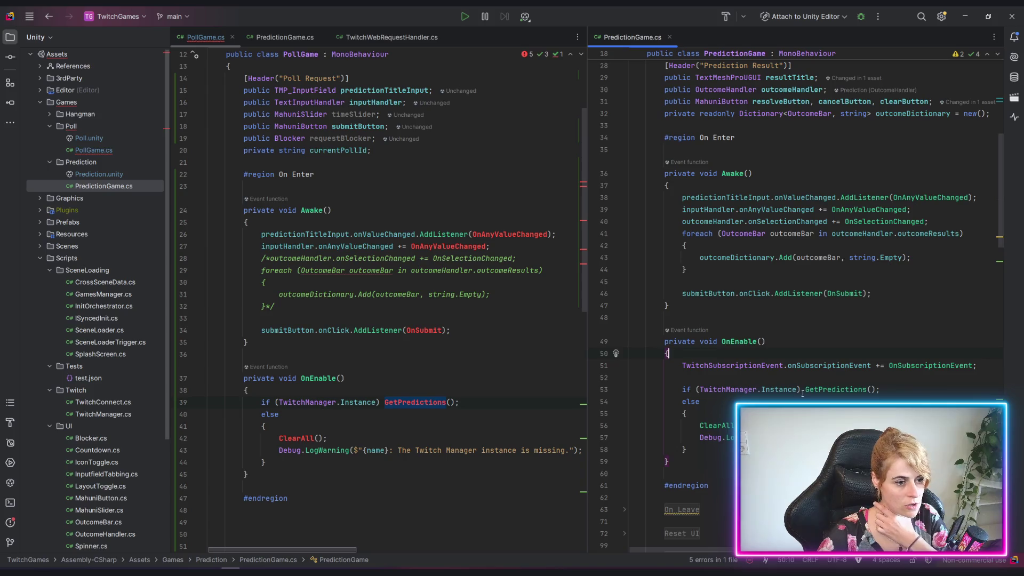
{"action": "left_click", "coordinate": [860, 401]}
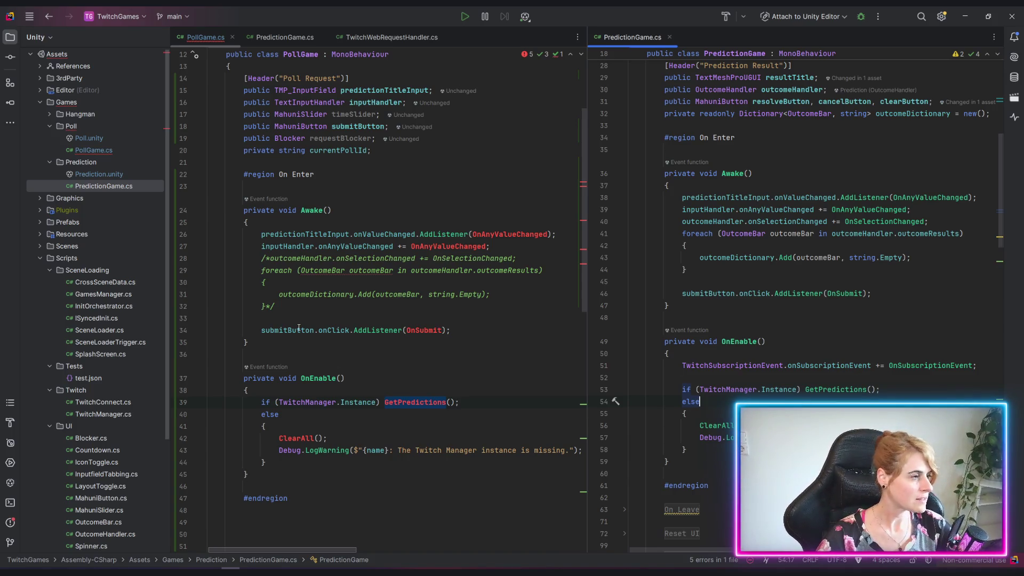
{"action": "scroll", "coordinate": [299, 327], "scroll_direction": "down", "scroll_amount": 1}
{"action": "left_click", "coordinate": [400, 386]}
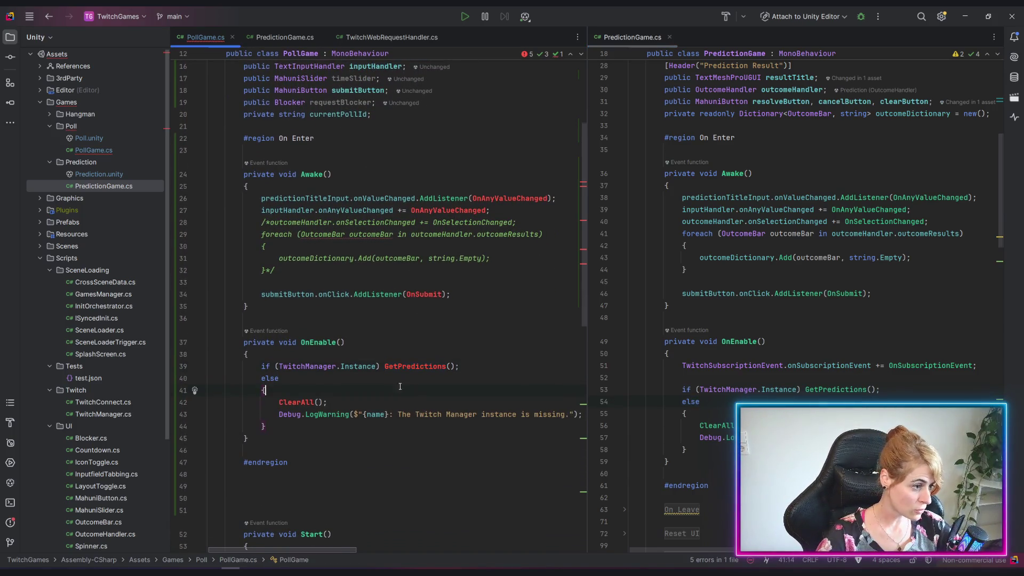
{"action": "left_click_drag", "start_coordinate": [384, 365], "coordinate": [447, 365]}
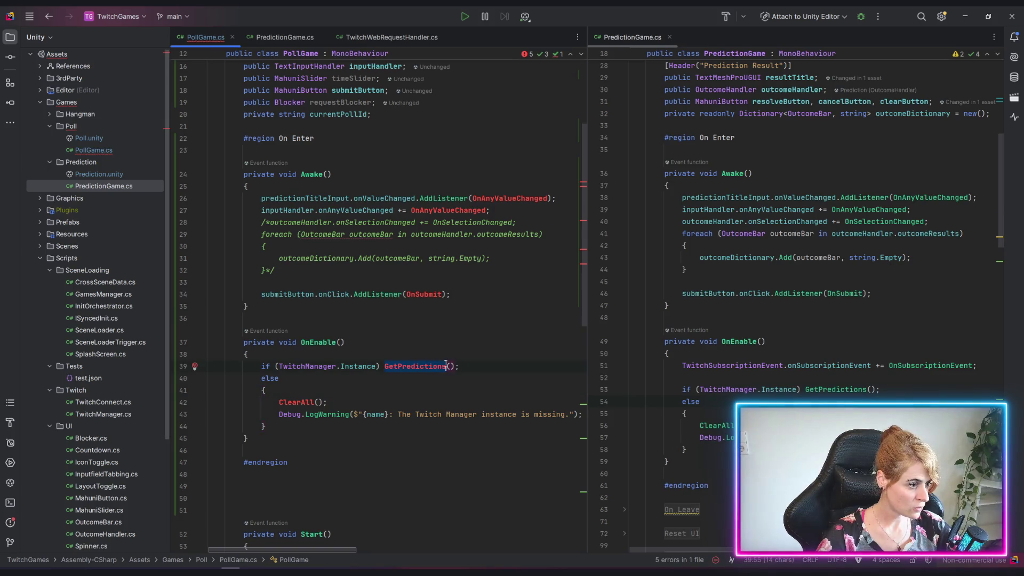
{"action": "type", "text": "GetP"}
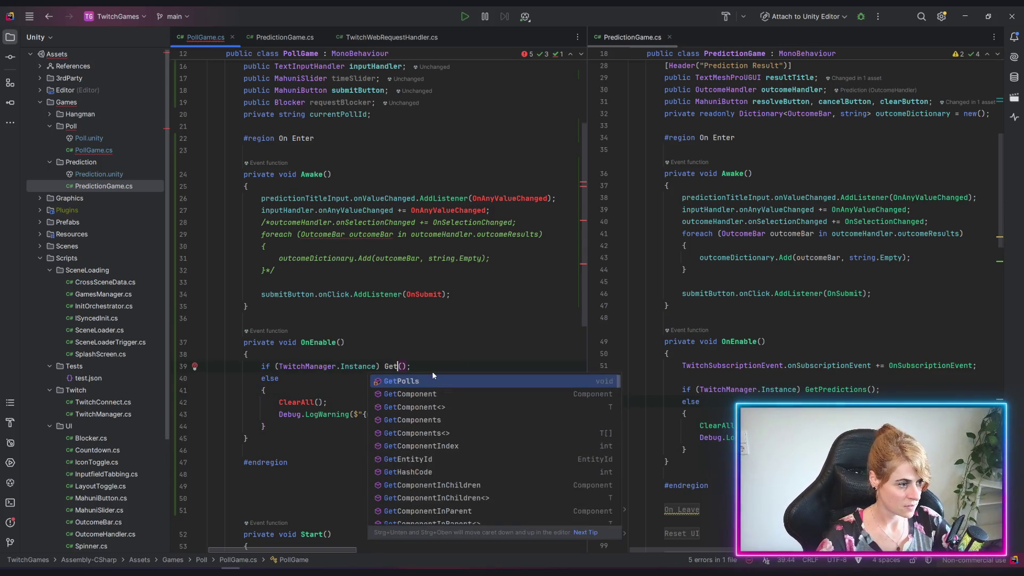
{"action": "key", "text": "Return"}
Step: Comment out the ClearAll() call in PollGame's OnEnable with //
{"action": "left_click", "coordinate": [282, 402]}
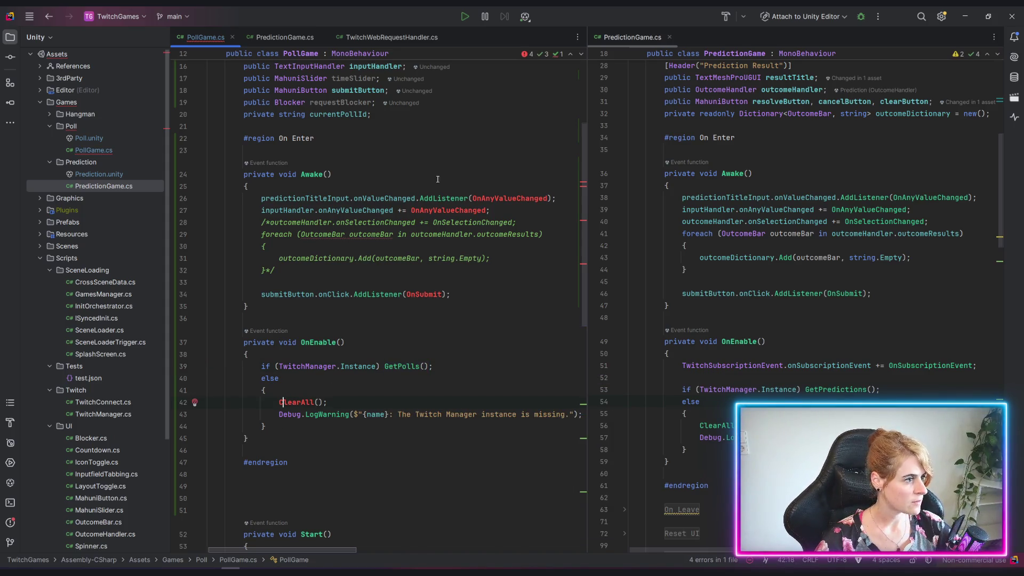
{"action": "scroll", "coordinate": [306, 384], "scroll_direction": "down", "scroll_amount": 3}
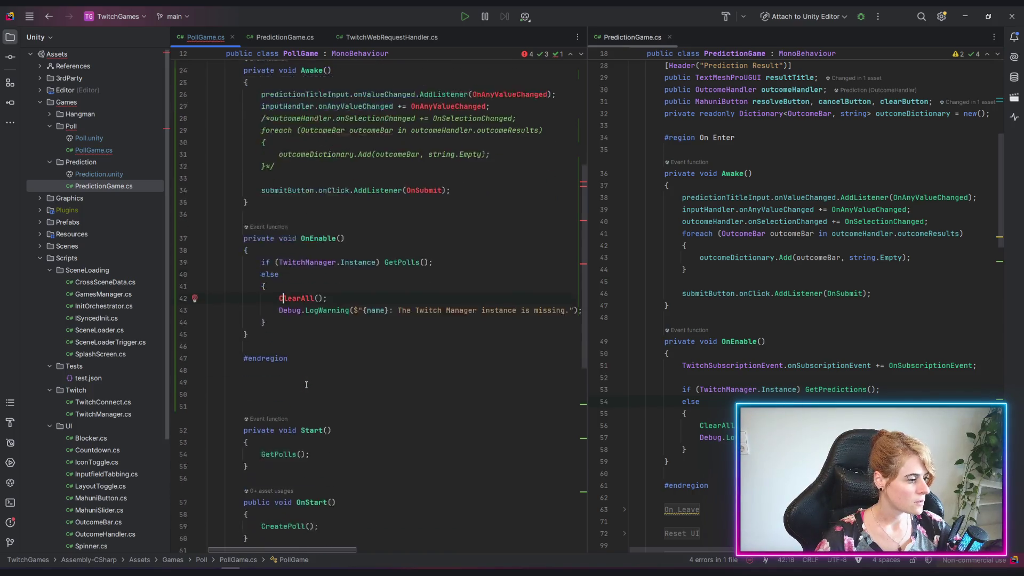
{"action": "scroll", "coordinate": [306, 385], "scroll_direction": "down", "scroll_amount": 1}
{"action": "left_click", "coordinate": [288, 414]}
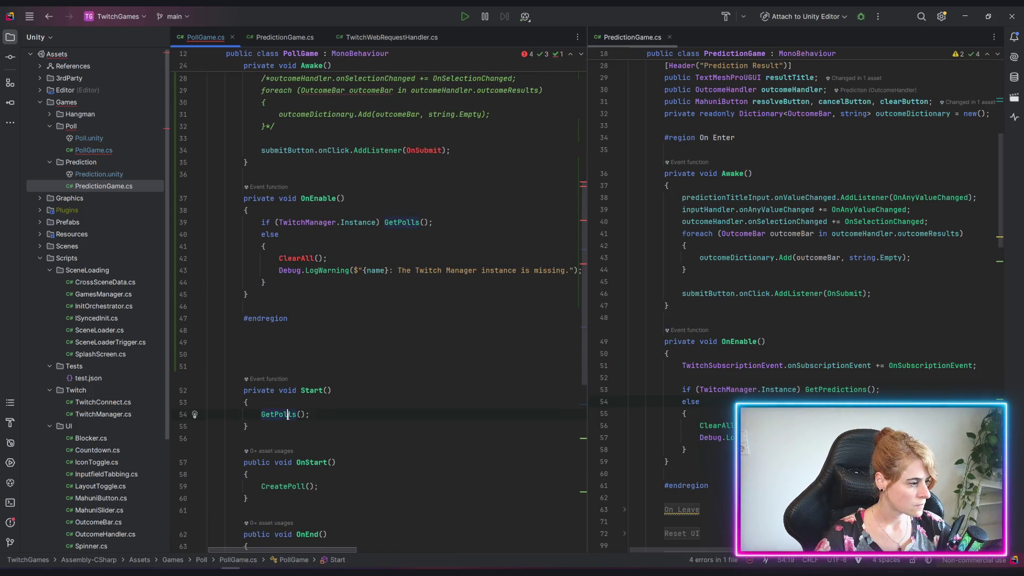
{"action": "scroll", "coordinate": [291, 415], "scroll_direction": "up", "scroll_amount": 5}
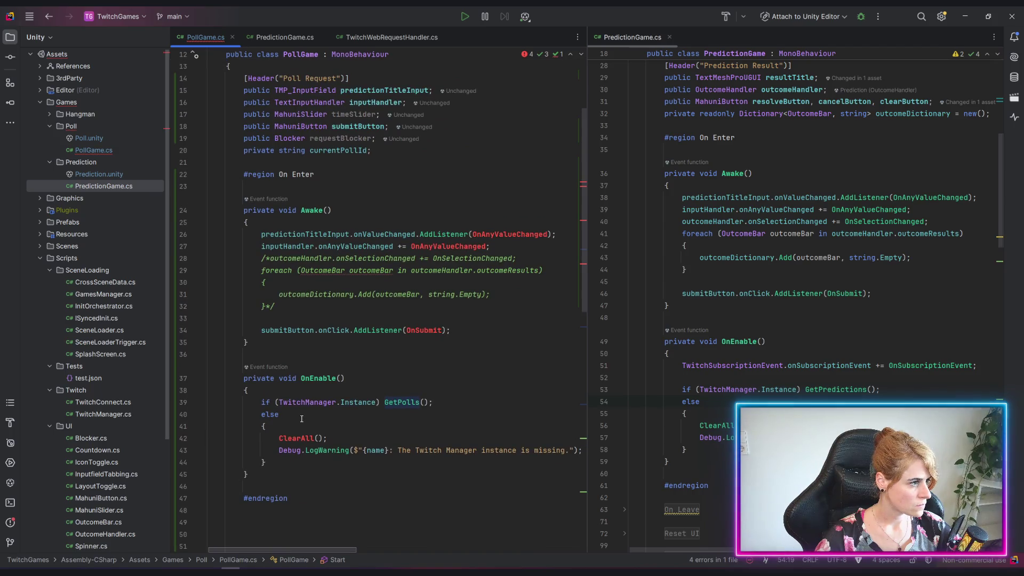
{"action": "scroll", "coordinate": [301, 419], "scroll_direction": "down", "scroll_amount": 3}
{"action": "left_click", "coordinate": [278, 331]}
{"action": "type", "text": "//"}
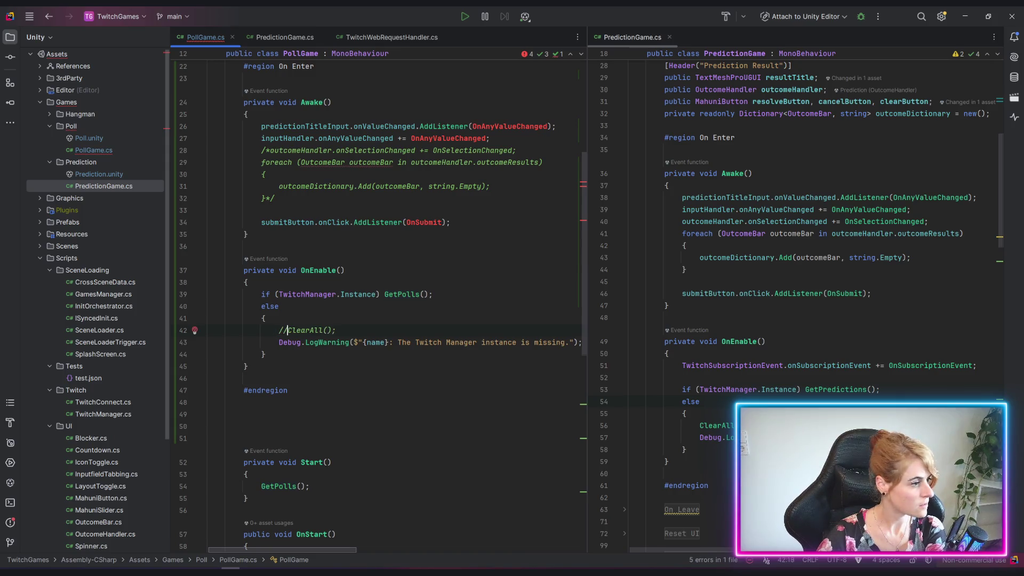
{"action": "scroll", "coordinate": [356, 282], "scroll_direction": "up", "scroll_amount": 3}
{"action": "left_click", "coordinate": [946, 197]}
{"action": "left_click", "coordinate": [947, 197], "text": "ctrl"}
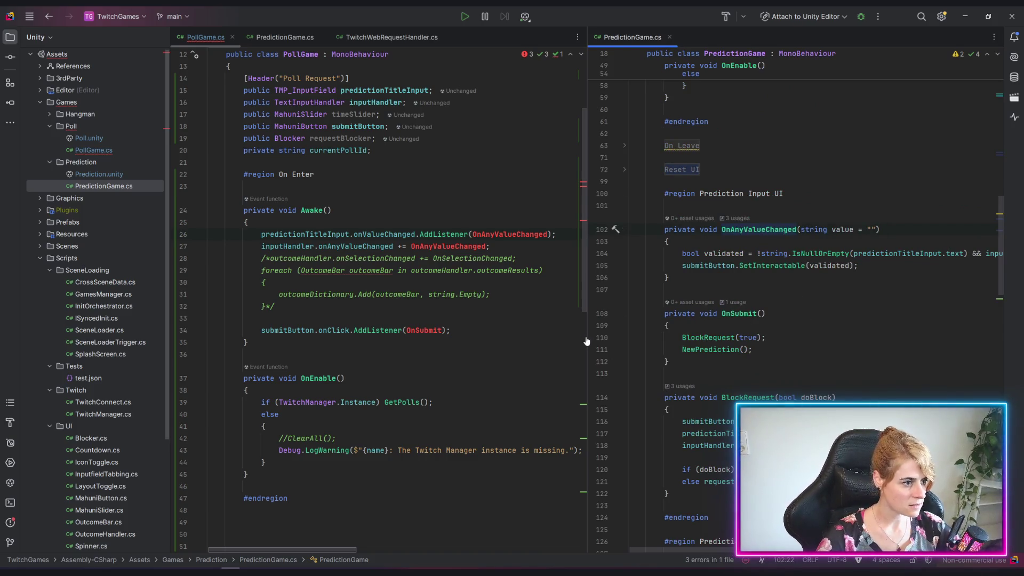
Step: Copy the Prediction Input UI region into PollGame.cs after the On Enter region, closing it with #endregion
{"action": "mouse_move", "coordinate": [587, 334]}
{"action": "left_mouse_down"}
{"action": "mouse_move", "coordinate": [459, 340]}
{"action": "mouse_move", "coordinate": [500, 341]}
{"action": "mouse_move", "coordinate": [490, 340]}
{"action": "left_mouse_up"}
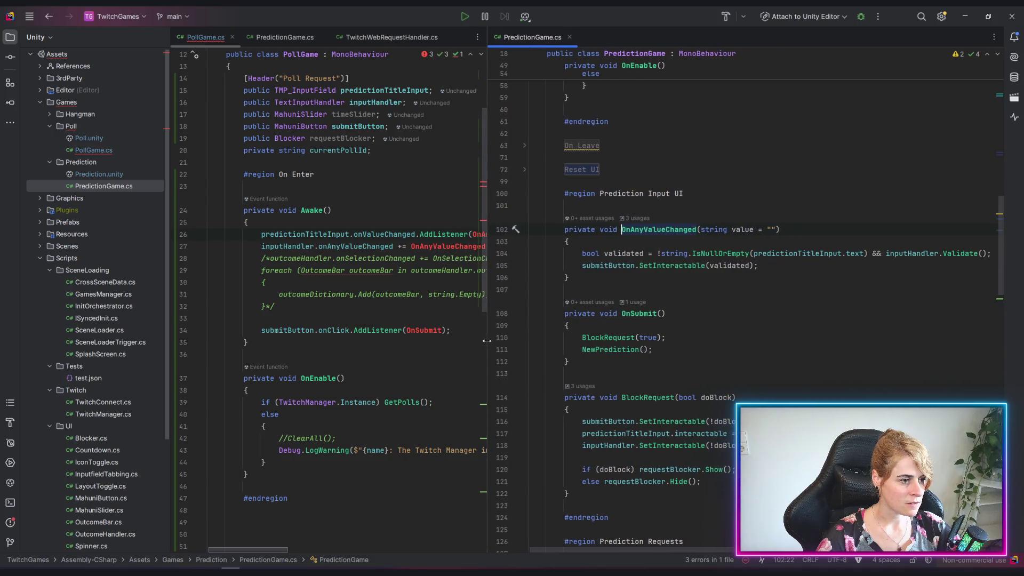
{"action": "mouse_move", "coordinate": [527, 251]}
{"action": "left_mouse_down"}
{"action": "mouse_move", "coordinate": [504, 215]}
{"action": "mouse_move", "coordinate": [510, 194]}
{"action": "left_mouse_up"}
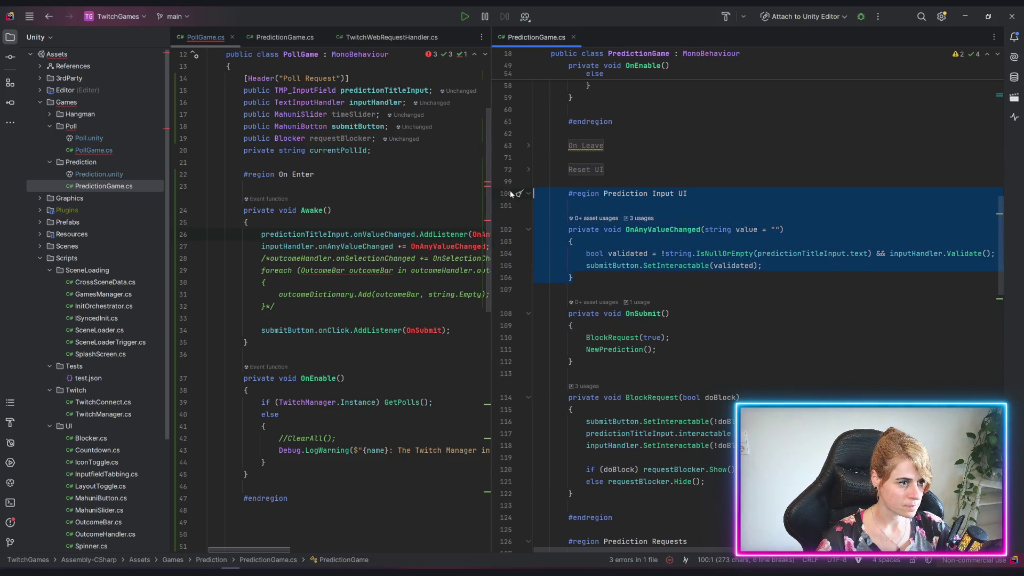
{"action": "key", "text": "Right"}
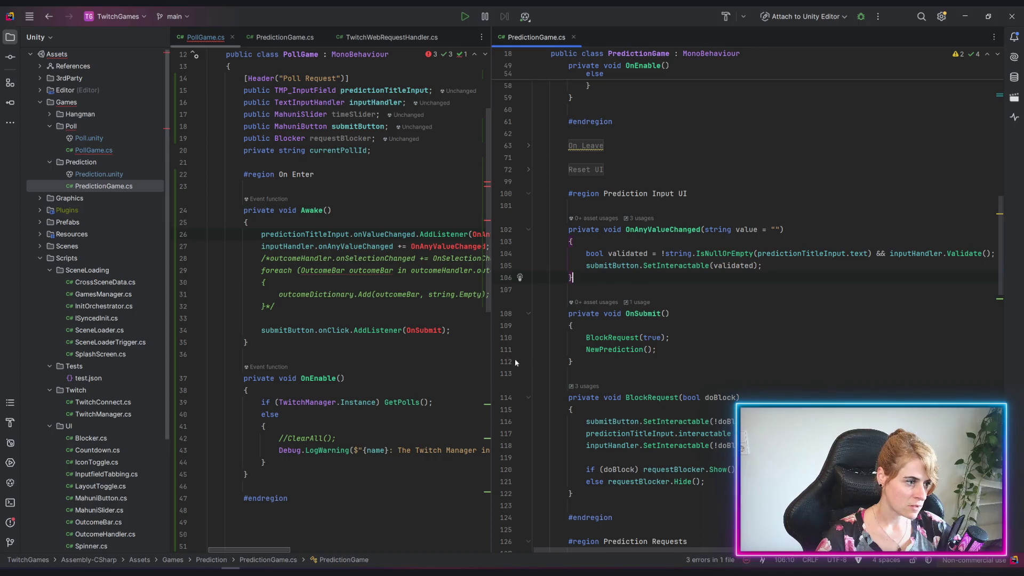
{"action": "left_click_drag", "start_coordinate": [491, 356], "coordinate": [643, 356]}
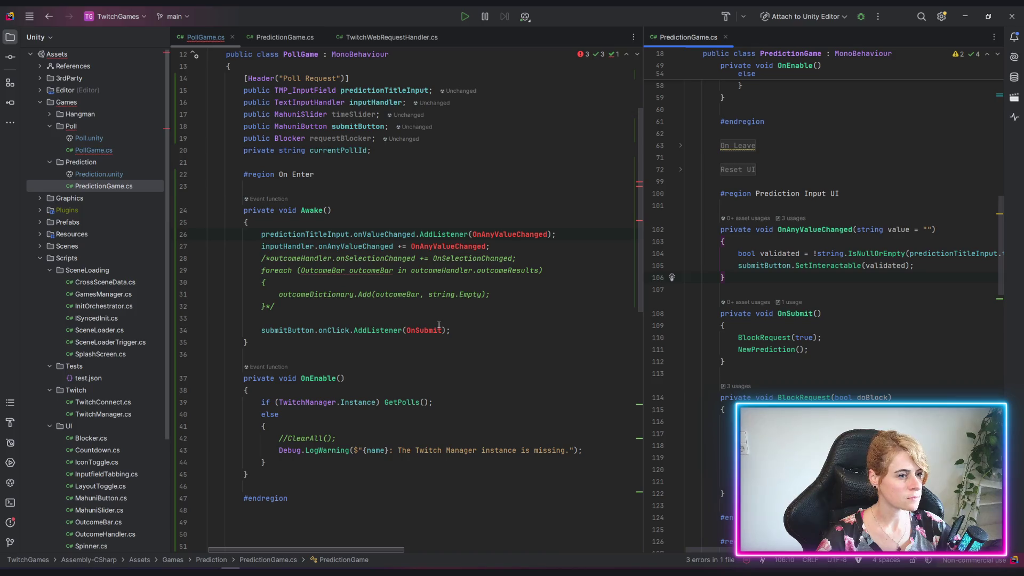
{"action": "scroll", "coordinate": [426, 331], "scroll_direction": "down", "scroll_amount": 3}
{"action": "left_click", "coordinate": [351, 387]}
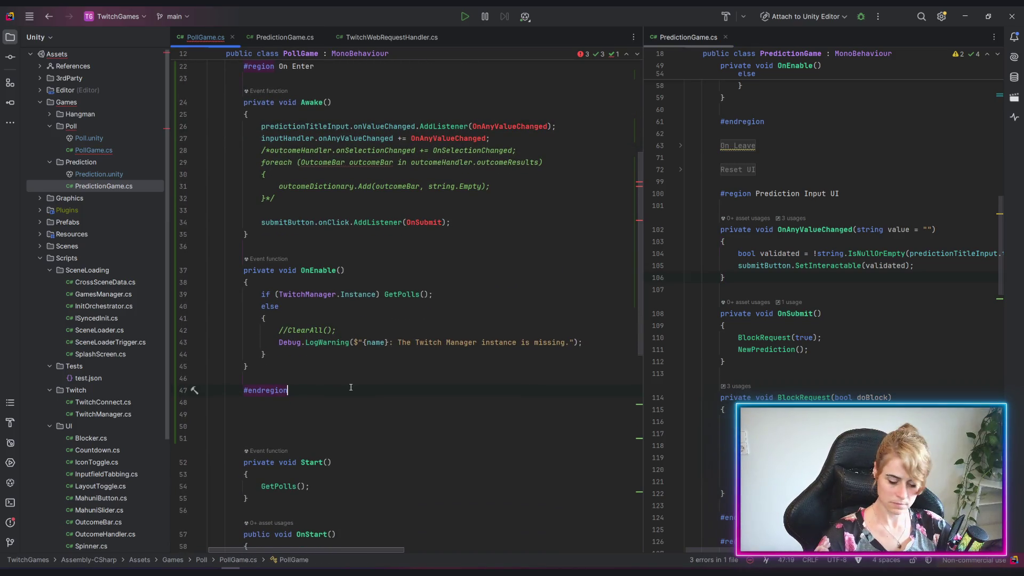
{"action": "key", "text": "Down"}
{"action": "key", "text": "Down"}
{"action": "key", "text": "ctrl+v"}
{"action": "key", "text": "Return"}
{"action": "type", "text": "#en"}
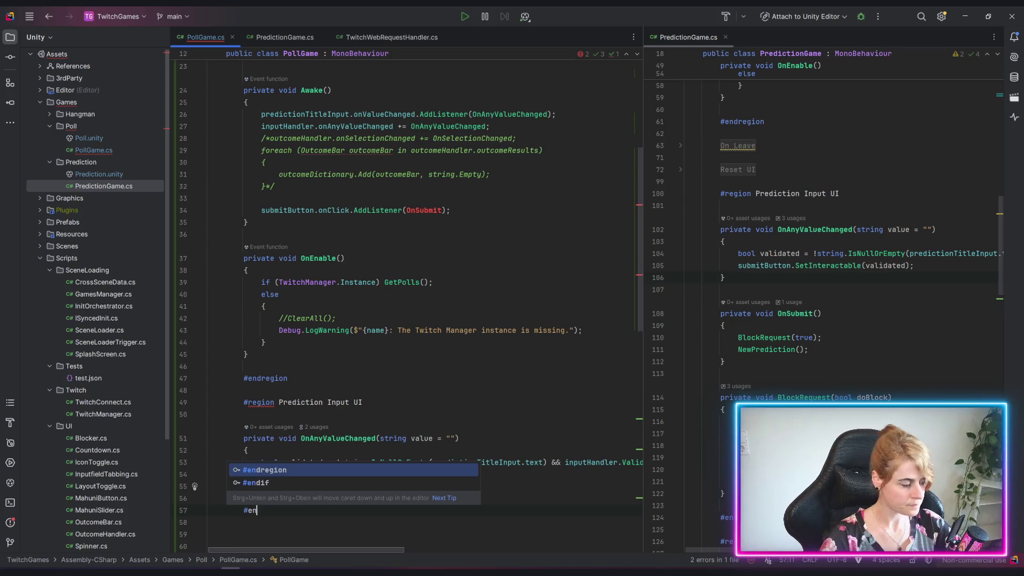
{"action": "key", "text": "Return"}
Step: Rename the pasted region to Poll Input UI
{"action": "double_click", "coordinate": [294, 401]}
{"action": "type", "text": "Poll"}
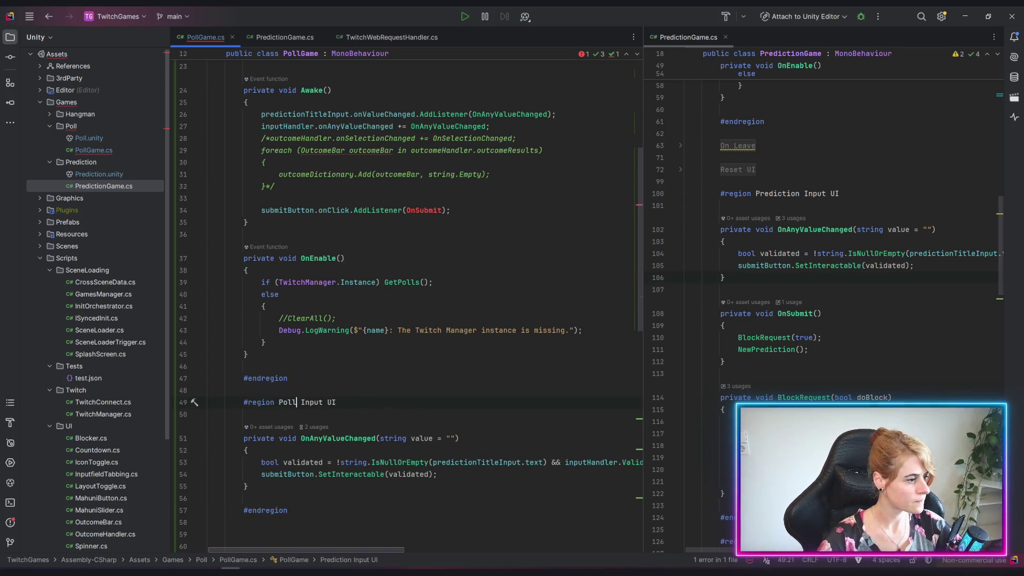
{"action": "left_click", "coordinate": [385, 414]}
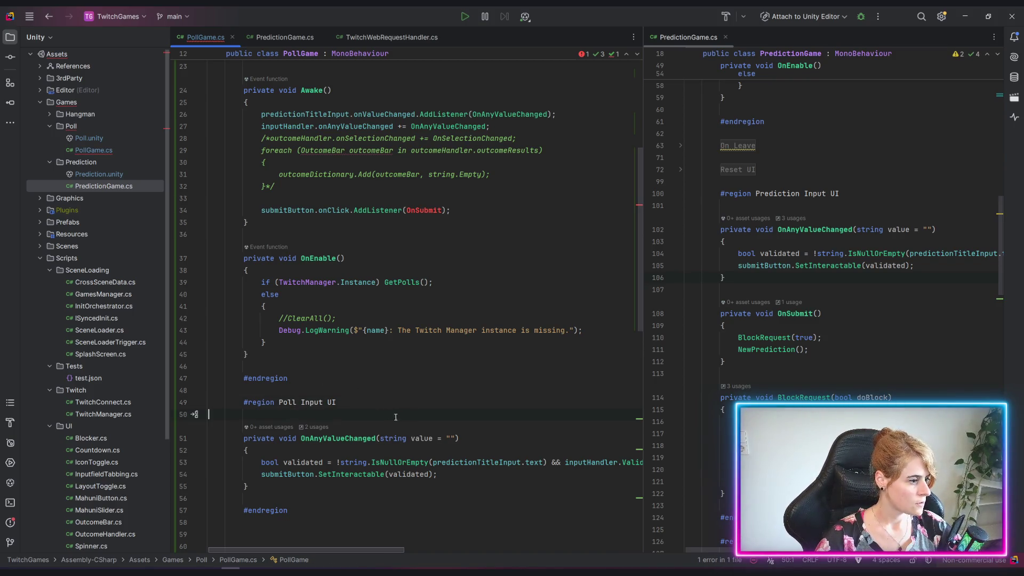
{"action": "scroll", "coordinate": [396, 416], "scroll_direction": "down", "scroll_amount": 2}
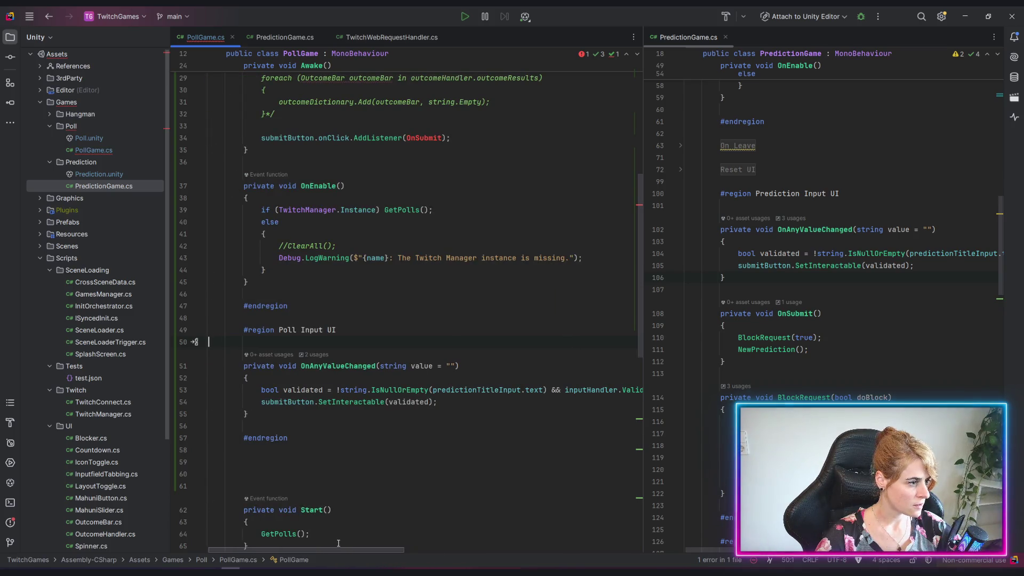
{"action": "scroll", "coordinate": [375, 543], "scroll_direction": "right", "scroll_amount": 2}
{"action": "scroll", "coordinate": [376, 543], "scroll_direction": "left", "scroll_amount": 2}
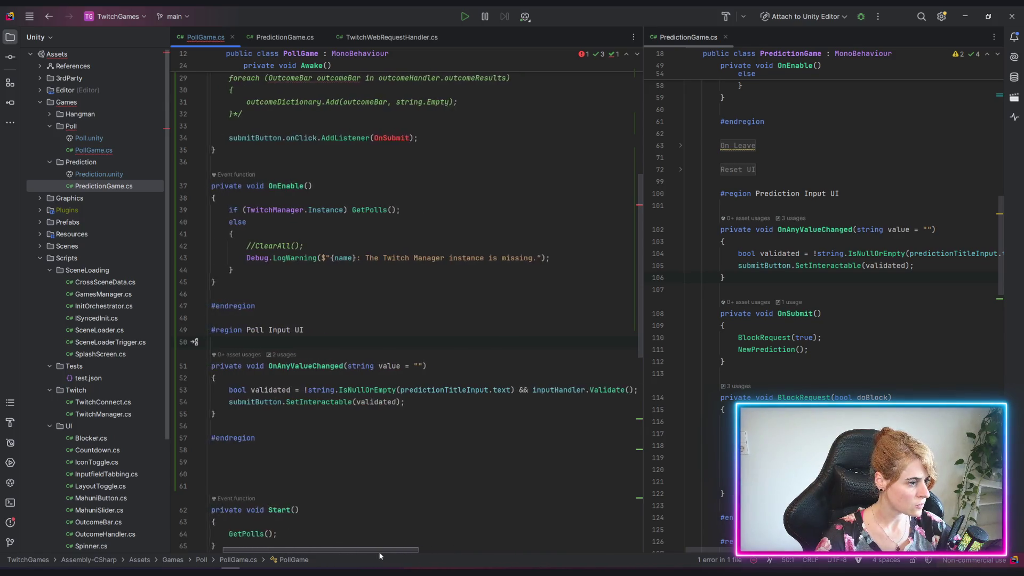
{"action": "scroll", "coordinate": [354, 533], "scroll_direction": "up", "scroll_amount": 5}
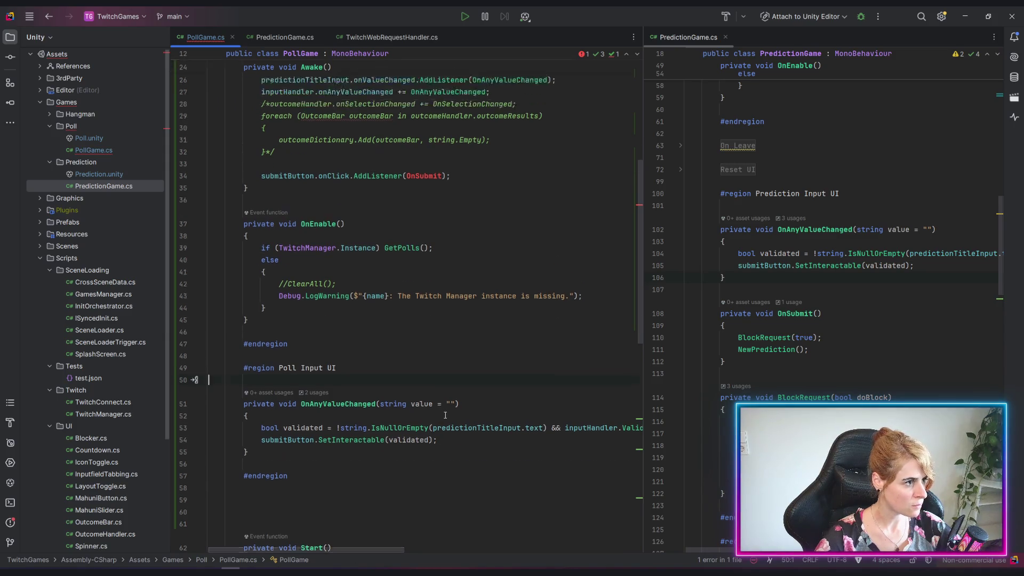
Step: Copy the OnSubmit method from PredictionGame.cs and paste it after OnAnyValueChanged in PollGame.cs
{"action": "scroll", "coordinate": [741, 210], "scroll_direction": "up", "scroll_amount": 15}
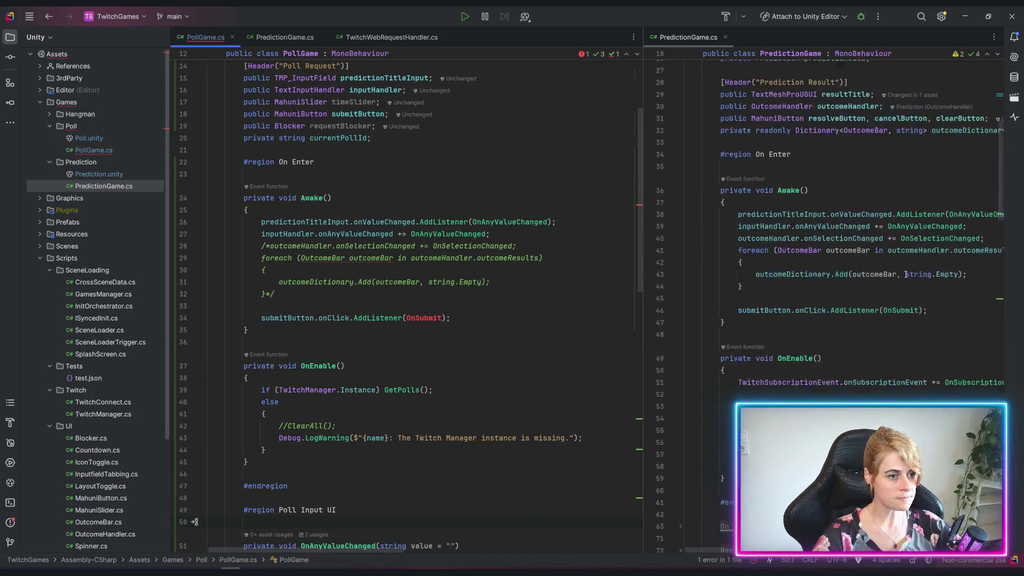
{"action": "scroll", "coordinate": [895, 320], "scroll_direction": "down", "scroll_amount": 5}
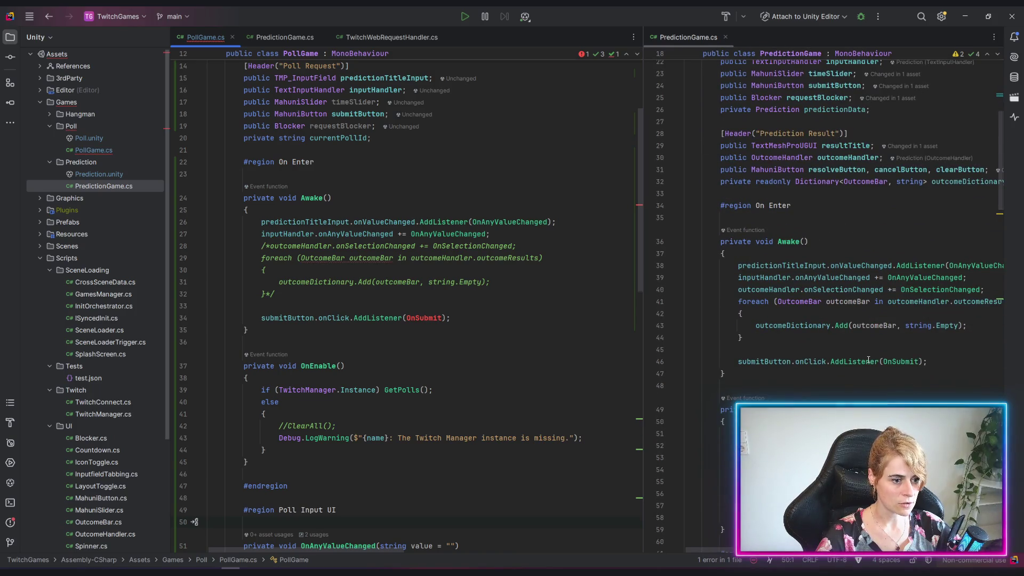
{"action": "left_click", "coordinate": [902, 362]}
{"action": "left_click", "coordinate": [902, 361], "text": "ctrl"}
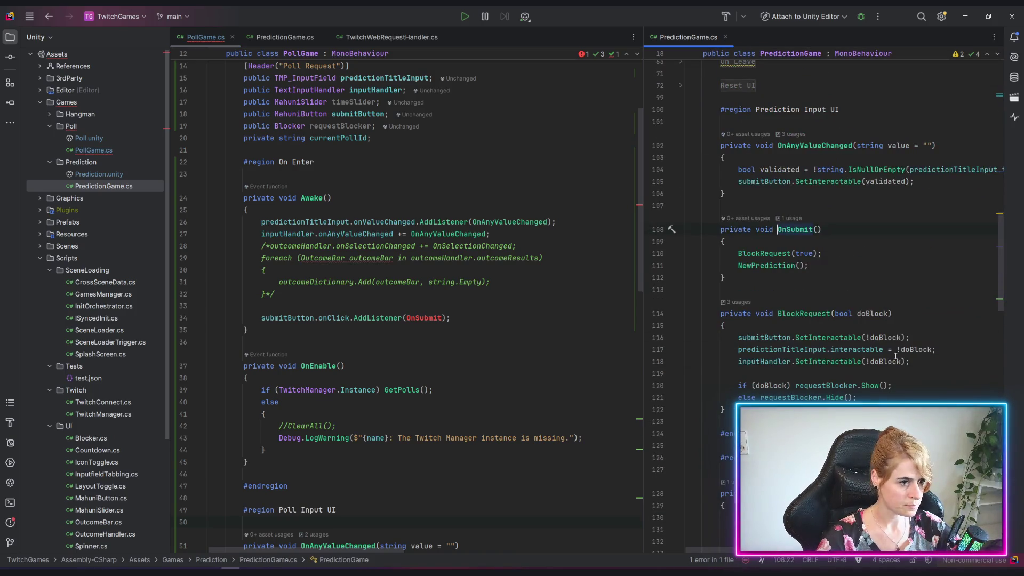
{"action": "scroll", "coordinate": [772, 352], "scroll_direction": "up", "scroll_amount": 2}
{"action": "mouse_move", "coordinate": [738, 354]}
{"action": "left_mouse_down"}
{"action": "mouse_move", "coordinate": [685, 302]}
{"action": "mouse_move", "coordinate": [602, 302]}
{"action": "left_mouse_up"}
{"action": "key", "text": "ctrl+c"}
{"action": "scroll", "coordinate": [96, 320], "scroll_direction": "down", "scroll_amount": 4}
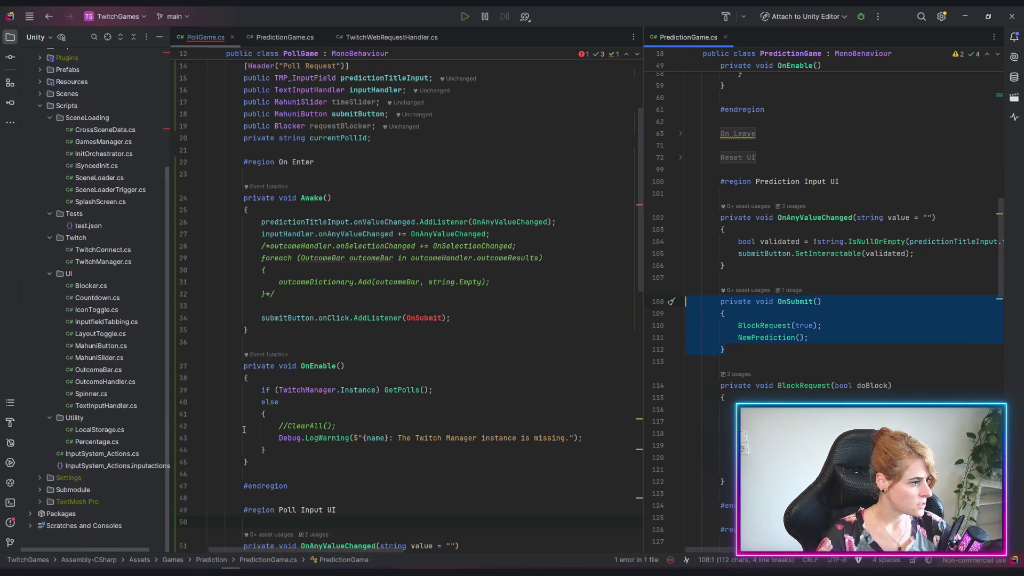
{"action": "scroll", "coordinate": [373, 373], "scroll_direction": "down", "scroll_amount": 8}
{"action": "left_click", "coordinate": [297, 302]}
{"action": "key", "text": "Return"}
{"action": "key", "text": "Return"}
{"action": "key", "text": "ctrl+v"}
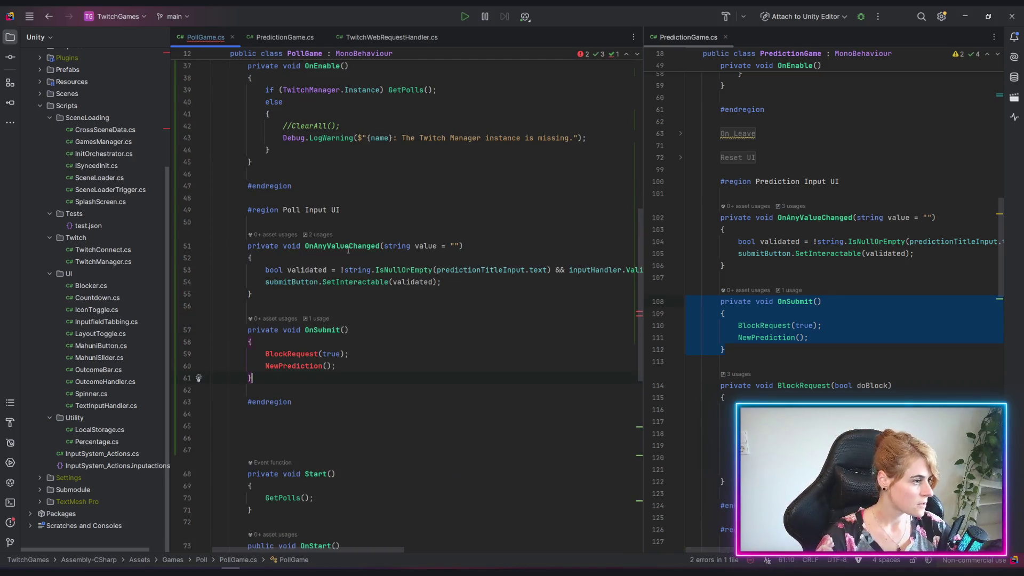
Step: Replace NewPrediction() in OnSubmit with the CreatePoll() call
{"action": "left_click_drag", "start_coordinate": [305, 330], "coordinate": [350, 330]}
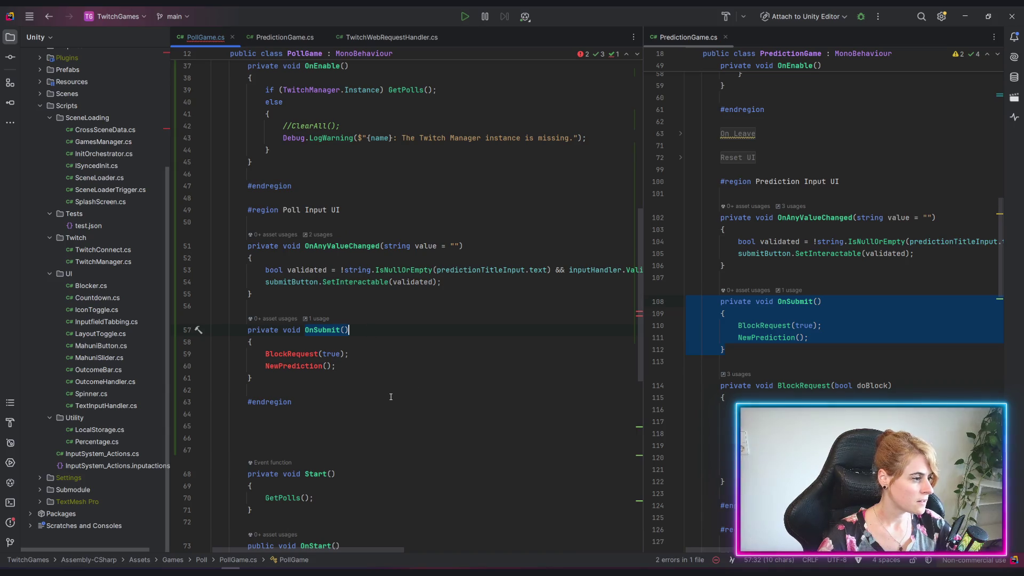
{"action": "left_click_drag", "start_coordinate": [331, 368], "coordinate": [362, 372]}
{"action": "left_click", "coordinate": [396, 382]}
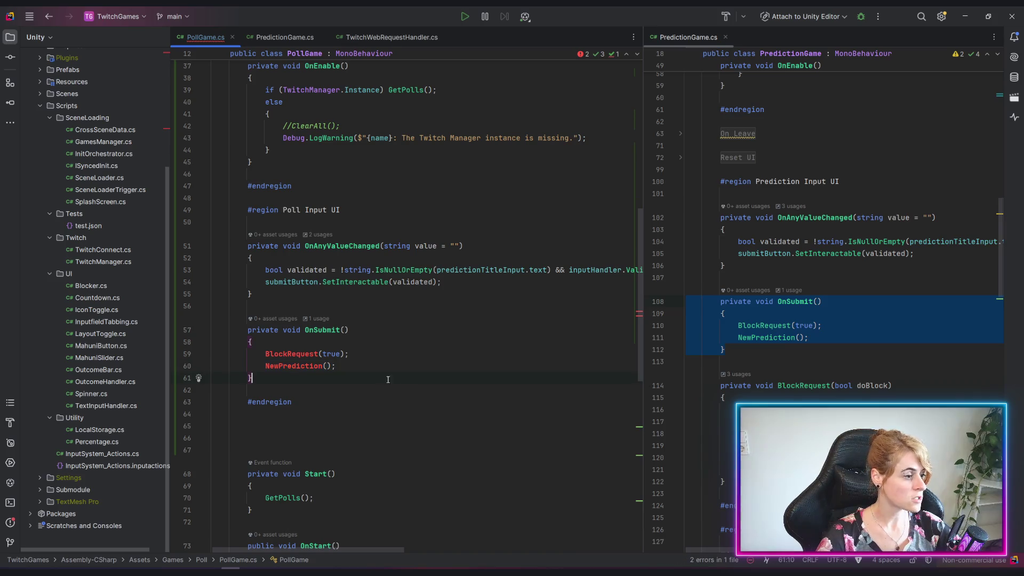
{"action": "scroll", "coordinate": [275, 429], "scroll_direction": "down", "scroll_amount": 4}
{"action": "left_click_drag", "start_coordinate": [266, 425], "coordinate": [318, 425]}
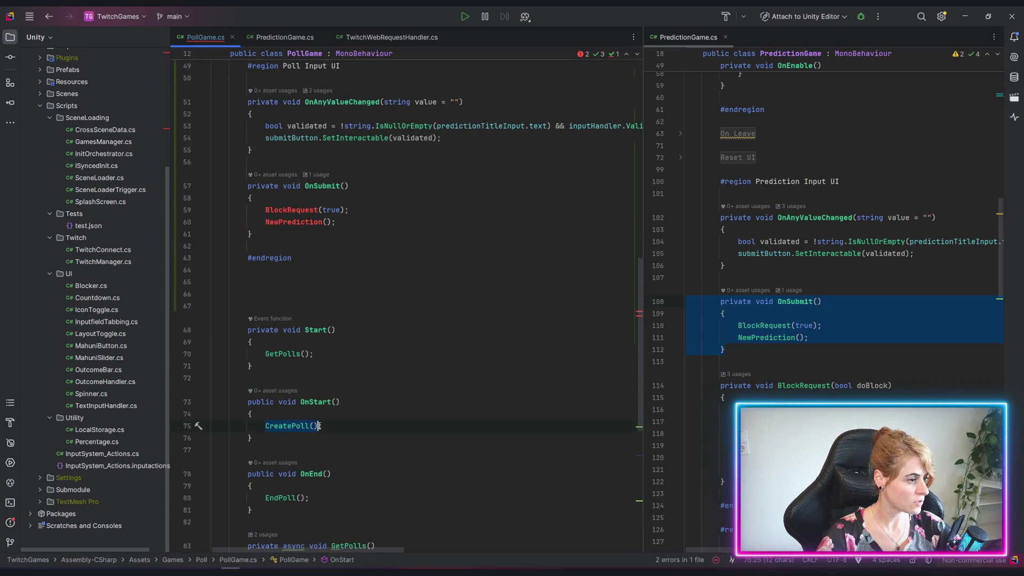
{"action": "key", "text": "BackSpace"}
Step: Comment out the BlockRequest(true) line in OnSubmit
{"action": "left_click", "coordinate": [266, 210]}
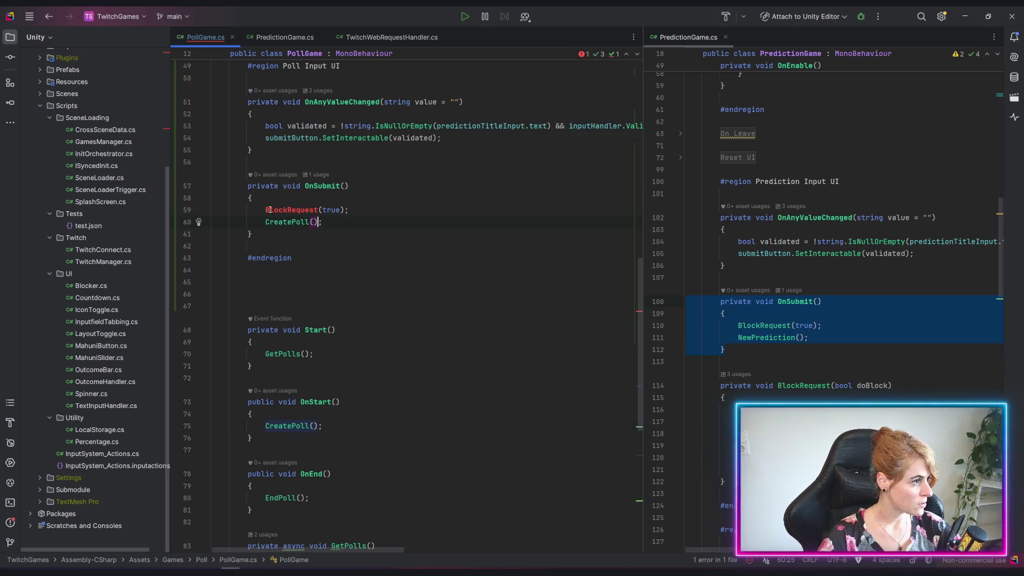
{"action": "key", "text": "ctrl+slash"}
{"action": "type", "text": "CreatePoll();"}
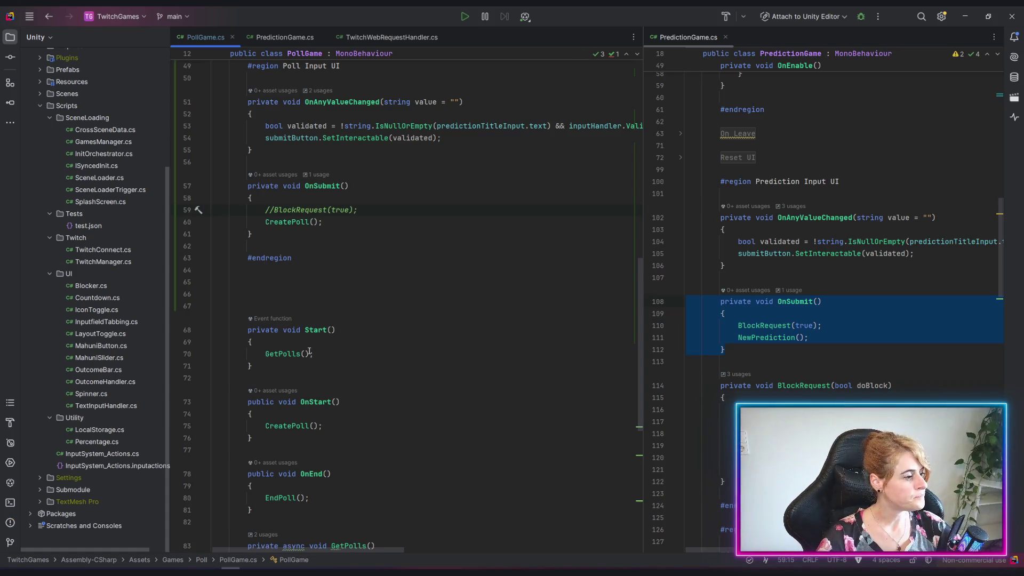
{"action": "scroll", "coordinate": [428, 345], "scroll_direction": "up", "scroll_amount": 10}
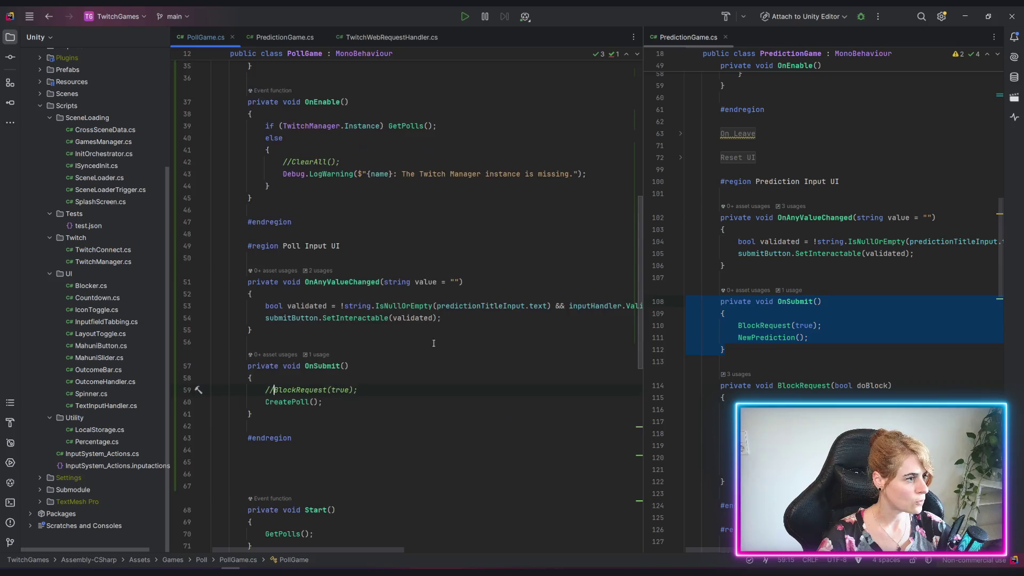
{"action": "scroll", "coordinate": [428, 344], "scroll_direction": "up", "scroll_amount": 5}
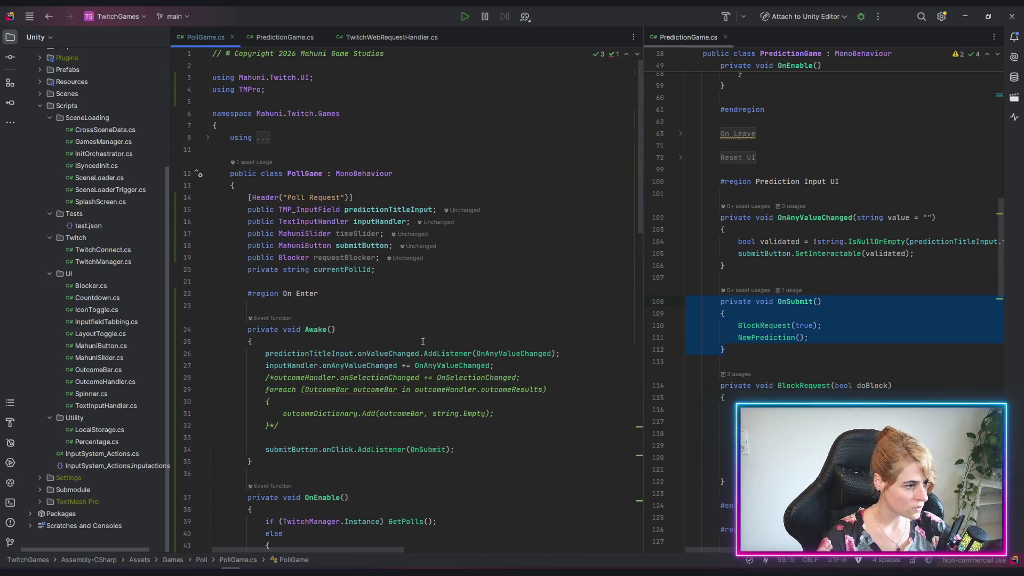
Step: Rename the predictionTitleInput field to pollTitleInput with Shift+F6
{"action": "left_click", "coordinate": [402, 209]}
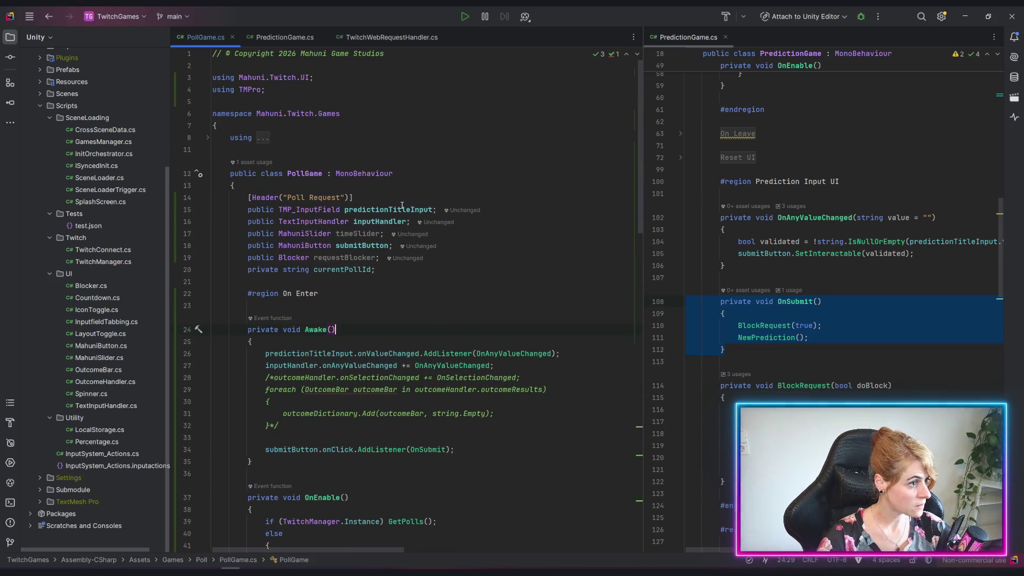
{"action": "key", "text": "shift+F6"}
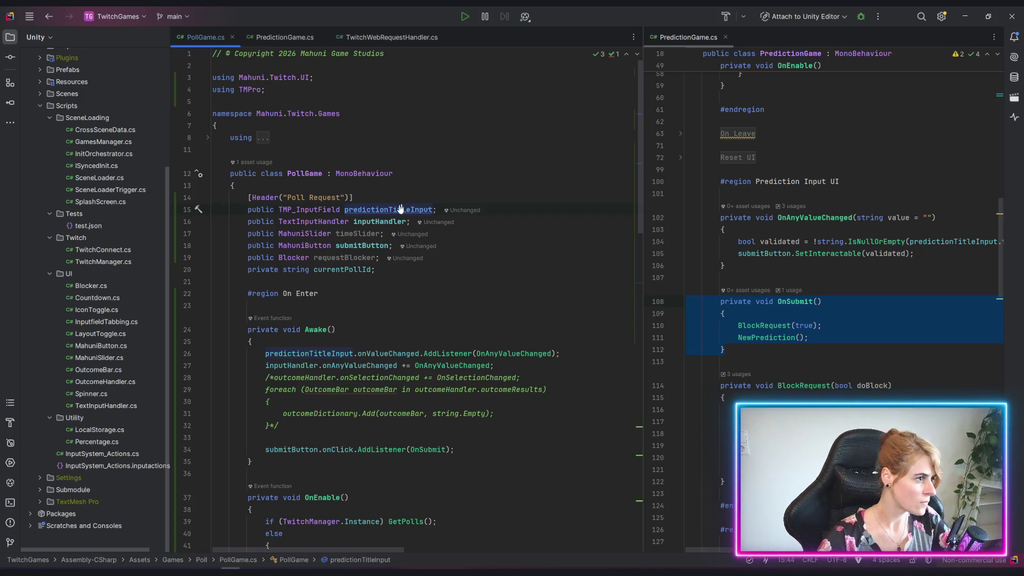
{"action": "left_click", "coordinate": [430, 282]}
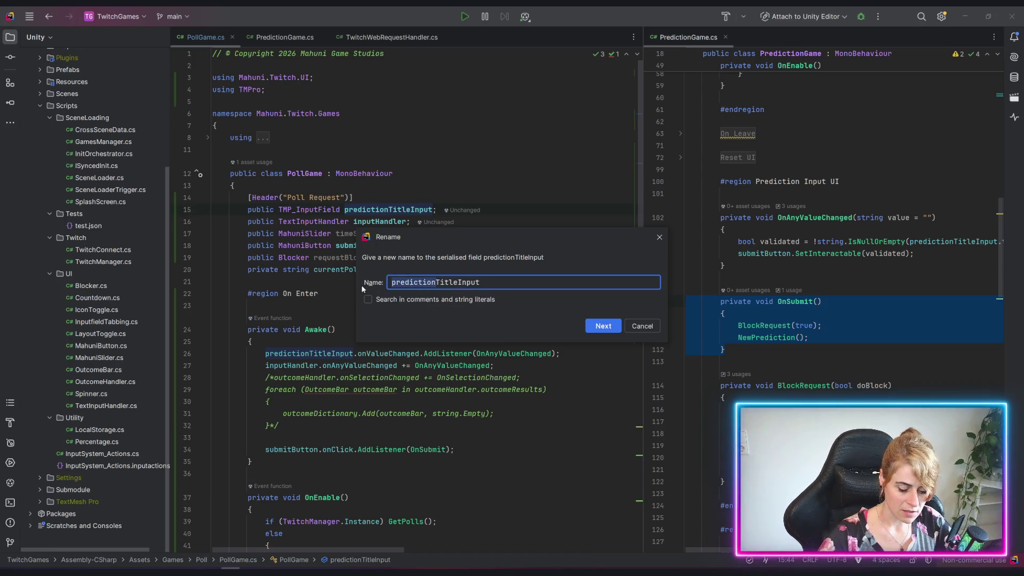
{"action": "type", "text": "poll"}
{"action": "key", "text": "Return"}
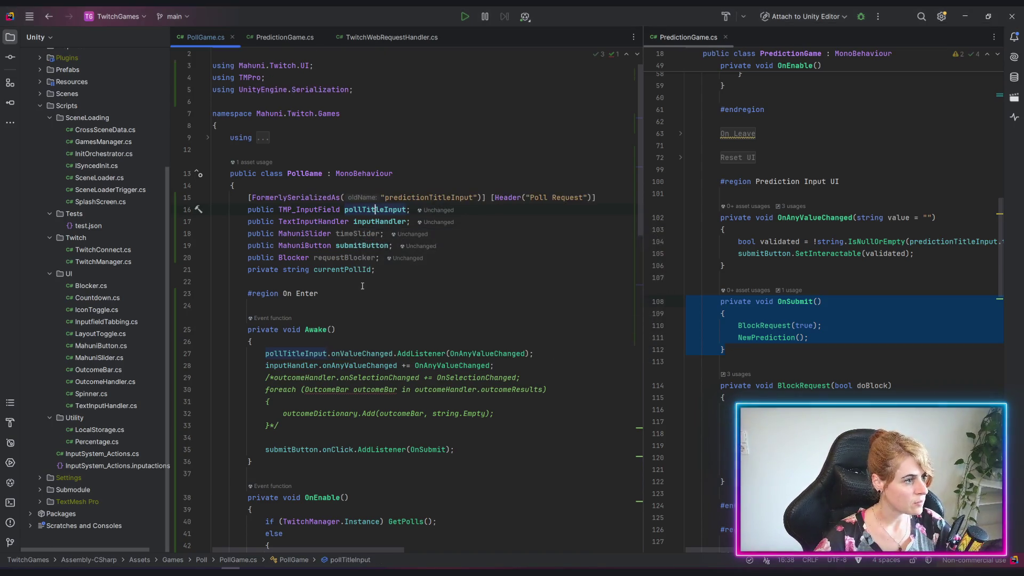
{"action": "left_click", "coordinate": [337, 258]}
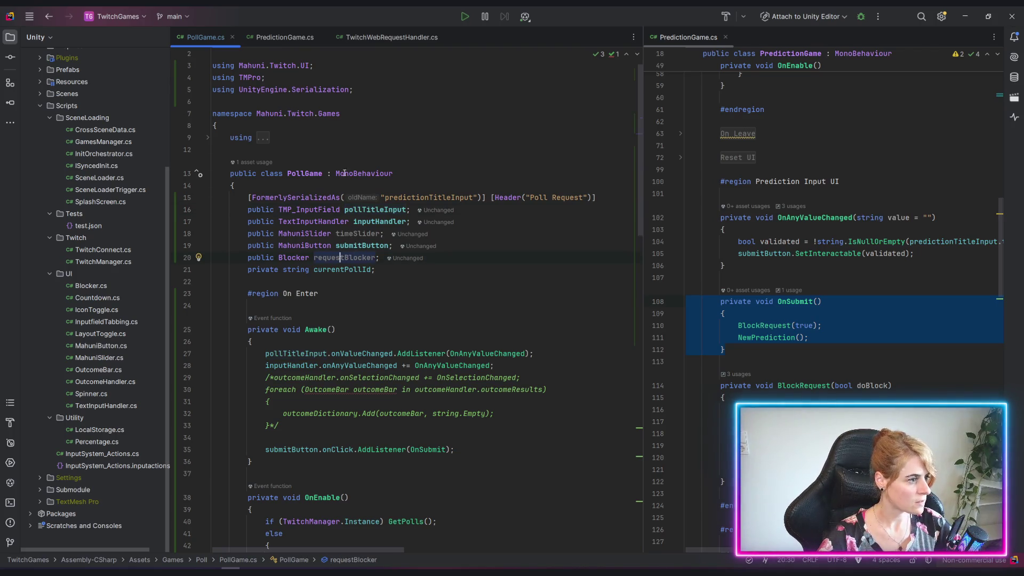
Step: Delete the added FormerlySerializedAs attribute and the UnityEngine.Serialization using line
{"action": "left_click", "coordinate": [337, 198]}
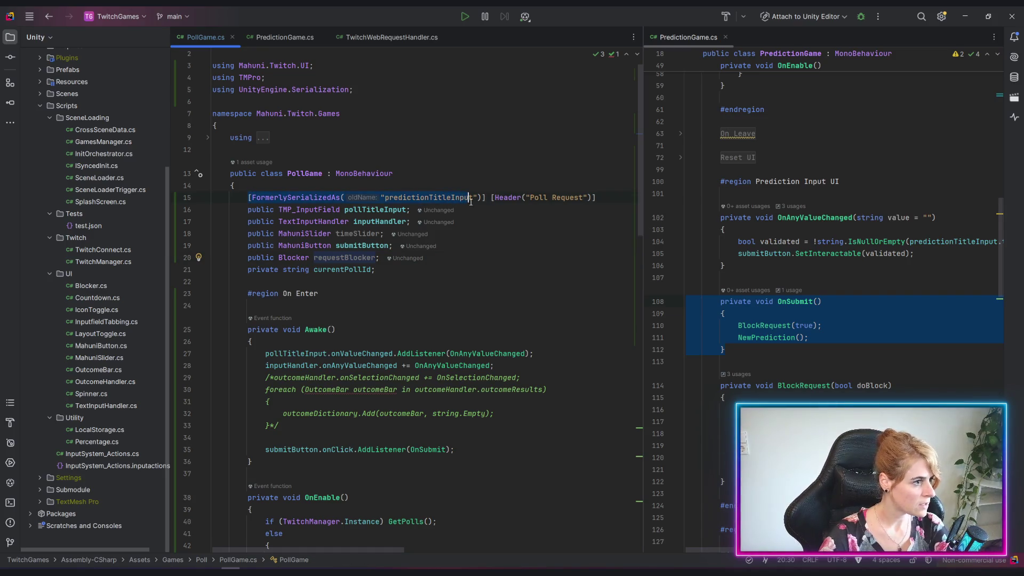
{"action": "key", "text": "BackSpace"}
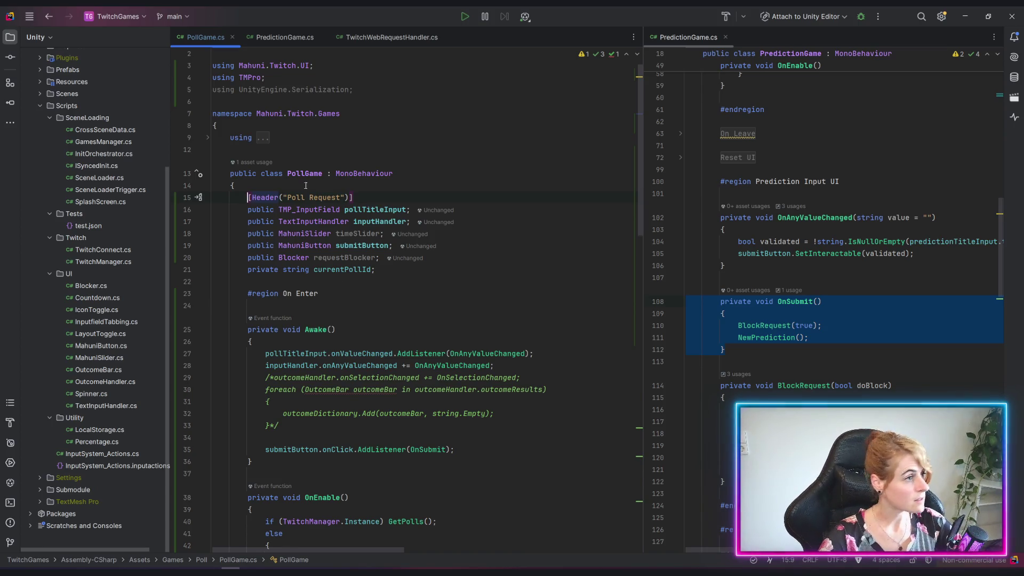
{"action": "left_click_drag", "start_coordinate": [265, 77], "coordinate": [395, 89]}
{"action": "key", "text": "BackSpace"}
{"action": "left_click", "coordinate": [331, 281]}
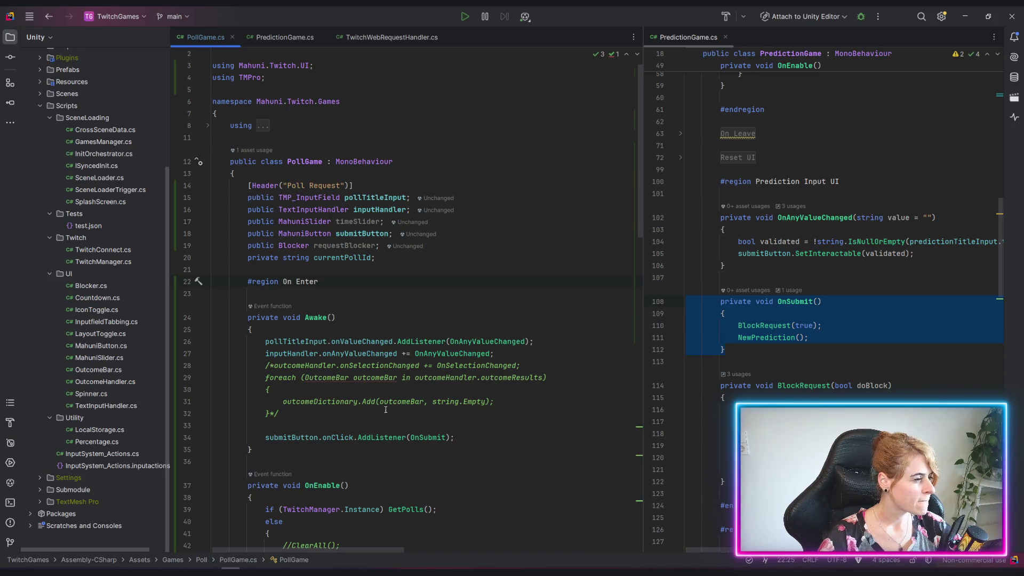
{"action": "key", "text": "alt+Tab"}
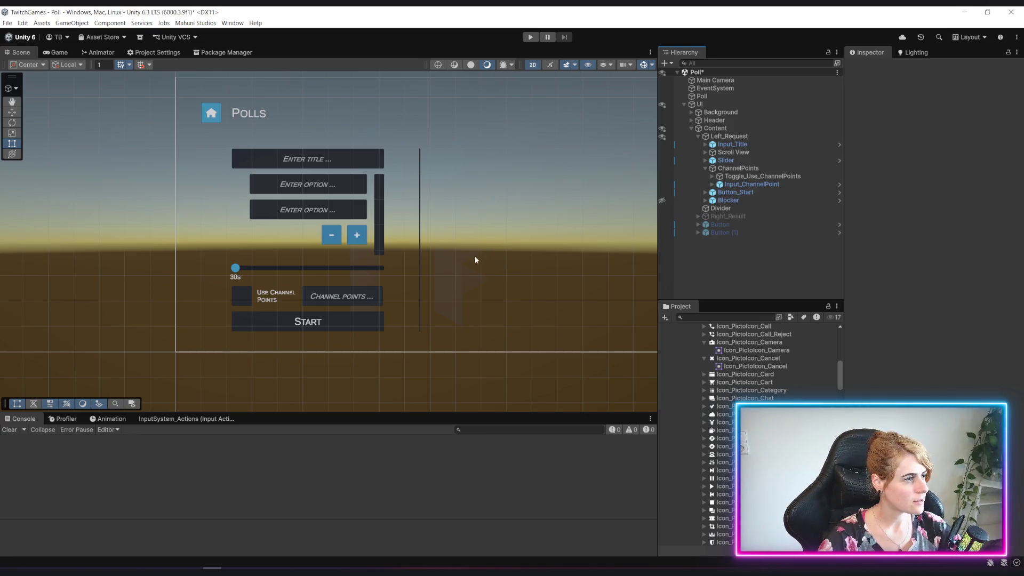
Step: Zoom and pan the Scene view onto the Polls layout and select the Poll object
{"action": "scroll", "coordinate": [473, 258], "scroll_direction": "up", "scroll_amount": 2}
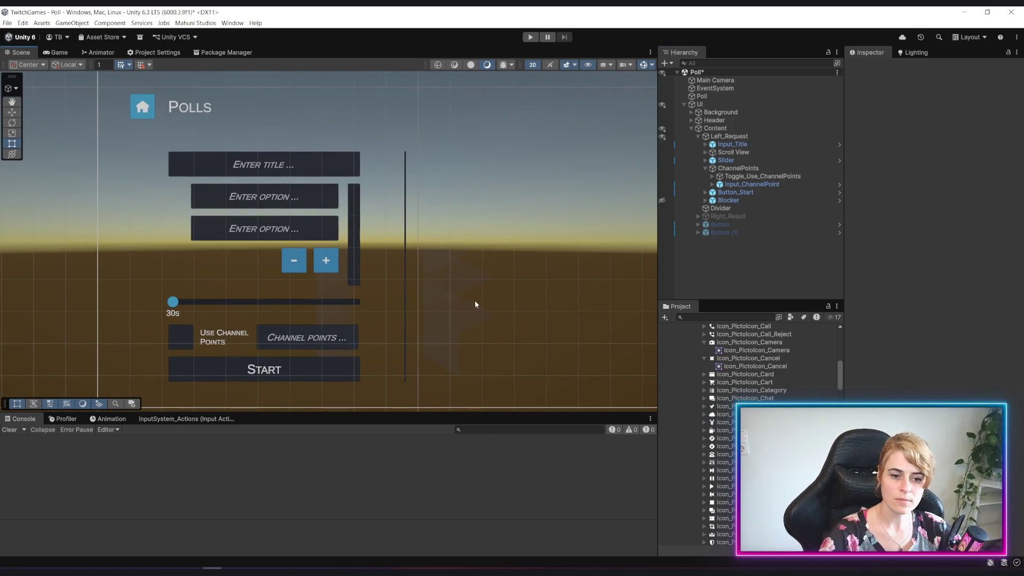
{"action": "scroll", "coordinate": [540, 219], "scroll_direction": "down", "scroll_amount": 2}
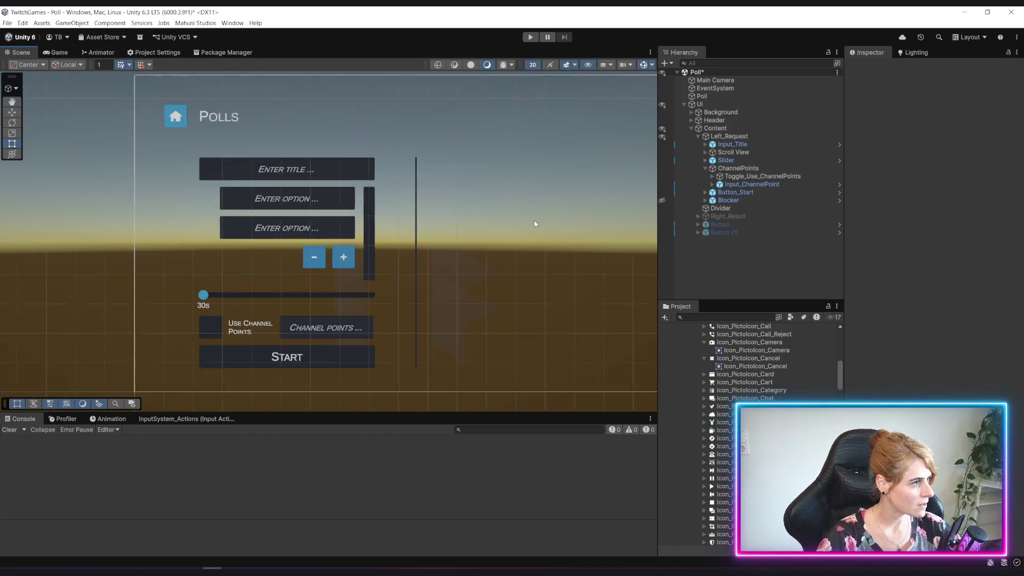
{"action": "left_click_drag", "start_coordinate": [530, 258], "coordinate": [513, 262]}
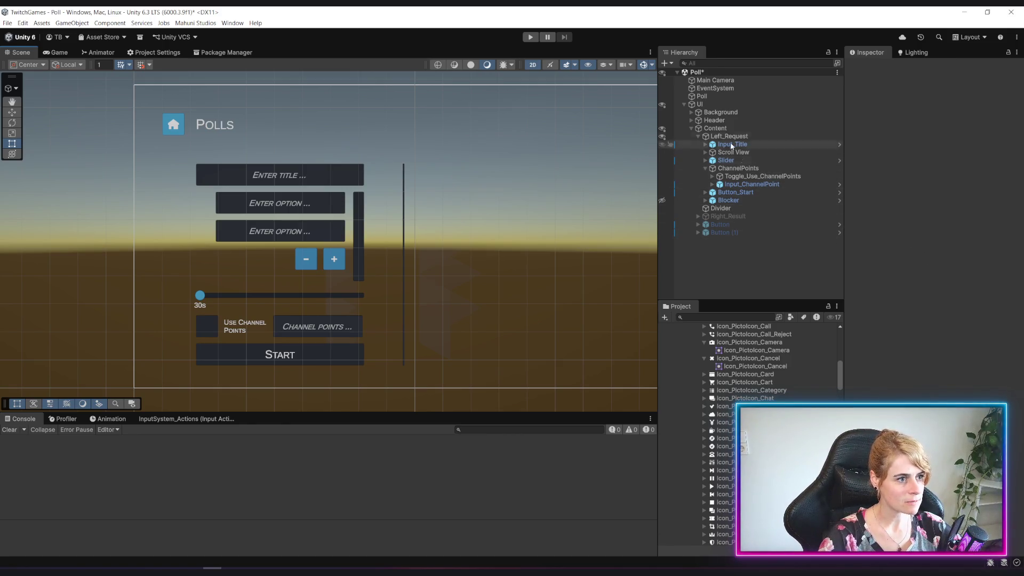
{"action": "left_click", "coordinate": [715, 97]}
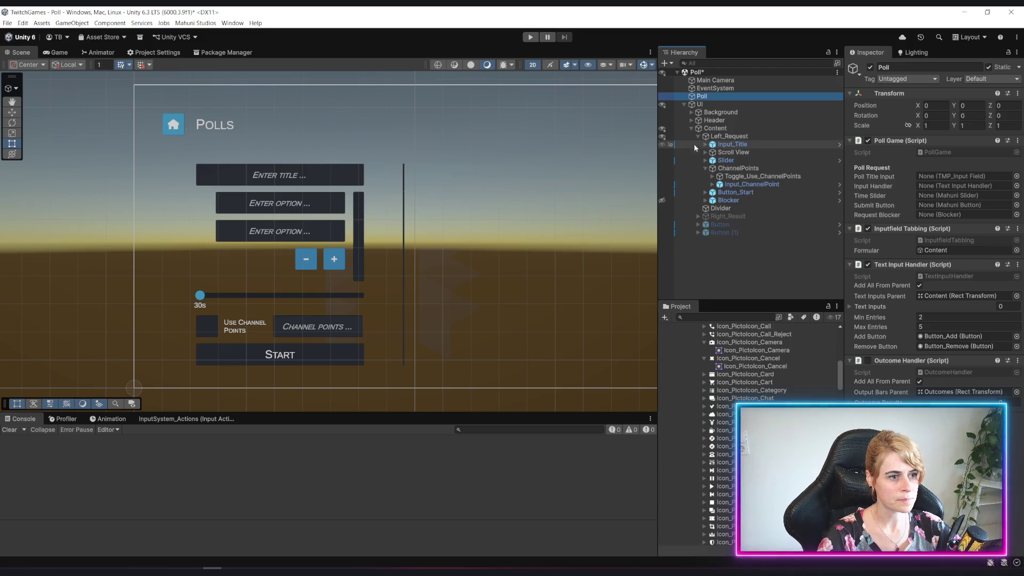
Step: Assign Input_Title, Text Input Handler, Slider, Blocker and Button_Start to Poll Game's five fields
{"action": "left_click_drag", "start_coordinate": [741, 150], "coordinate": [938, 177]}
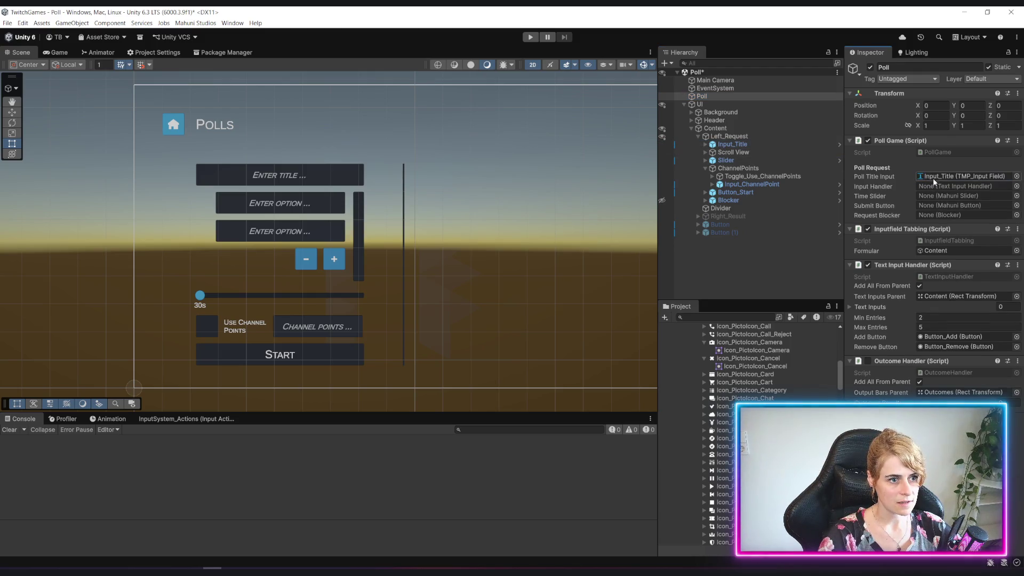
{"action": "mouse_move", "coordinate": [892, 265]}
{"action": "left_mouse_down"}
{"action": "mouse_move", "coordinate": [949, 214]}
{"action": "mouse_move", "coordinate": [954, 187]}
{"action": "left_mouse_up"}
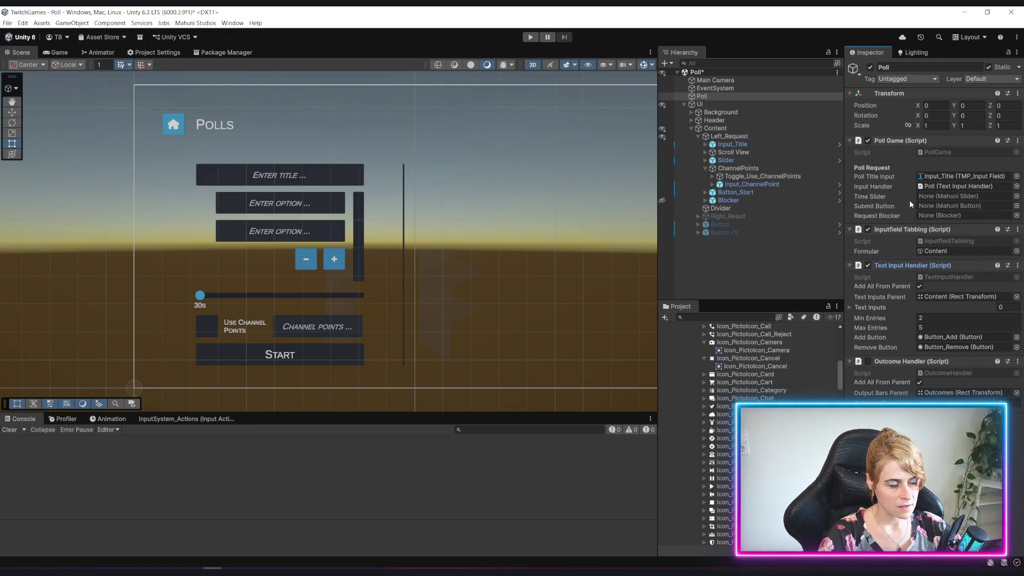
{"action": "left_click_drag", "start_coordinate": [719, 163], "coordinate": [954, 196]}
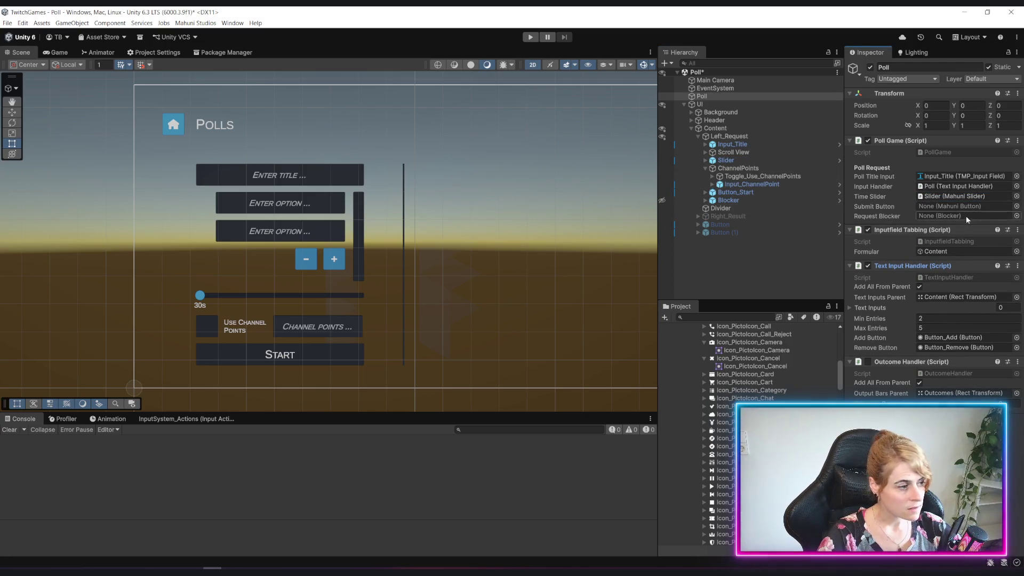
{"action": "left_click_drag", "start_coordinate": [728, 193], "coordinate": [954, 206]}
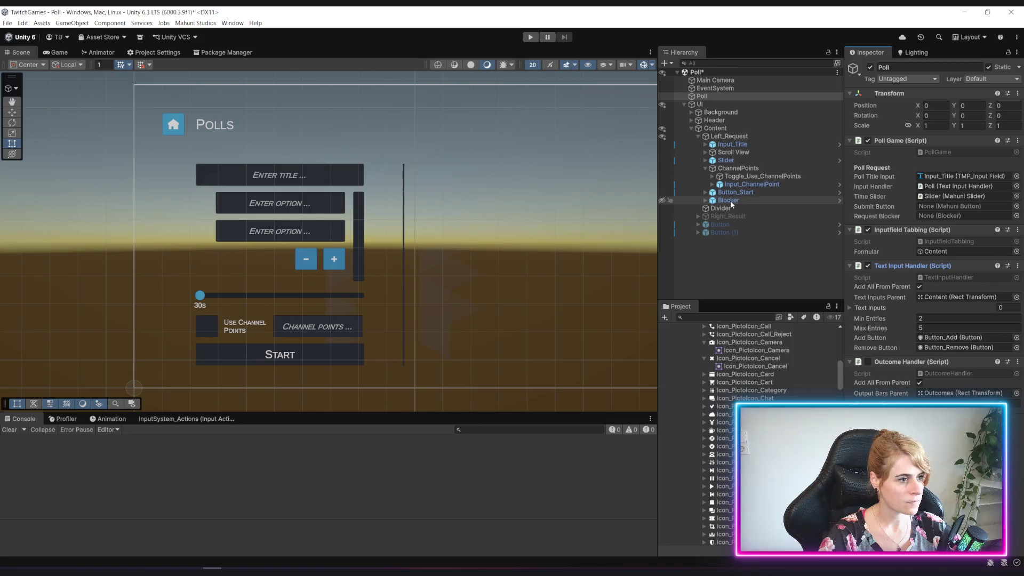
{"action": "left_click_drag", "start_coordinate": [731, 200], "coordinate": [958, 212]}
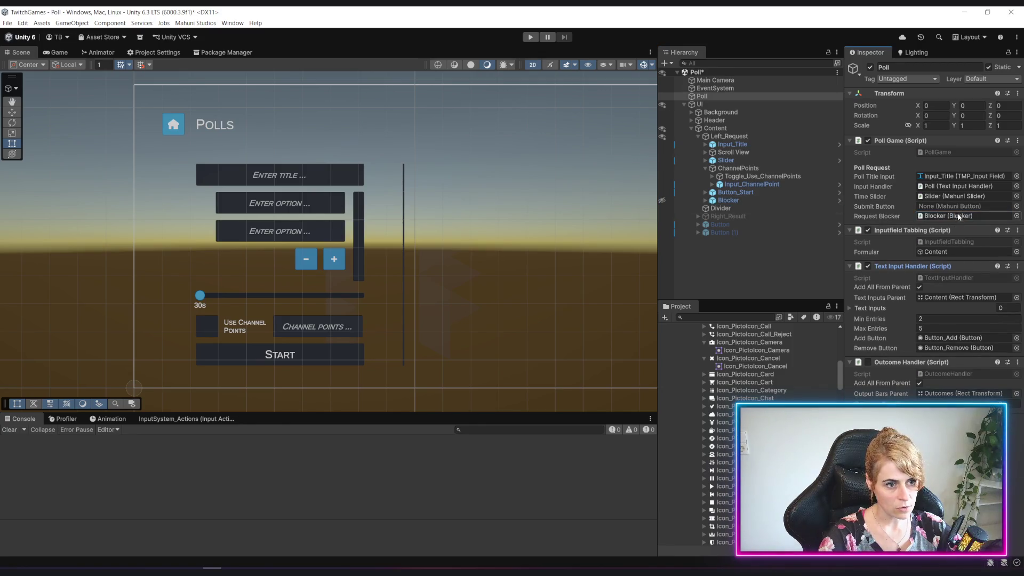
{"action": "left_click_drag", "start_coordinate": [738, 193], "coordinate": [932, 213]}
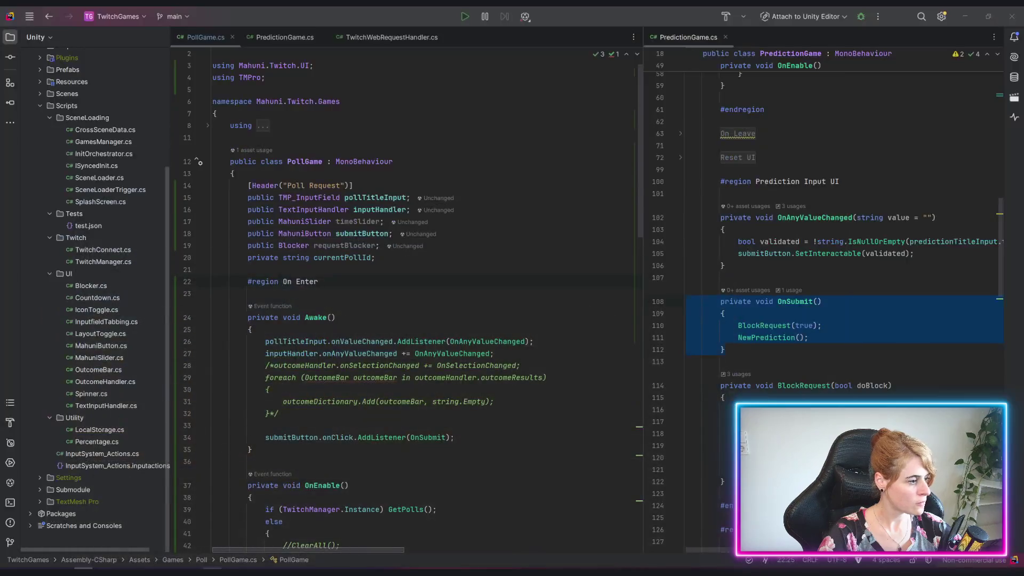
Step: Uncomment the BlockRequest(true) call in PollGame's OnSubmit
{"action": "key", "text": "alt+Tab"}
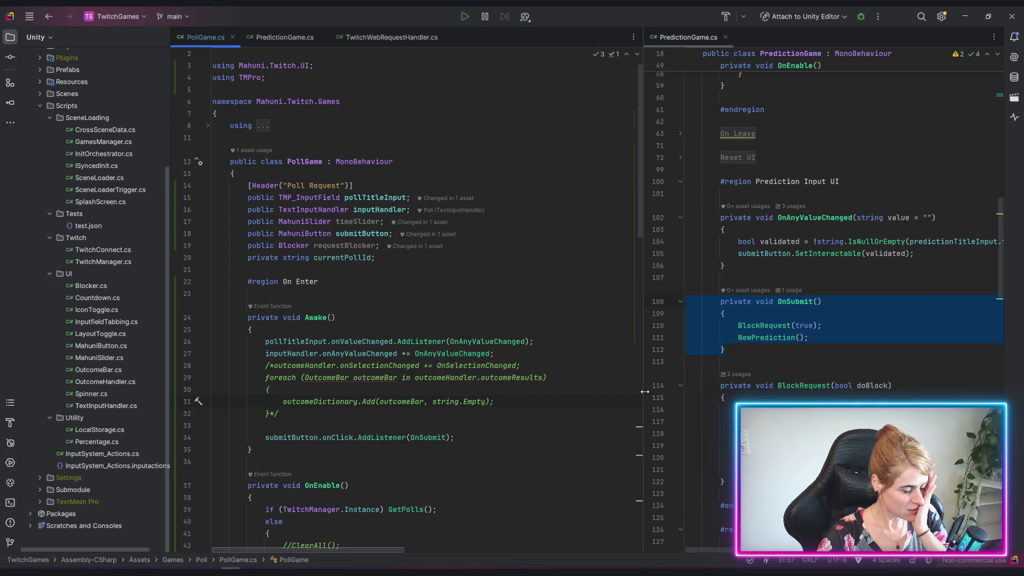
{"action": "scroll", "coordinate": [522, 434], "scroll_direction": "down", "scroll_amount": 4}
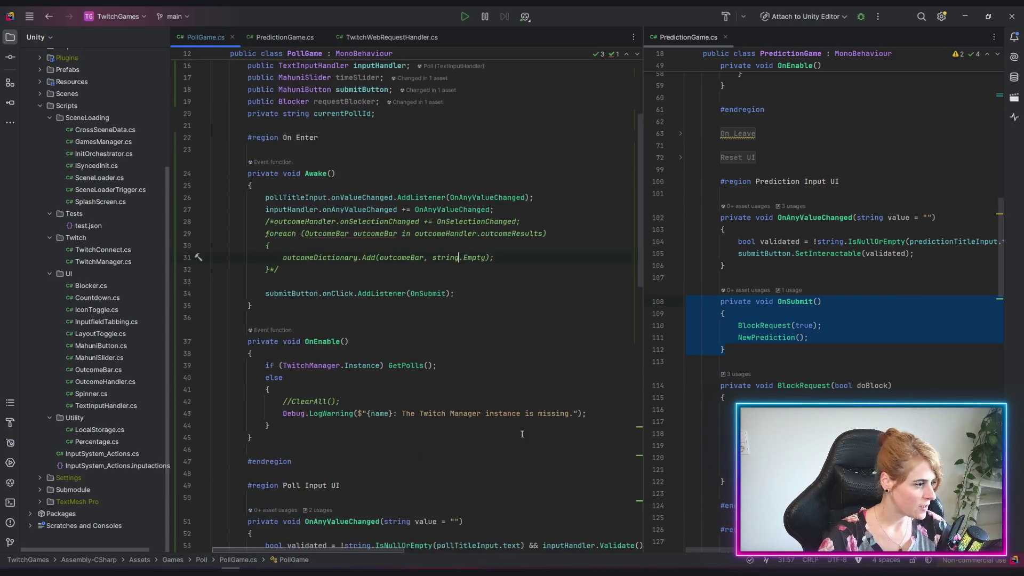
{"action": "scroll", "coordinate": [522, 434], "scroll_direction": "down", "scroll_amount": 4}
{"action": "scroll", "coordinate": [361, 462], "scroll_direction": "down", "scroll_amount": 1}
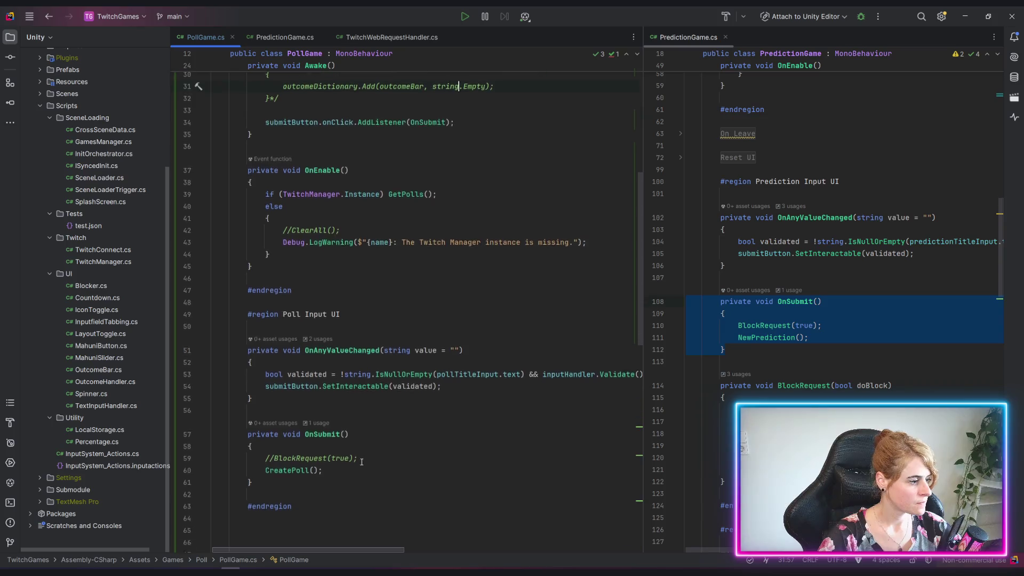
{"action": "scroll", "coordinate": [362, 462], "scroll_direction": "down", "scroll_amount": 2}
{"action": "key", "text": "Up"}
{"action": "key", "text": "ctrl+Left"}
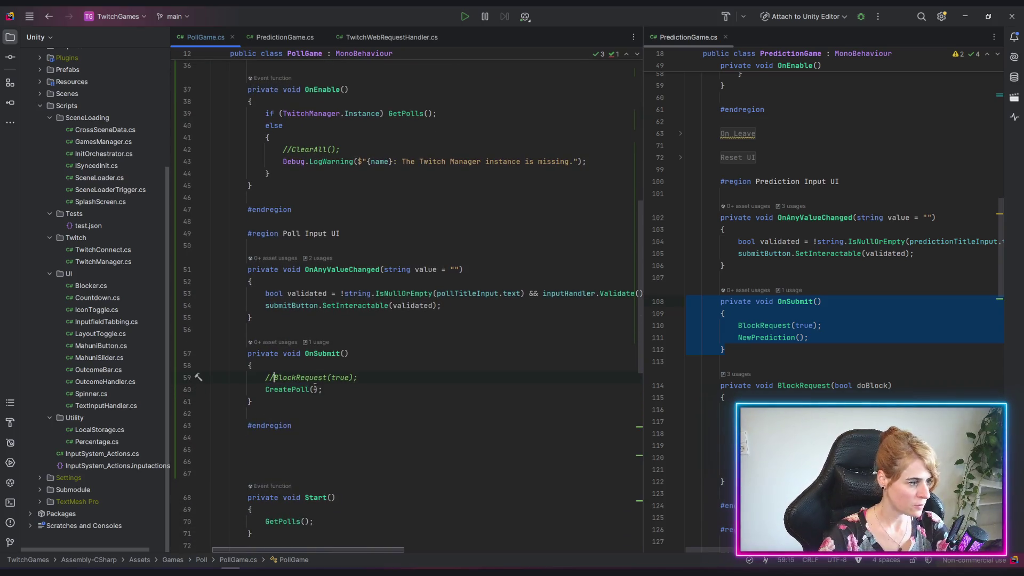
{"action": "key", "text": "BackSpace"}
{"action": "key", "text": "BackSpace"}
Step: Copy the BlockRequest method from PredictionGame.cs and paste it below OnSubmit in PollGame.cs
{"action": "left_click", "coordinate": [772, 325]}
{"action": "scroll", "coordinate": [783, 334], "scroll_direction": "down", "scroll_amount": 3}
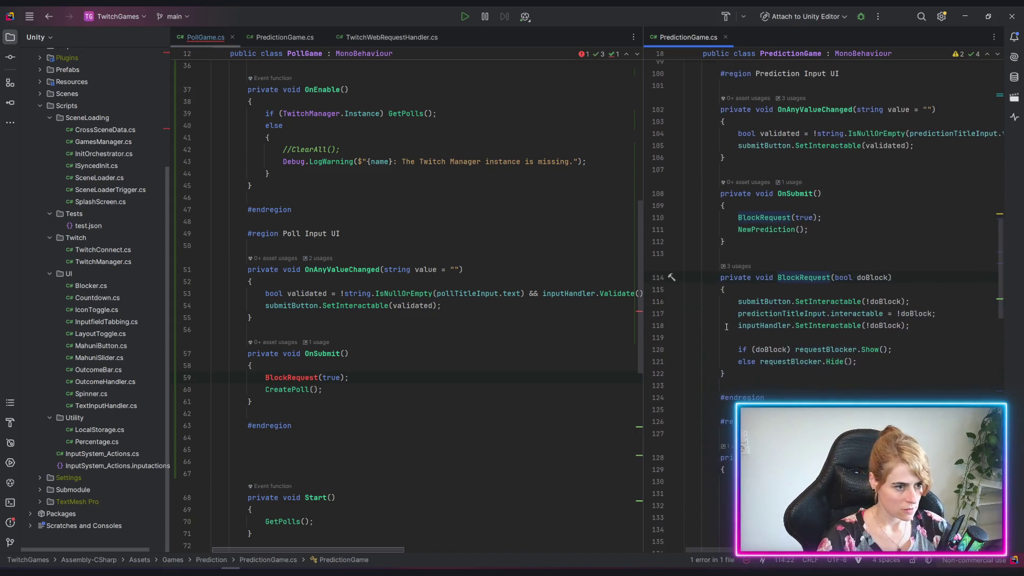
{"action": "mouse_move", "coordinate": [719, 278]}
{"action": "left_mouse_down"}
{"action": "mouse_move", "coordinate": [789, 361]}
{"action": "mouse_move", "coordinate": [767, 374]}
{"action": "left_mouse_up"}
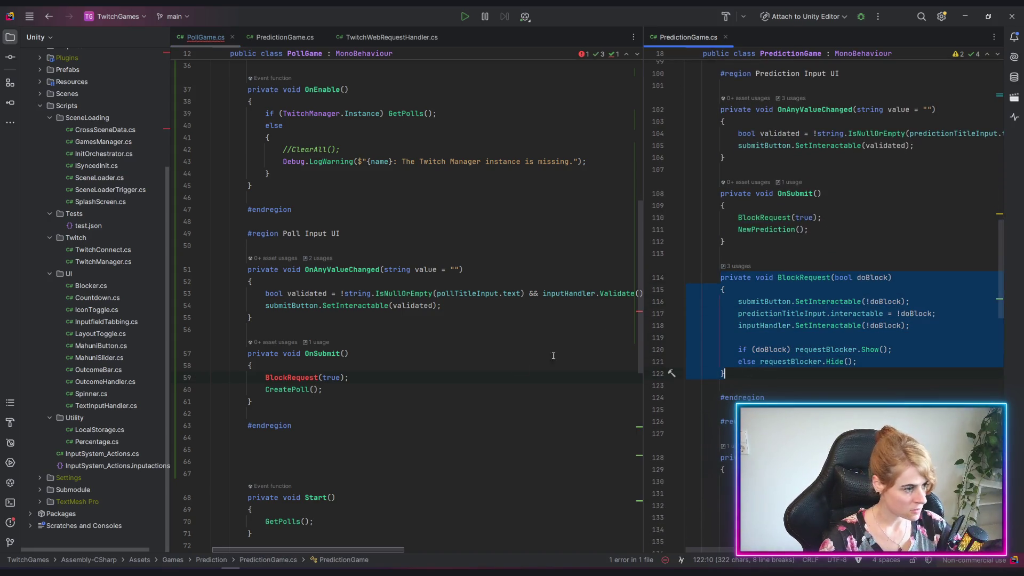
{"action": "key", "text": "ctrl+c"}
{"action": "left_click", "coordinate": [280, 399]}
{"action": "key", "text": "Return"}
{"action": "key", "text": "Return"}
{"action": "key", "text": "ctrl+v"}
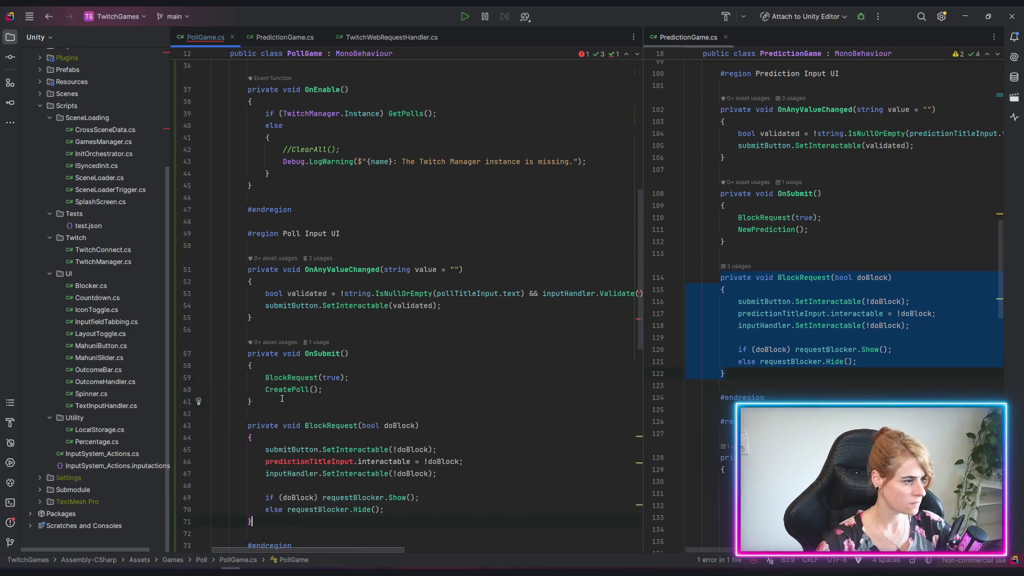
{"action": "scroll", "coordinate": [279, 392], "scroll_direction": "down", "scroll_amount": 3}
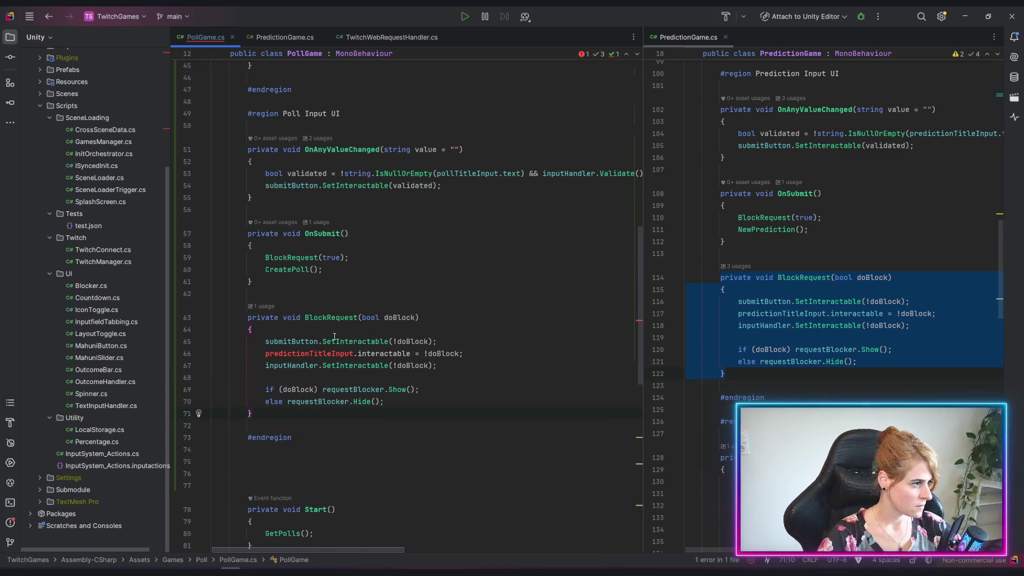
Step: Change predictionTitleInput to pollTitleInput inside the pasted BlockRequest method
{"action": "double_click", "coordinate": [300, 353]}
{"action": "type", "text": "poll"}
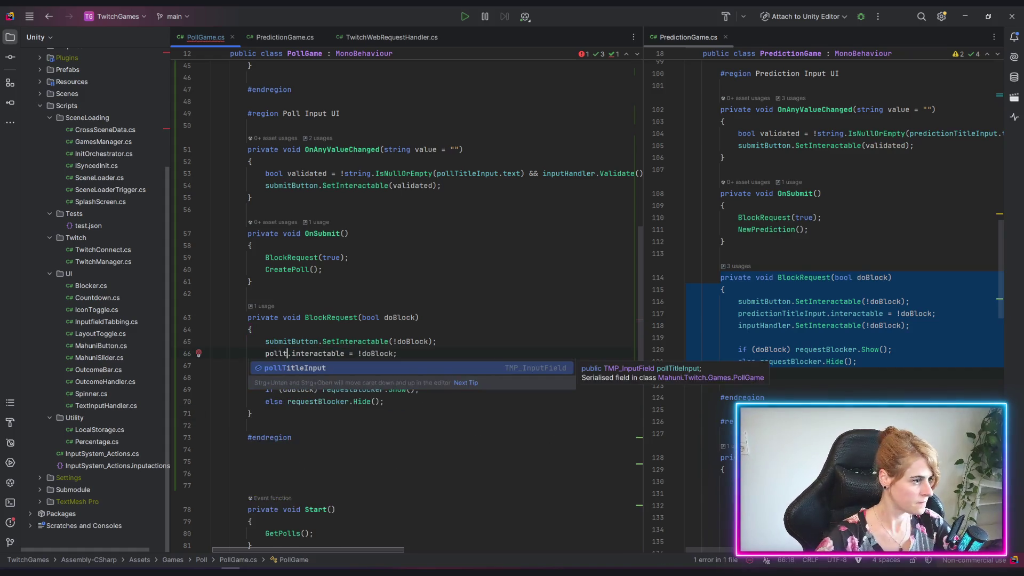
{"action": "key", "text": "Return"}
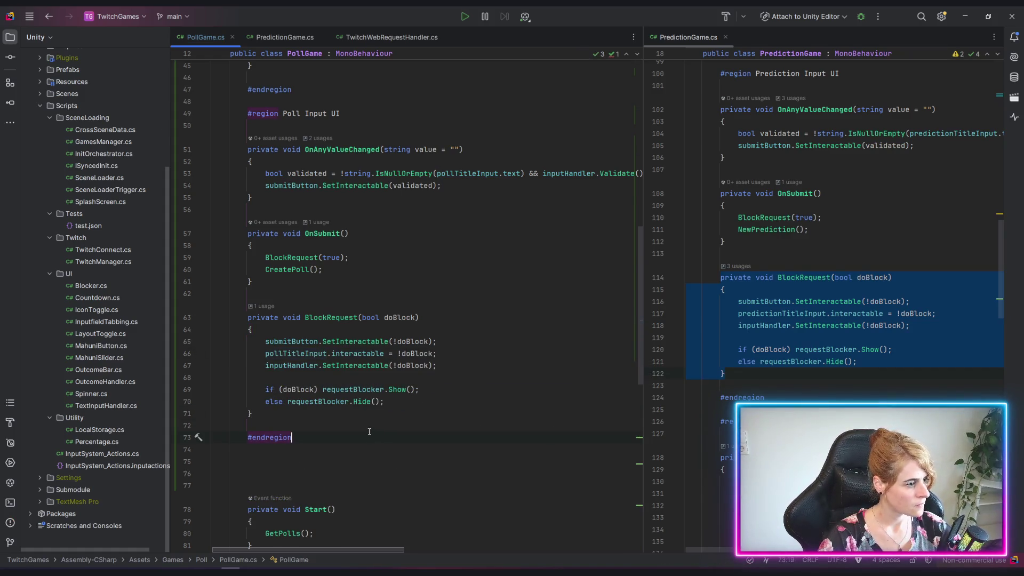
{"action": "left_click", "coordinate": [401, 407]}
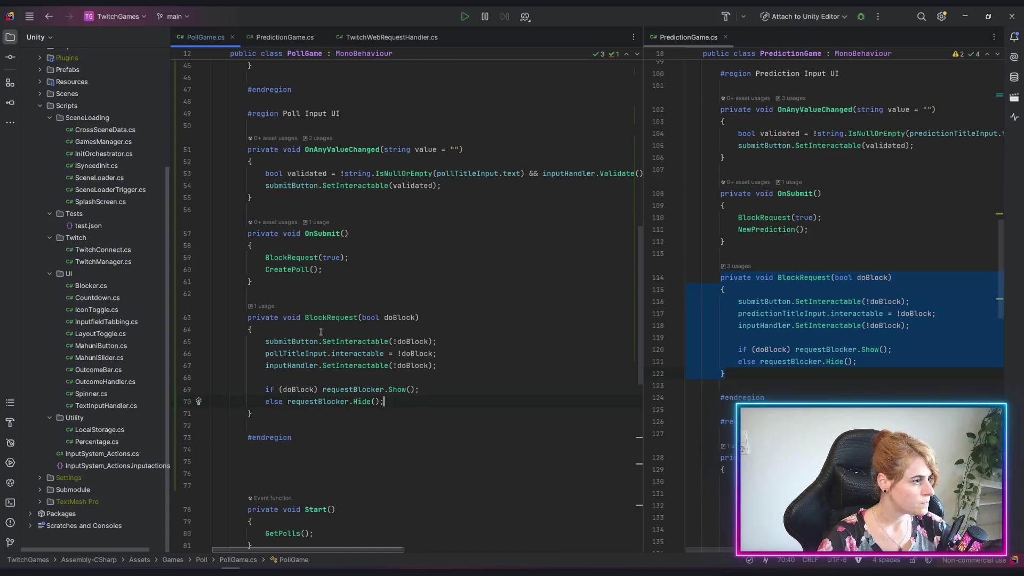
{"action": "scroll", "coordinate": [286, 388], "scroll_direction": "up", "scroll_amount": 2}
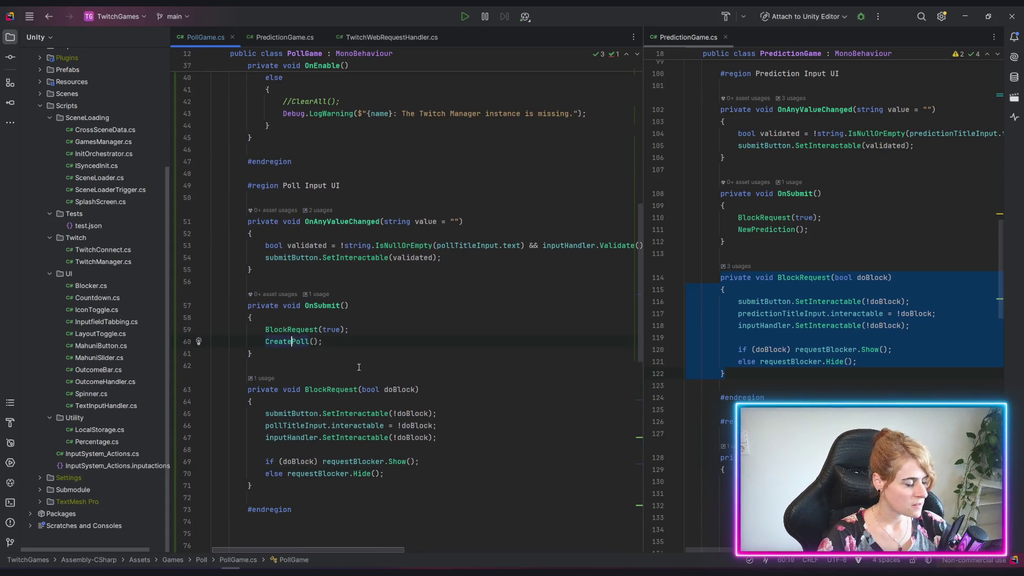
Step: Remove the extra blank lines and delete the OnStart and OnEnd methods
{"action": "scroll", "coordinate": [359, 367], "scroll_direction": "down", "scroll_amount": 7}
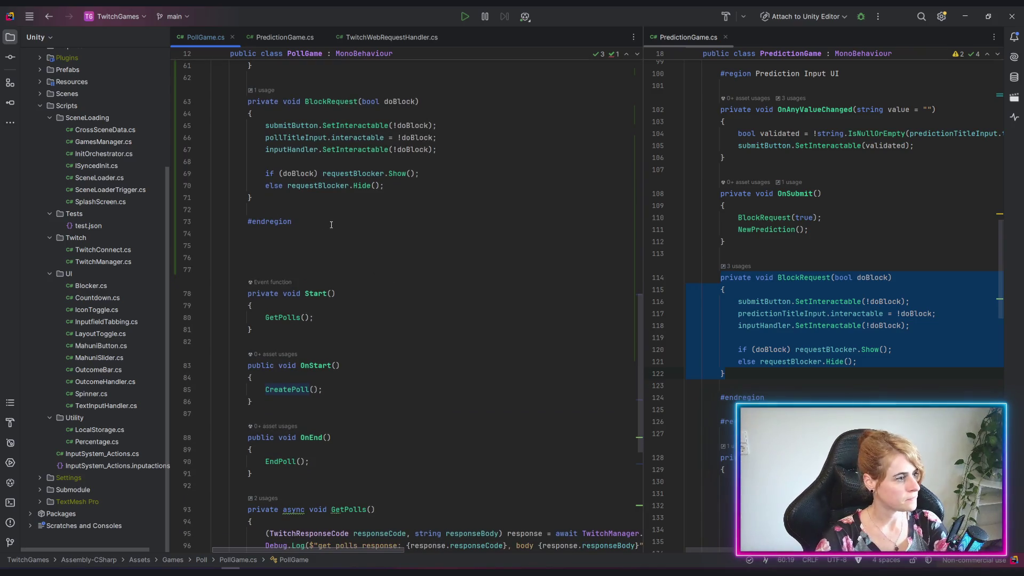
{"action": "left_click", "coordinate": [331, 225]}
{"action": "key", "text": "Delete"}
{"action": "key", "text": "Delete"}
{"action": "key", "text": "Delete"}
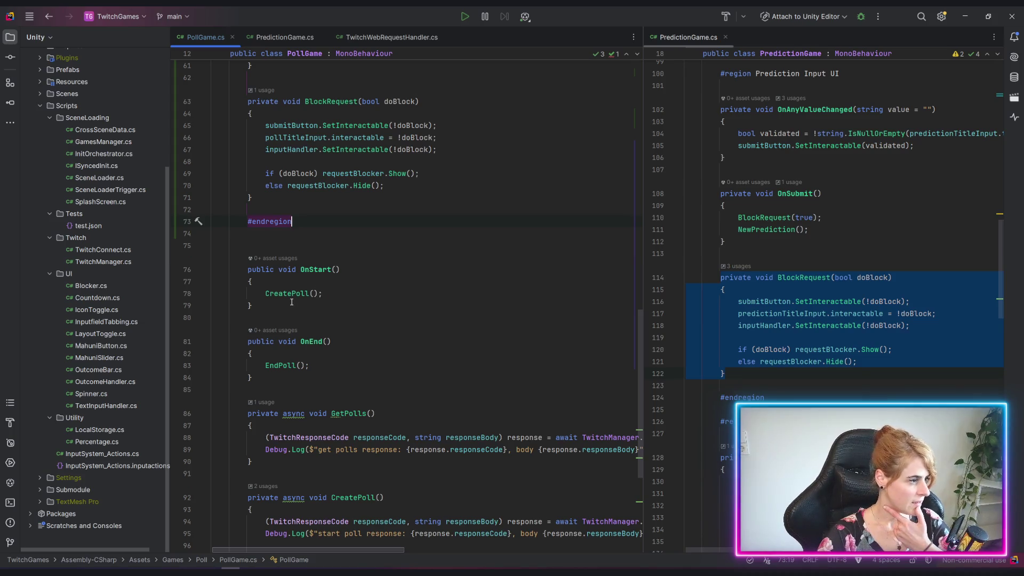
{"action": "left_click_drag", "start_coordinate": [159, 343], "coordinate": [171, 235]}
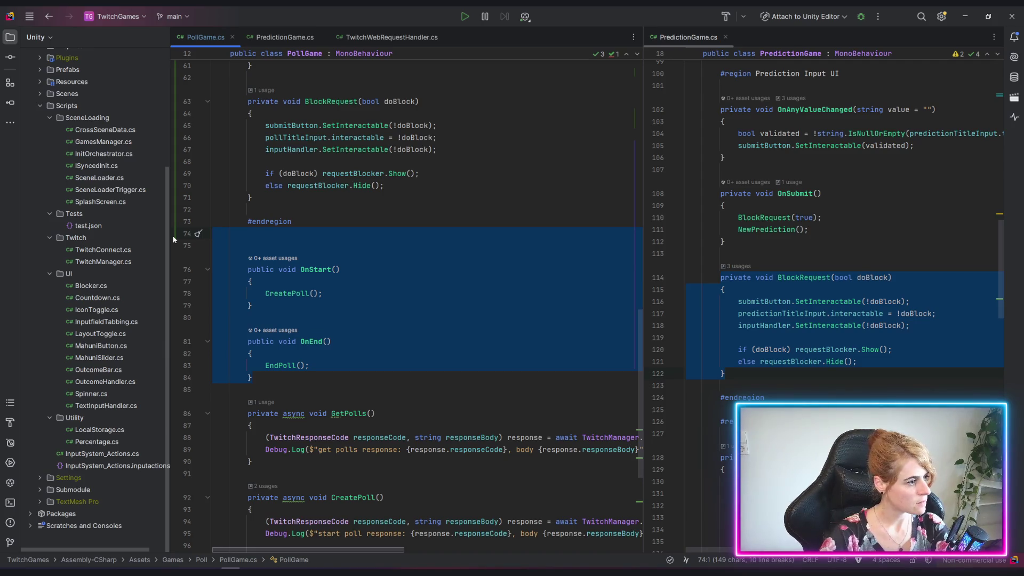
{"action": "key", "text": "BackSpace"}
{"action": "key", "text": "BackSpace"}
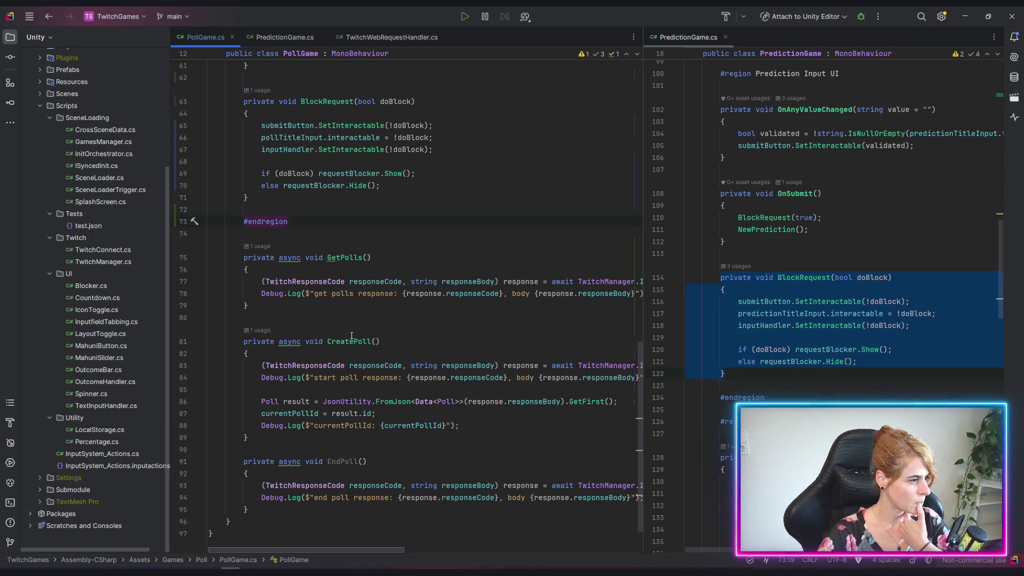
Step: Delete the currentPollId Debug.Log line from CreatePoll
{"action": "left_click", "coordinate": [774, 229]}
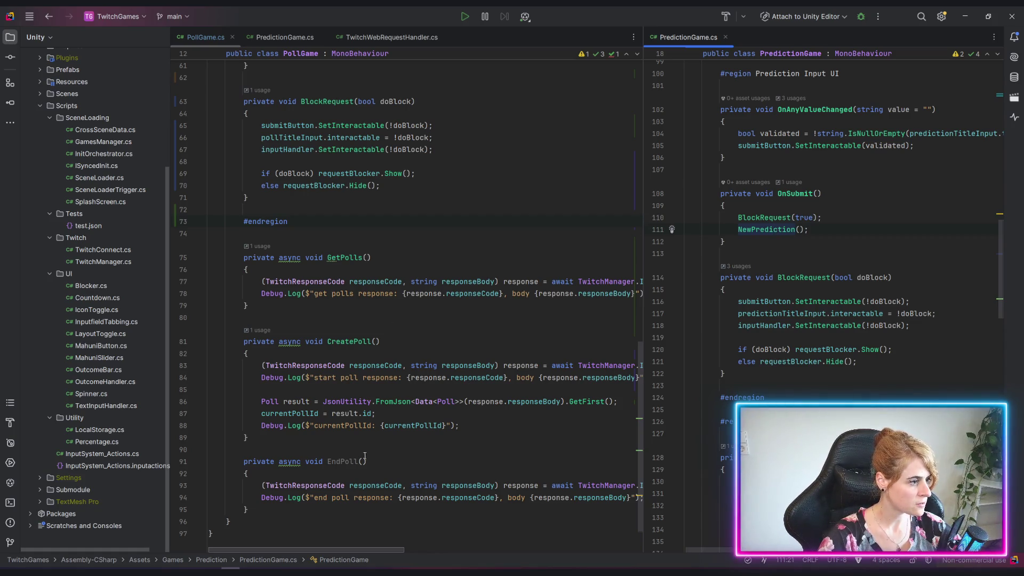
{"action": "left_click_drag", "start_coordinate": [488, 414], "coordinate": [493, 421]}
{"action": "key", "text": "BackSpace"}
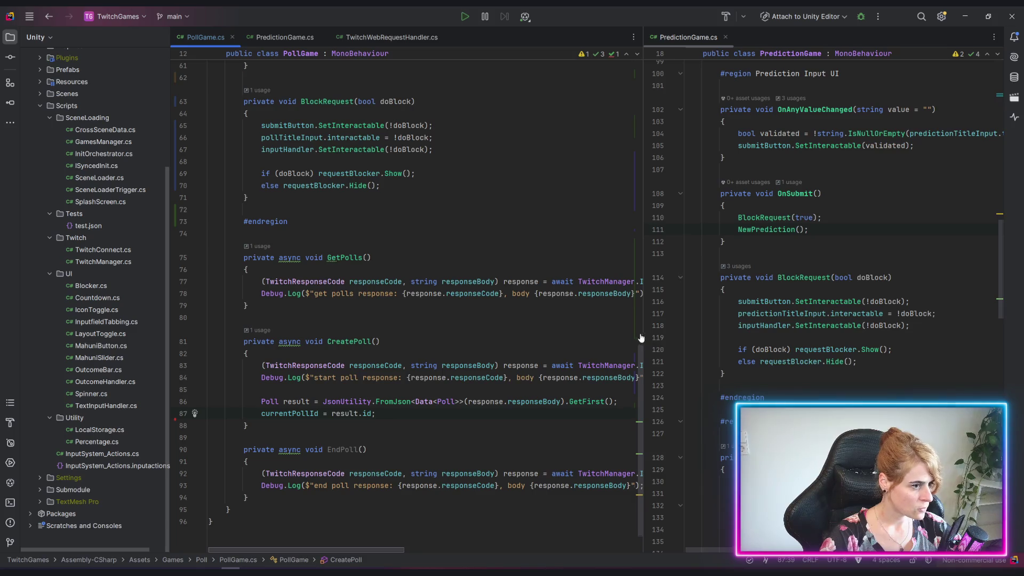
{"action": "mouse_move", "coordinate": [641, 337]}
{"action": "left_mouse_down"}
{"action": "mouse_move", "coordinate": [692, 347]}
{"action": "mouse_move", "coordinate": [629, 356]}
{"action": "left_mouse_up"}
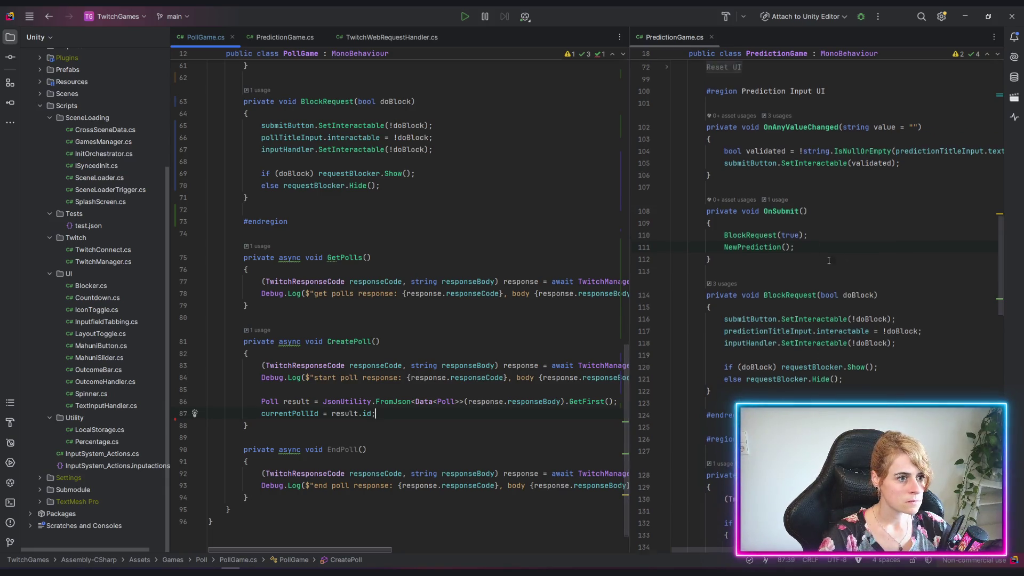
Step: Jump to the NewPrediction declaration and widen the PredictionGame.cs editor
{"action": "scroll", "coordinate": [781, 246], "scroll_direction": "up", "scroll_amount": 2}
{"action": "left_click", "coordinate": [764, 301], "text": "ctrl"}
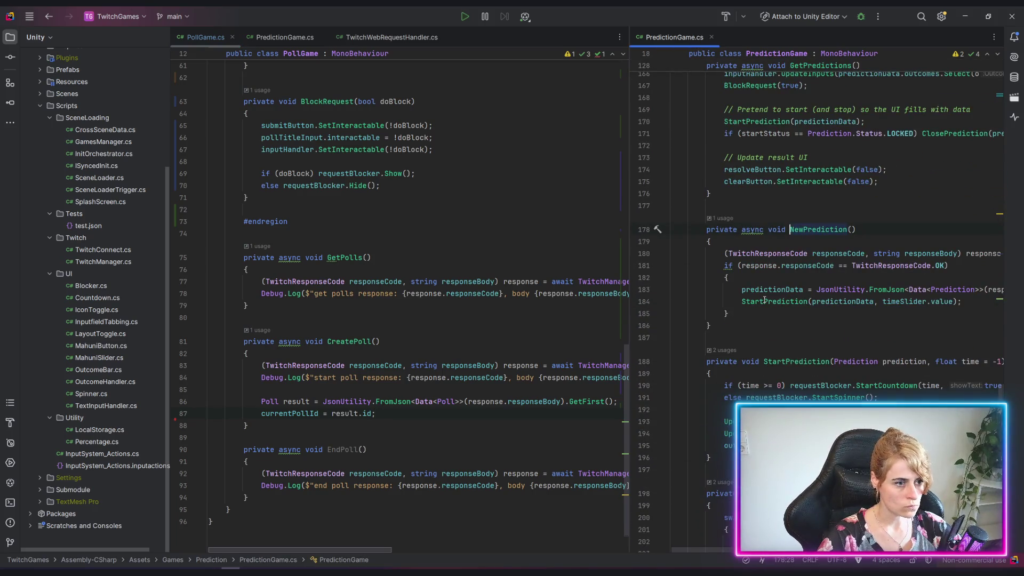
{"action": "scroll", "coordinate": [728, 541], "scroll_direction": "right", "scroll_amount": 5}
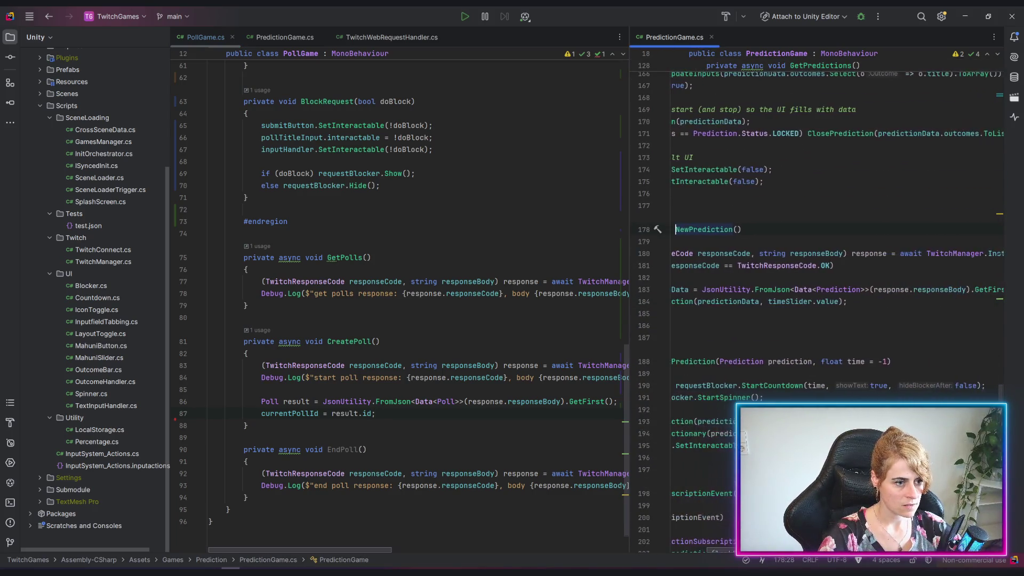
{"action": "scroll", "coordinate": [729, 542], "scroll_direction": "left", "scroll_amount": 5}
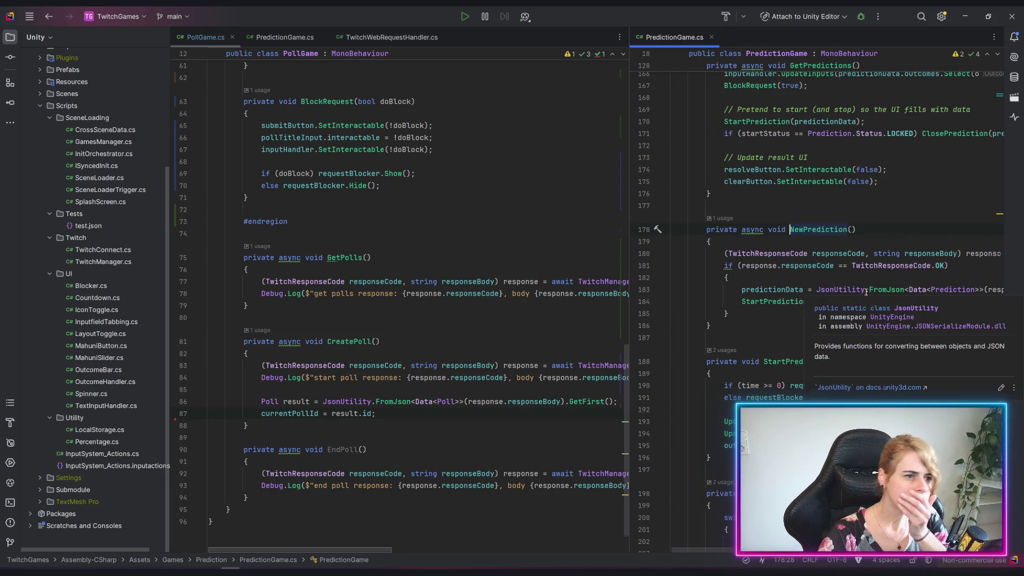
{"action": "left_click_drag", "start_coordinate": [629, 213], "coordinate": [482, 213]}
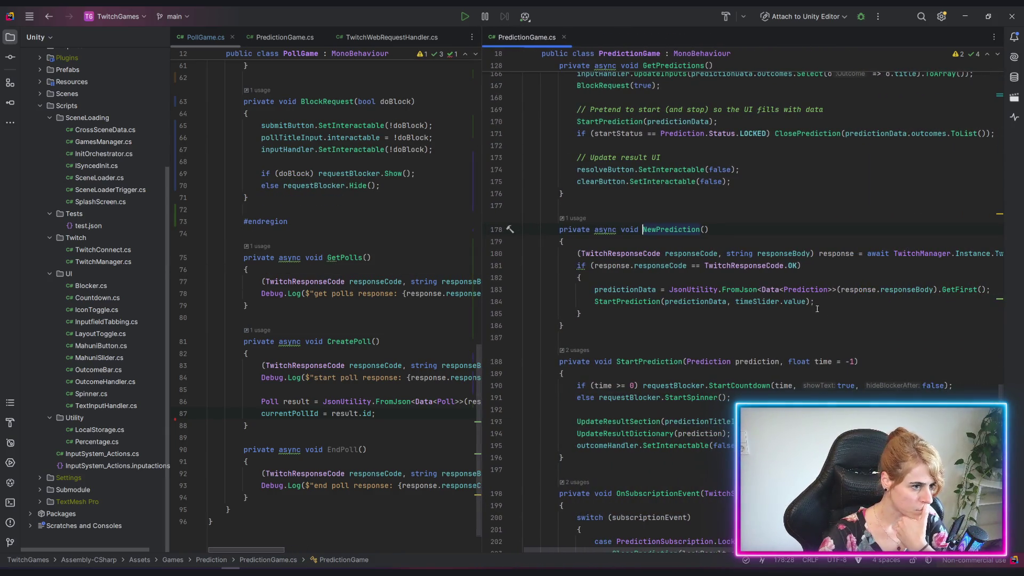
Step: Inspect how predictionData and the StartPrediction prediction parameter are used
{"action": "left_click", "coordinate": [695, 301]}
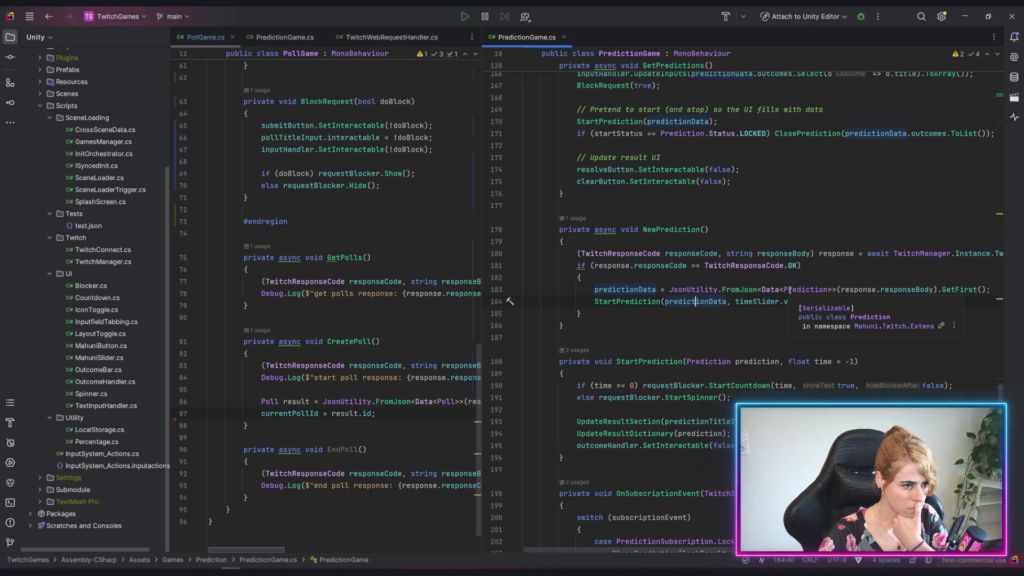
{"action": "left_click", "coordinate": [661, 363]}
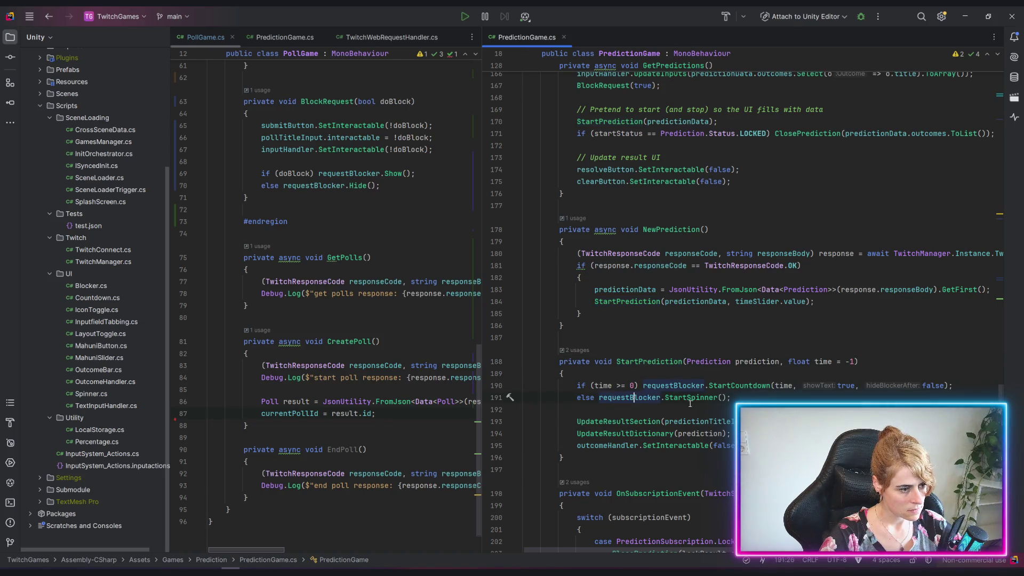
{"action": "left_click", "coordinate": [687, 433]}
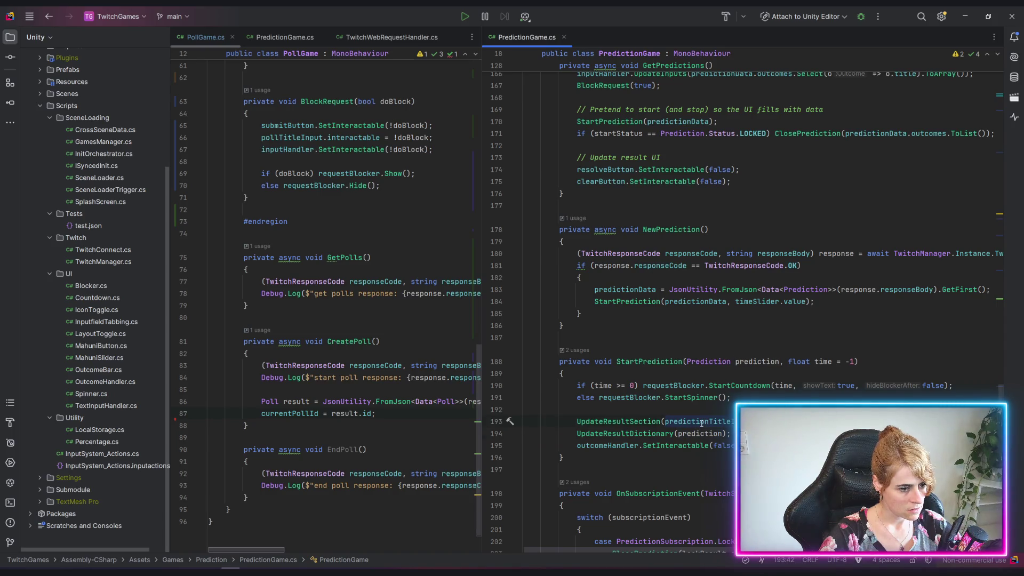
{"action": "mouse_move", "coordinate": [703, 421]}
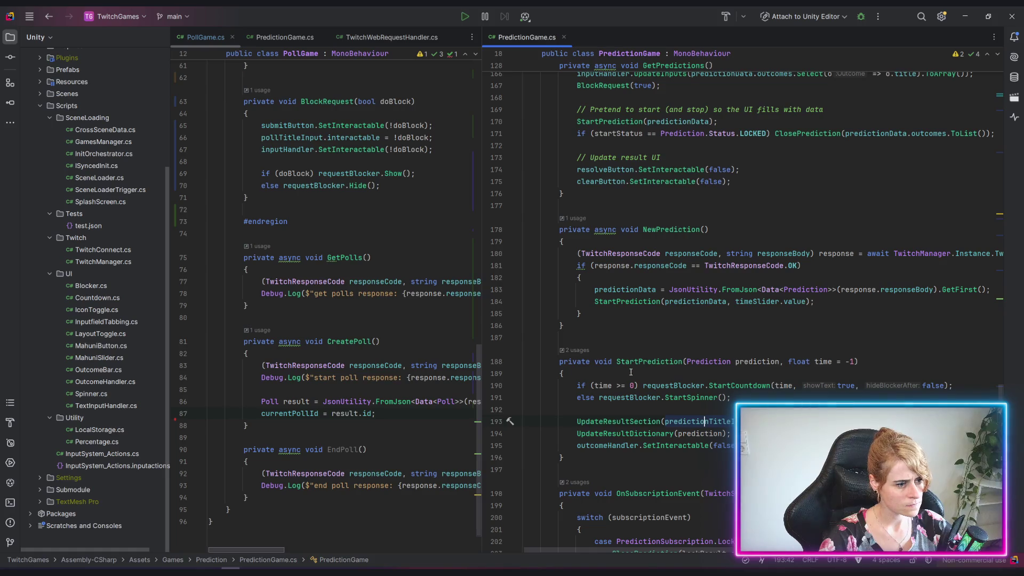
{"action": "left_click", "coordinate": [740, 361]}
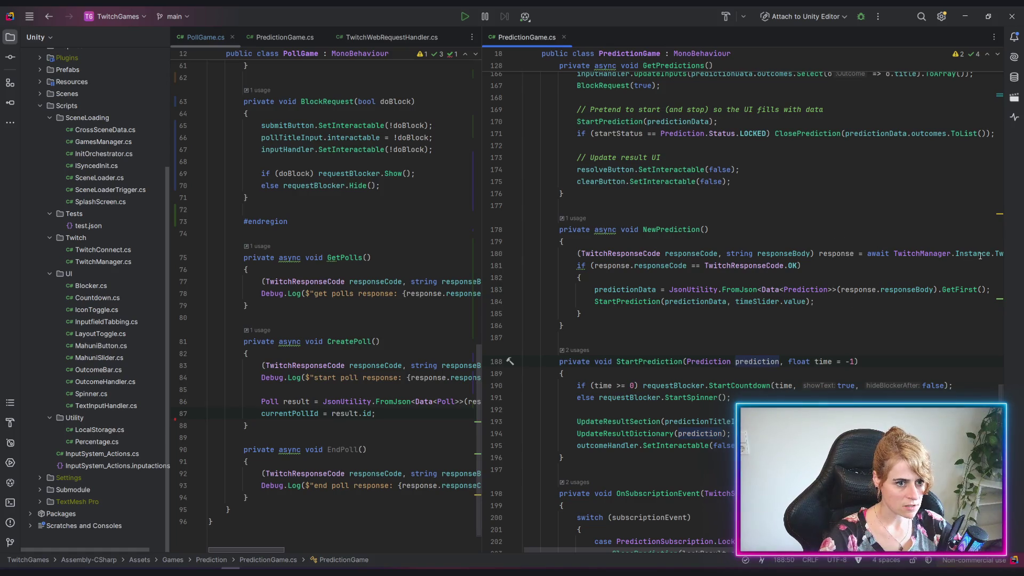
Step: Scroll horizontally to read the full CreatePrediction call
{"action": "left_click_drag", "start_coordinate": [702, 546], "coordinate": [823, 547]}
{"action": "left_click", "coordinate": [531, 551]}
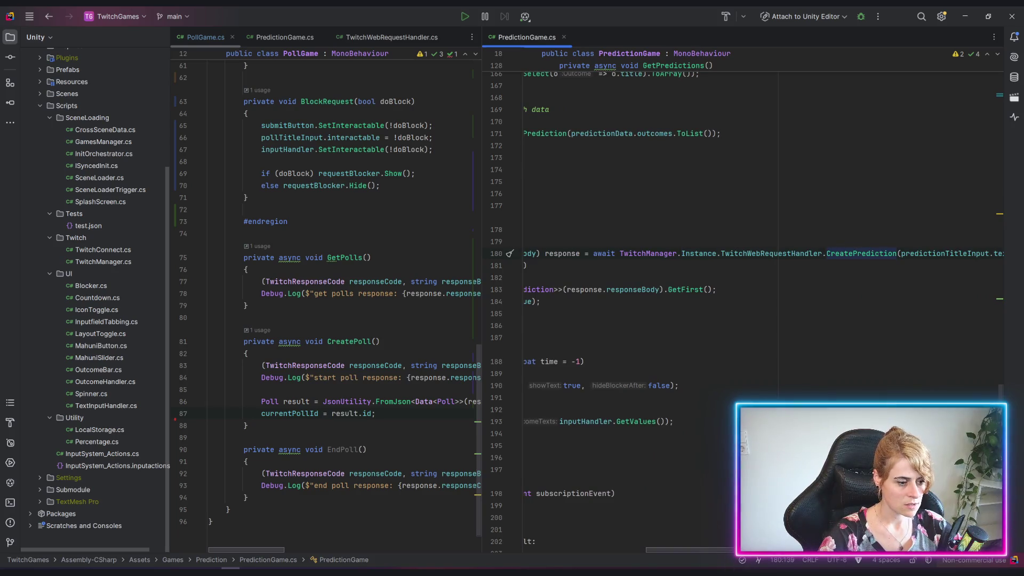
{"action": "scroll", "coordinate": [746, 253], "scroll_direction": "right", "scroll_amount": 5}
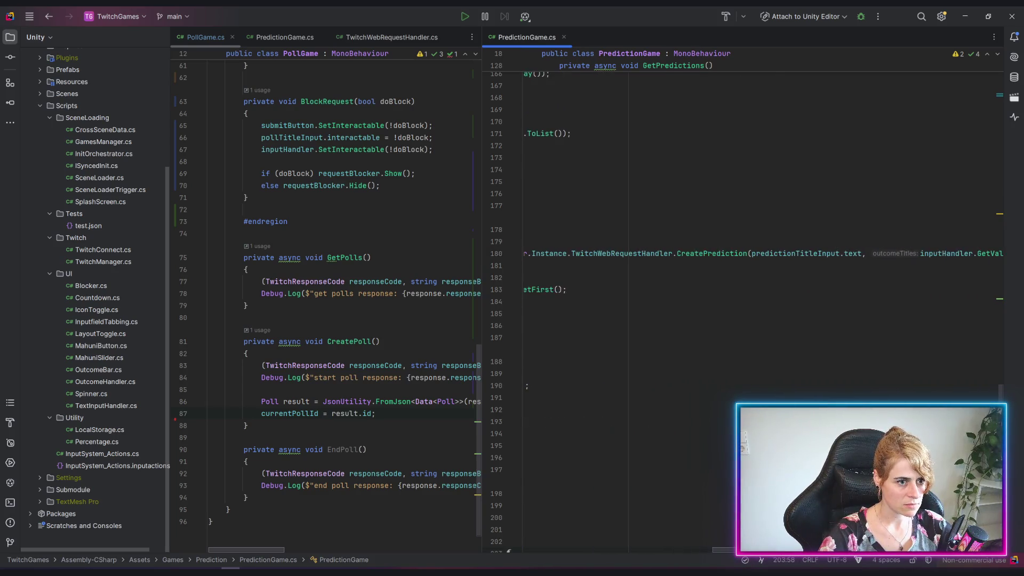
{"action": "scroll", "coordinate": [746, 253], "scroll_direction": "left", "scroll_amount": 10}
{"action": "scroll", "coordinate": [746, 254], "scroll_direction": "right", "scroll_amount": 8}
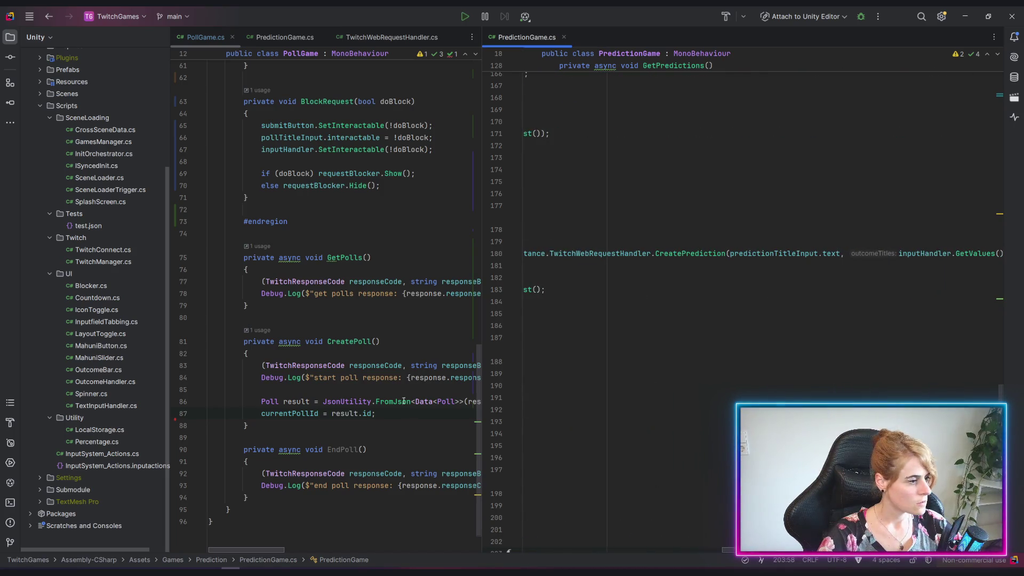
Step: Merge PredictionGame.cs into the left editor and replace the hardcoded poll title with pollTitleInput.text
{"action": "mouse_move", "coordinate": [525, 37]}
{"action": "left_mouse_down"}
{"action": "mouse_move", "coordinate": [422, 437]}
{"action": "mouse_move", "coordinate": [417, 489]}
{"action": "mouse_move", "coordinate": [481, 526]}
{"action": "left_mouse_up"}
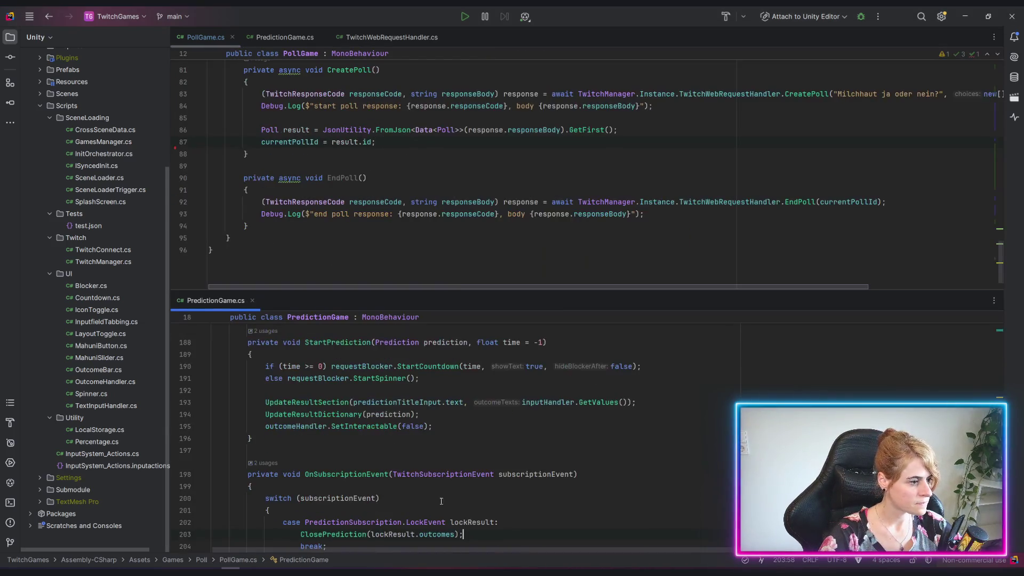
{"action": "scroll", "coordinate": [653, 223], "scroll_direction": "up", "scroll_amount": 3}
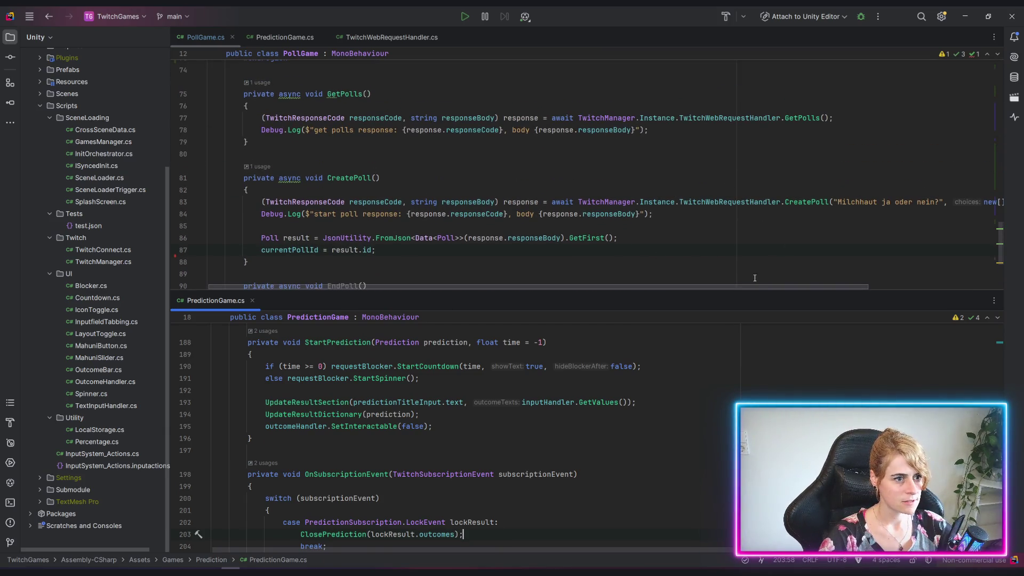
{"action": "scroll", "coordinate": [622, 435], "scroll_direction": "down", "scroll_amount": 1}
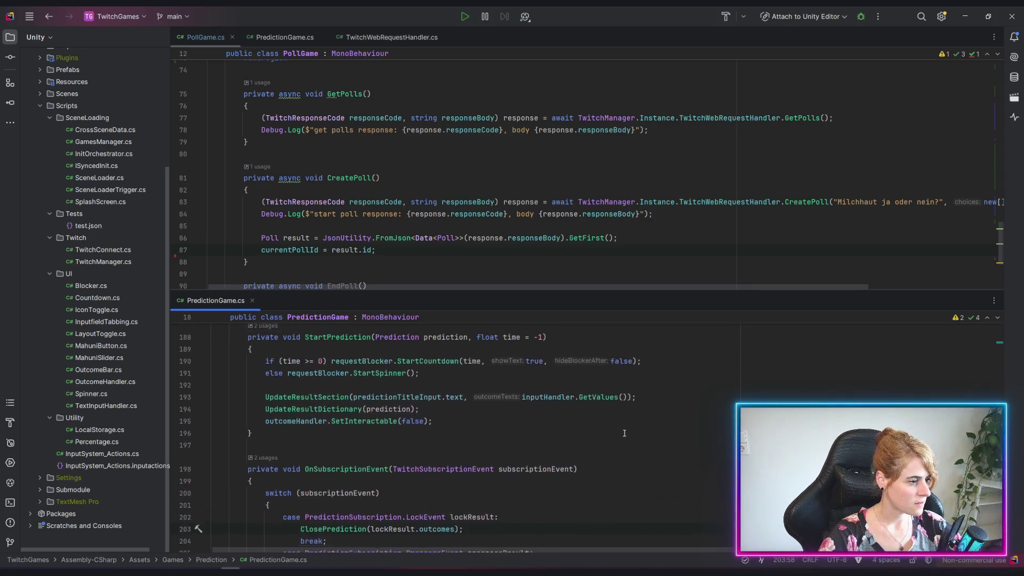
{"action": "scroll", "coordinate": [622, 434], "scroll_direction": "up", "scroll_amount": 5}
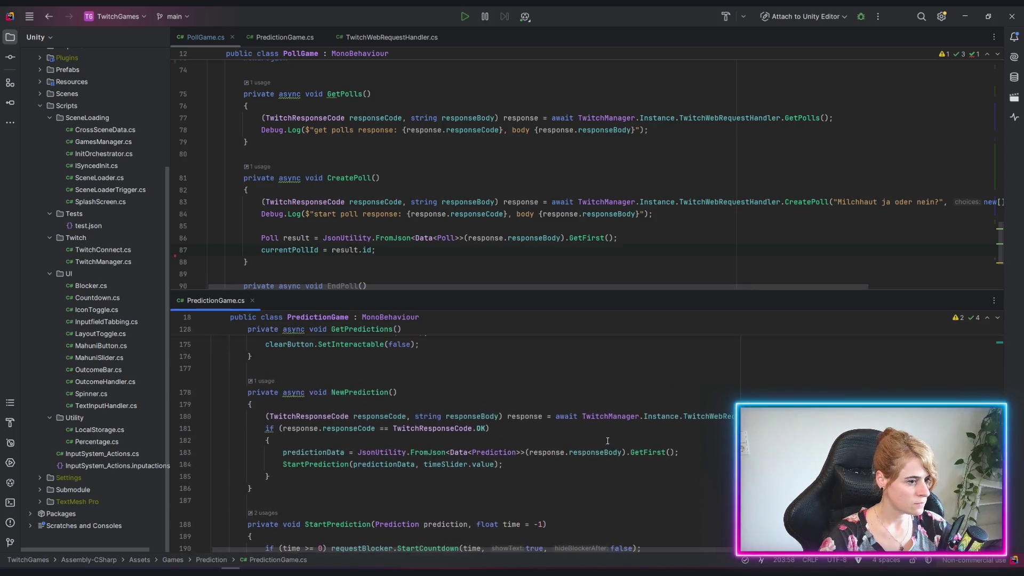
{"action": "scroll", "coordinate": [698, 538], "scroll_direction": "right", "scroll_amount": 5}
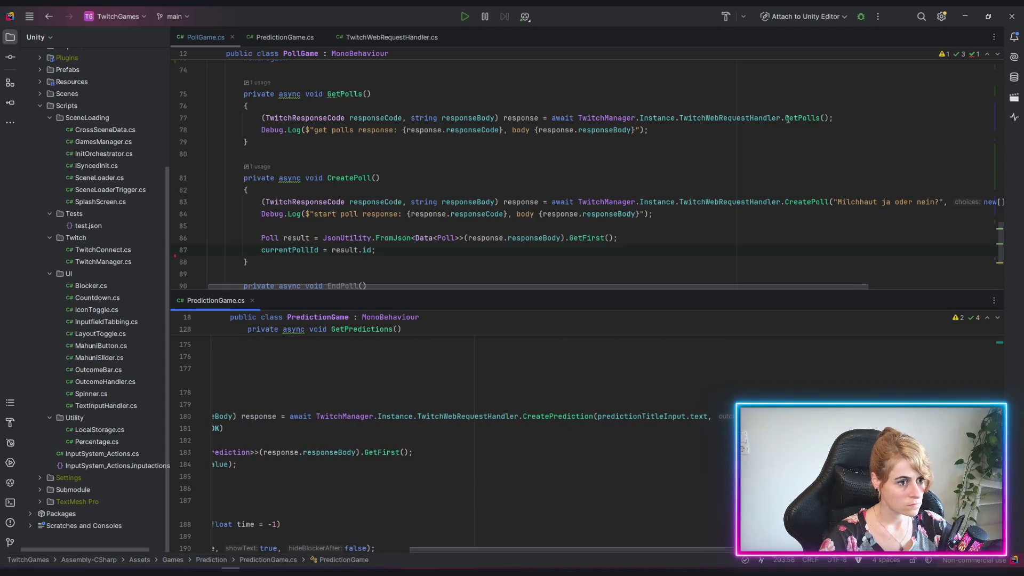
{"action": "left_click_drag", "start_coordinate": [833, 202], "coordinate": [939, 202]}
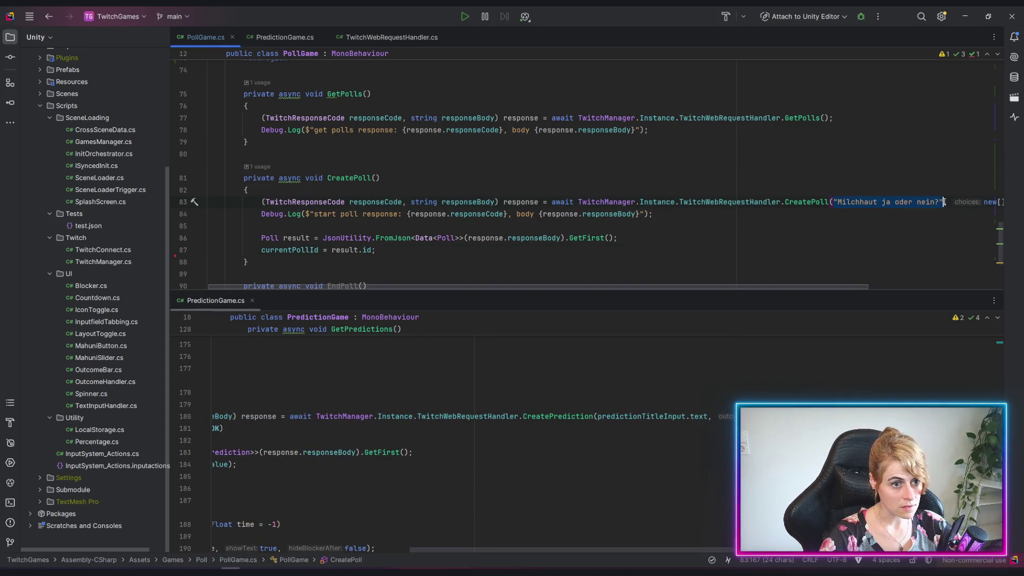
{"action": "type", "text": "poll"}
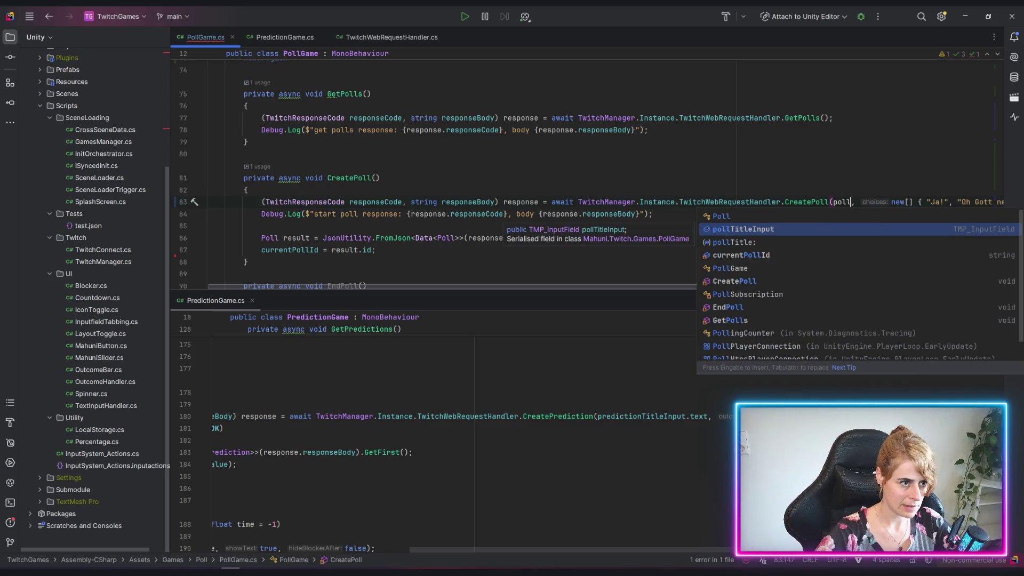
{"action": "key", "text": "Return"}
{"action": "type", "text": ".text"}
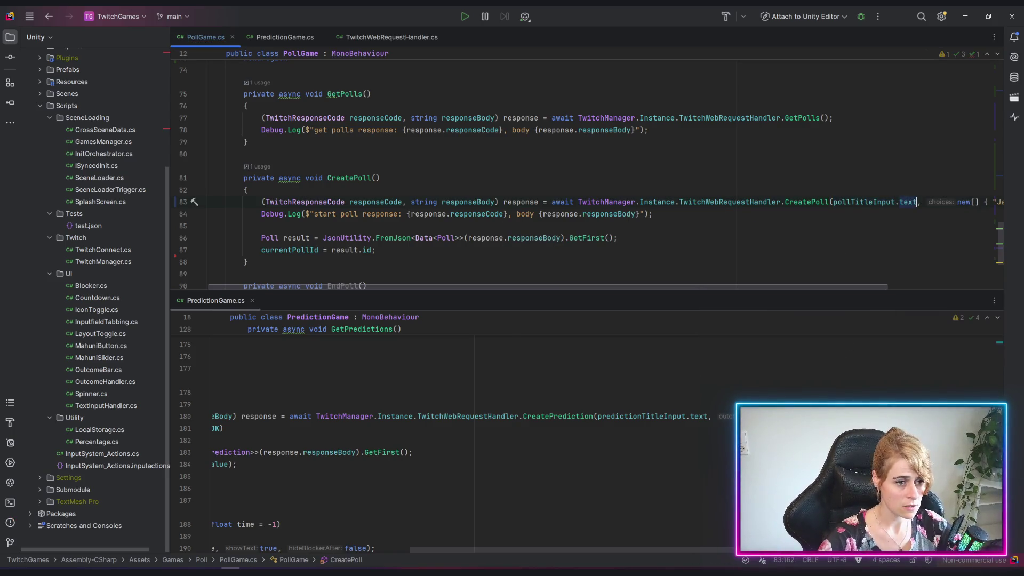
Step: Replace the hardcoded choices array on line 83 with inputHandler.GetValues()
{"action": "left_click_drag", "start_coordinate": [751, 287], "coordinate": [859, 286]}
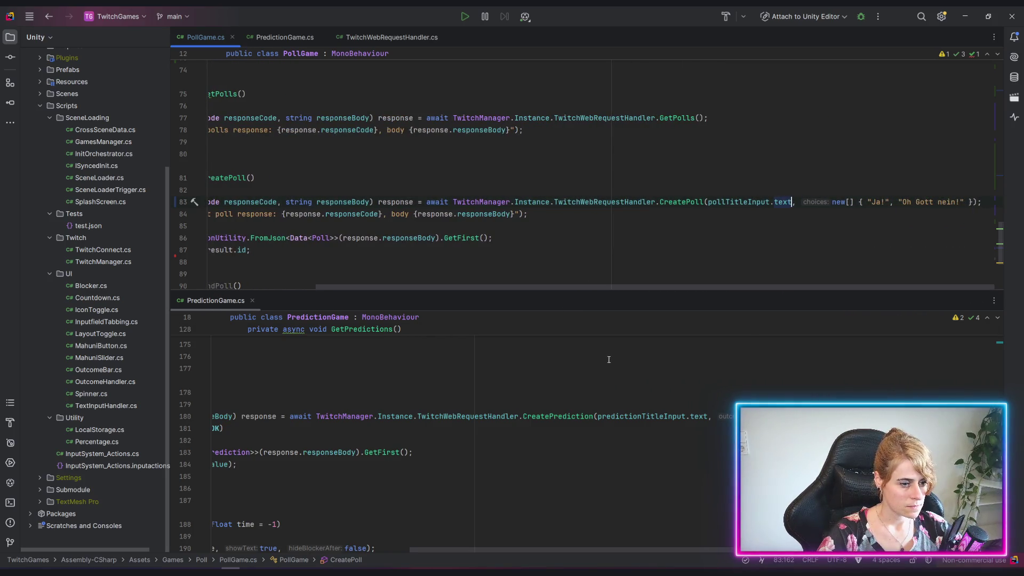
{"action": "left_click_drag", "start_coordinate": [729, 415], "coordinate": [852, 416]}
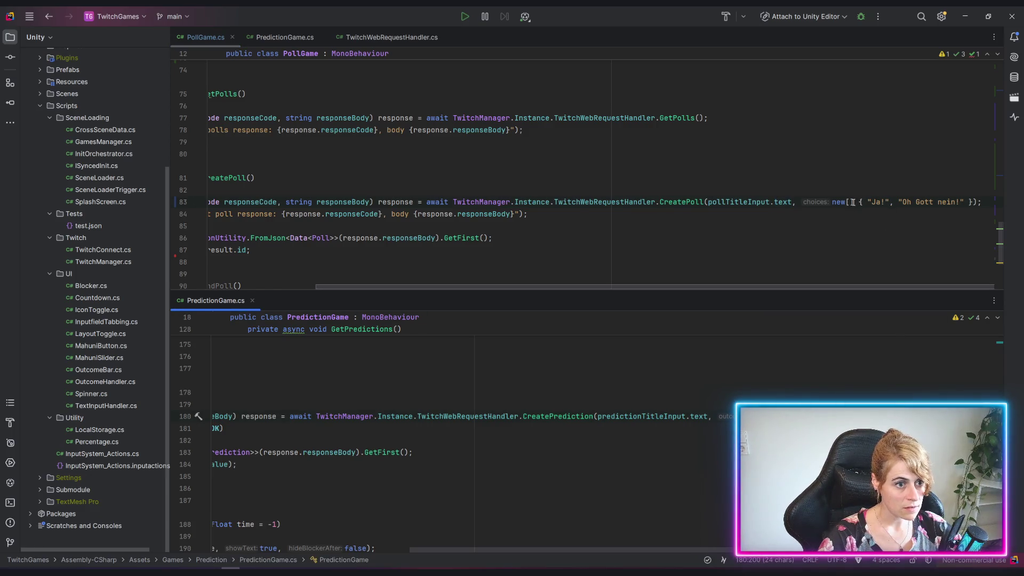
{"action": "left_click_drag", "start_coordinate": [831, 201], "coordinate": [978, 201]}
{"action": "type", "text": "inputHandler.GetValues()"}
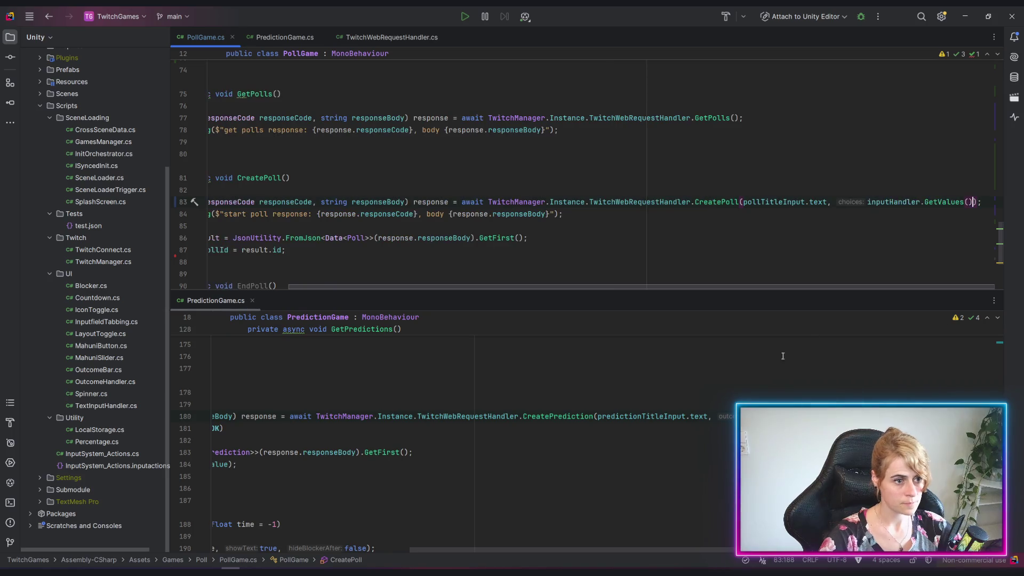
Step: Add (int)timeSlider.value as the poll duration argument after GetValues()
{"action": "left_click_drag", "start_coordinate": [860, 415], "coordinate": [949, 415]}
{"action": "left_click", "coordinate": [976, 201]}
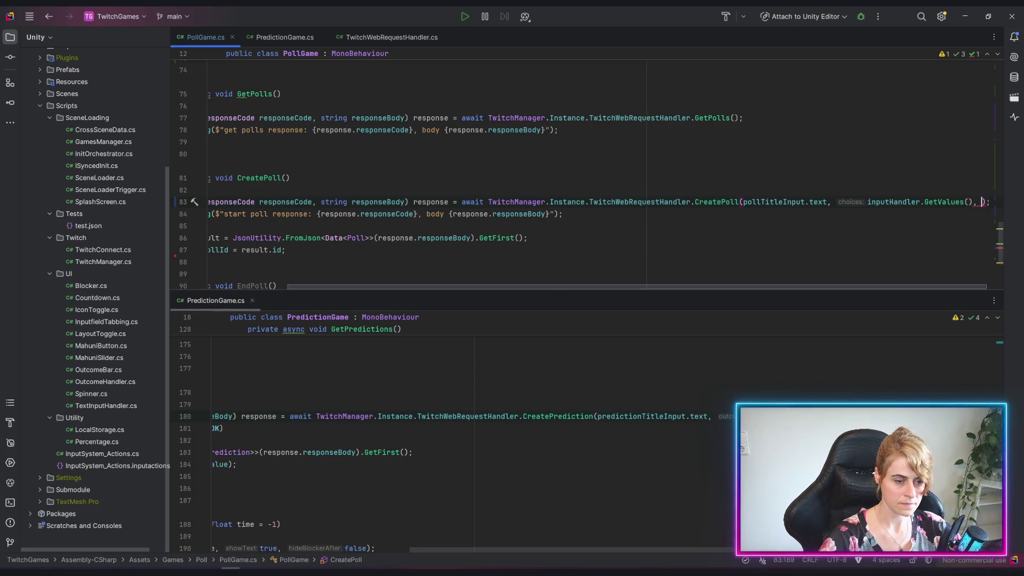
{"action": "type", "text": "(int)timeSlider.value"}
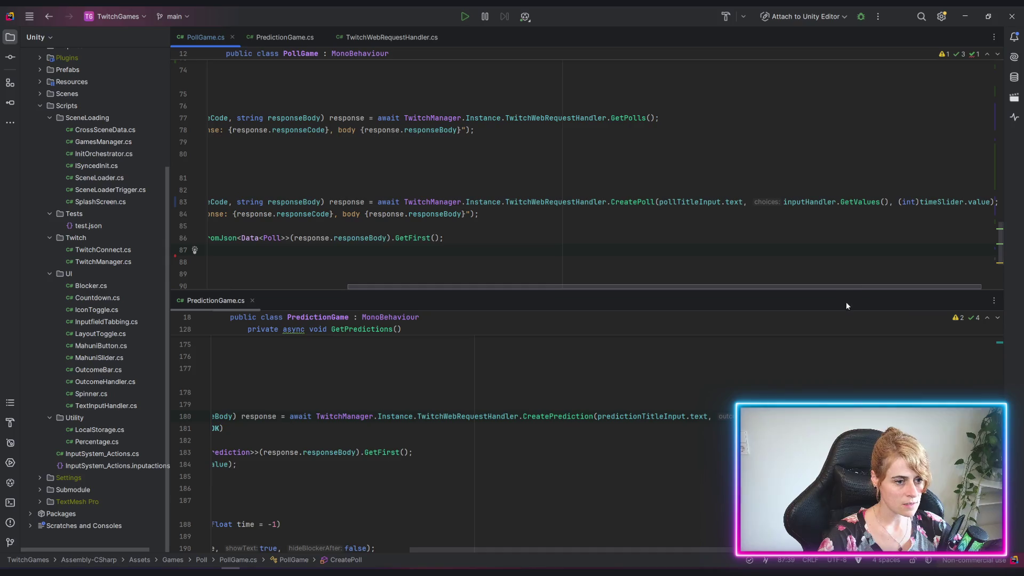
{"action": "mouse_move", "coordinate": [861, 287]}
{"action": "left_mouse_down"}
{"action": "mouse_move", "coordinate": [550, 301]}
{"action": "mouse_move", "coordinate": [558, 347]}
{"action": "left_mouse_up"}
{"action": "scroll", "coordinate": [558, 243], "scroll_direction": "up", "scroll_amount": 20}
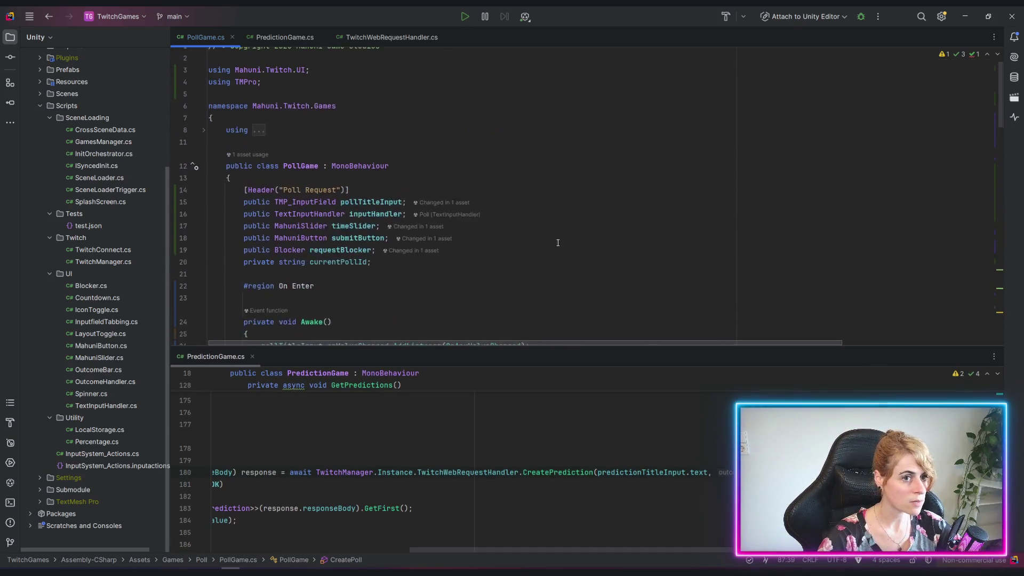
Step: Declare a public Toggle channelPointToggle field below timeSlider, importing UnityEngine.UI
{"action": "left_click", "coordinate": [387, 246]}
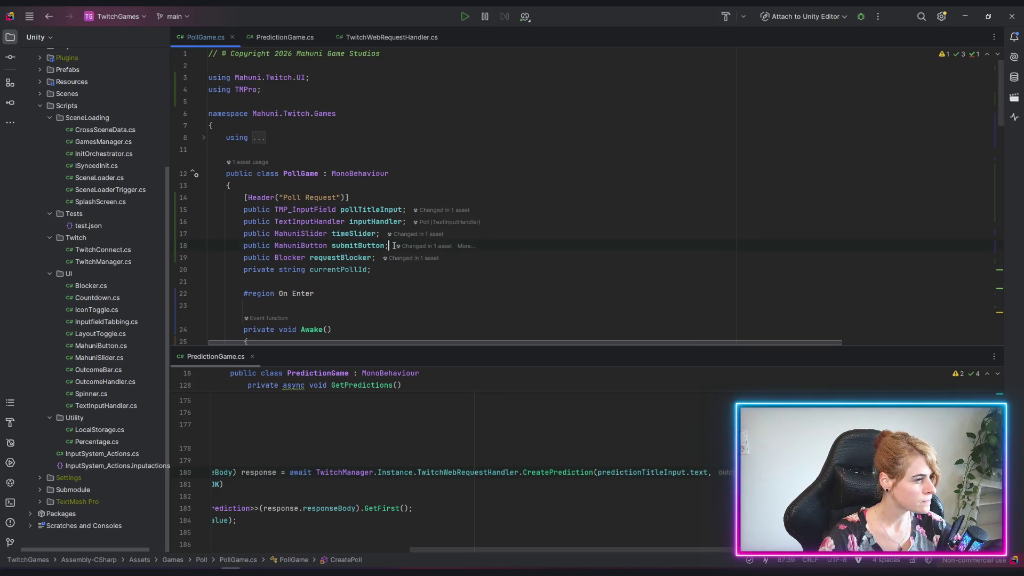
{"action": "key", "text": "Return"}
{"action": "type", "text": "p"}
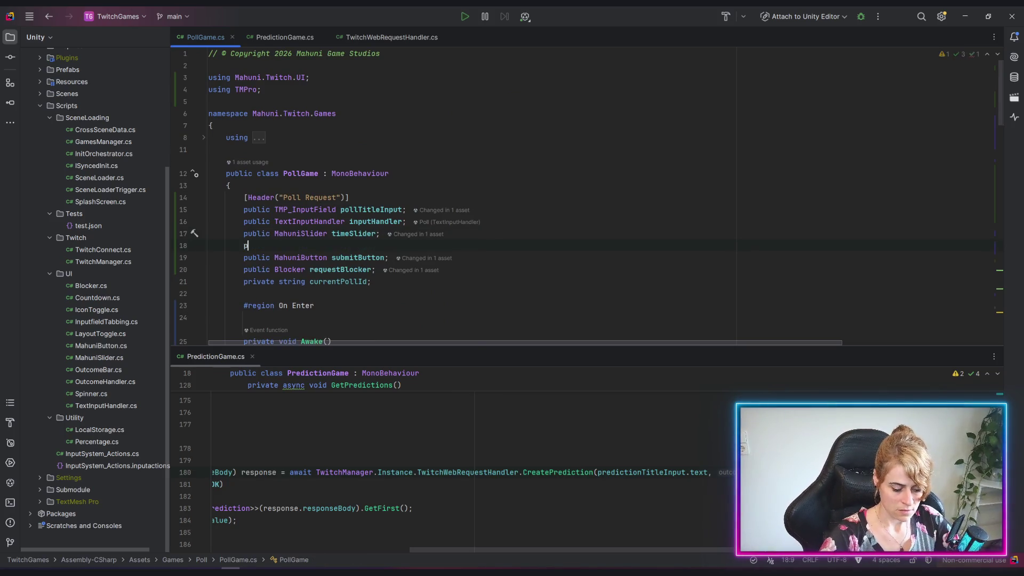
{"action": "type", "text": "ubnic"}
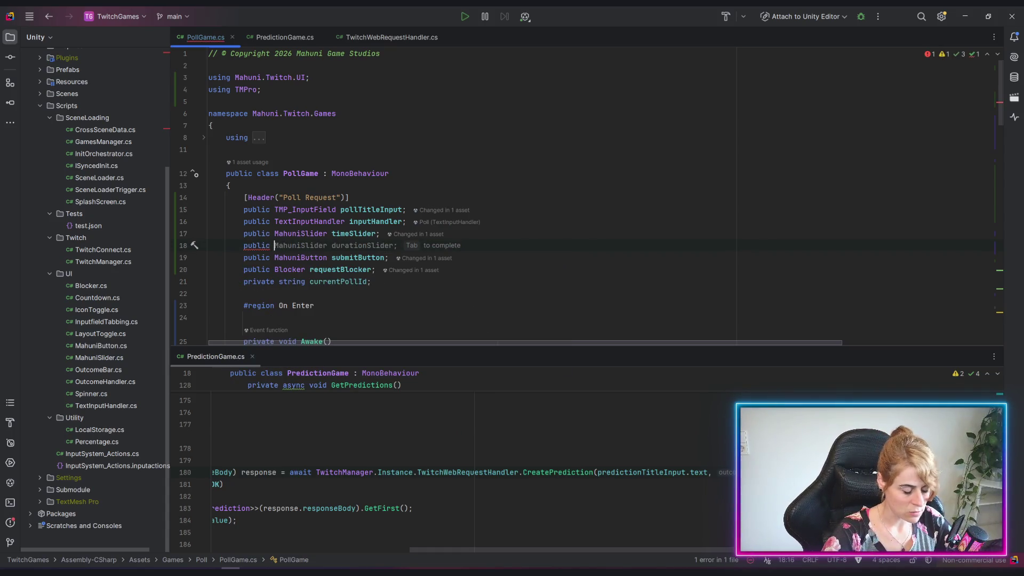
{"action": "type", "text": " Togg"}
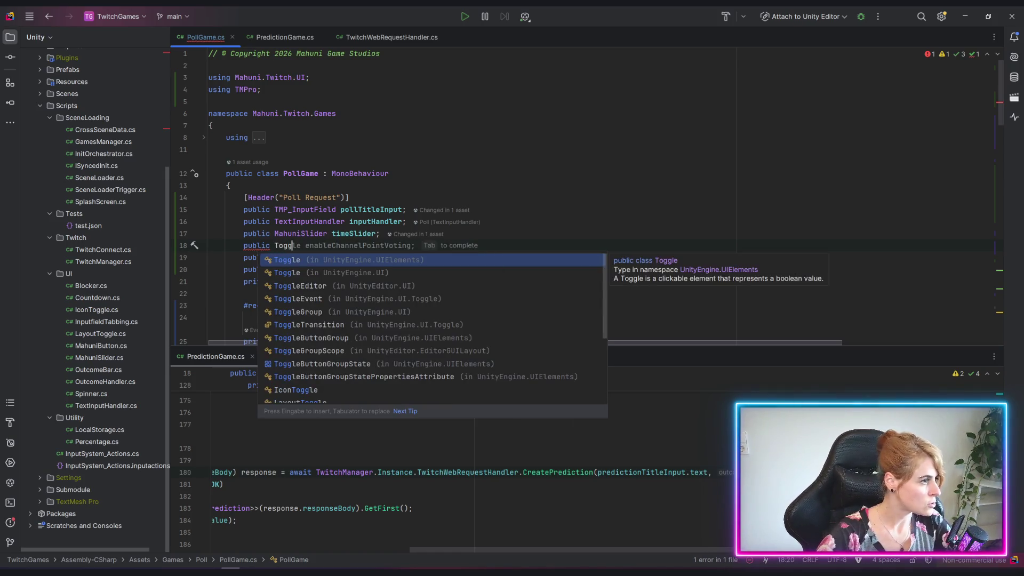
{"action": "key", "text": "Down"}
{"action": "key", "text": "Return"}
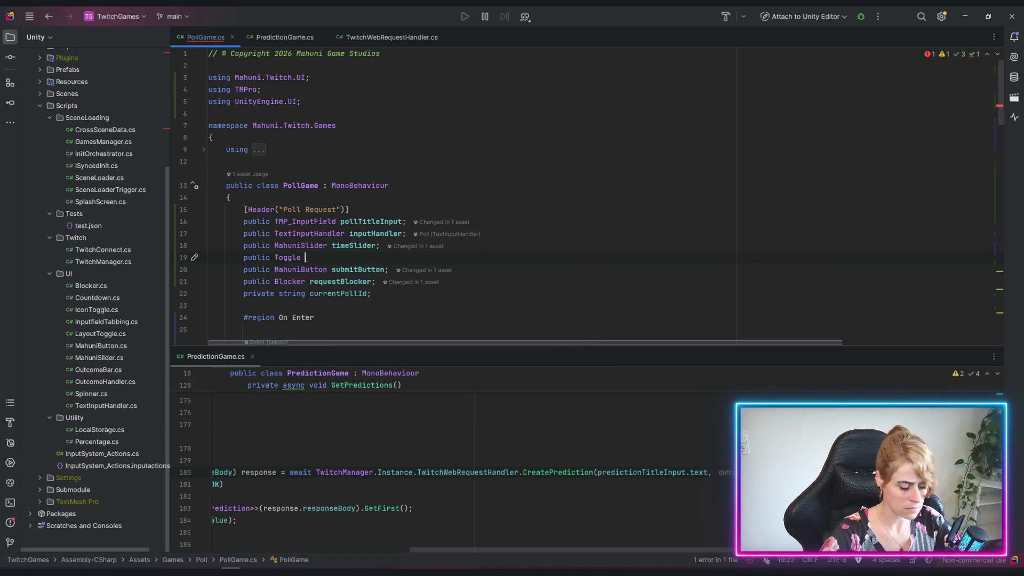
{"action": "type", "text": "channelPointToggle;"}
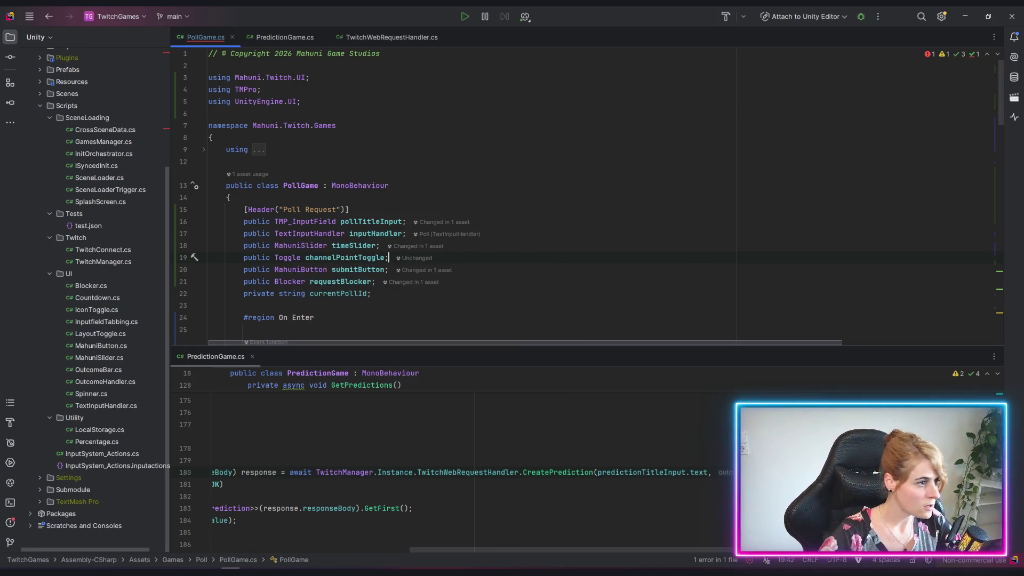
Step: Declare a public TMP_InputField channelPointsInput field below the toggle
{"action": "key", "text": "Return"}
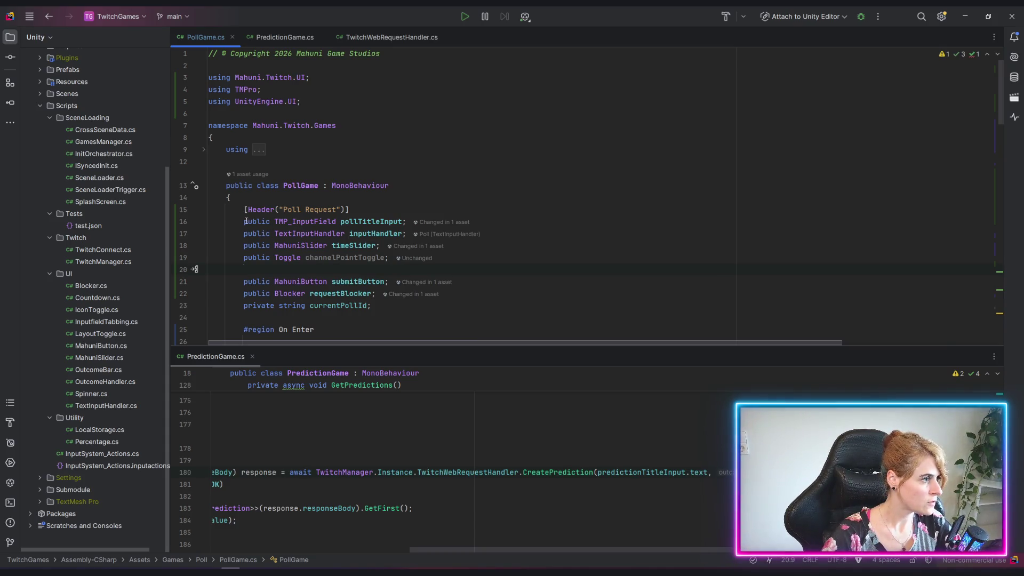
{"action": "left_click", "coordinate": [276, 272]}
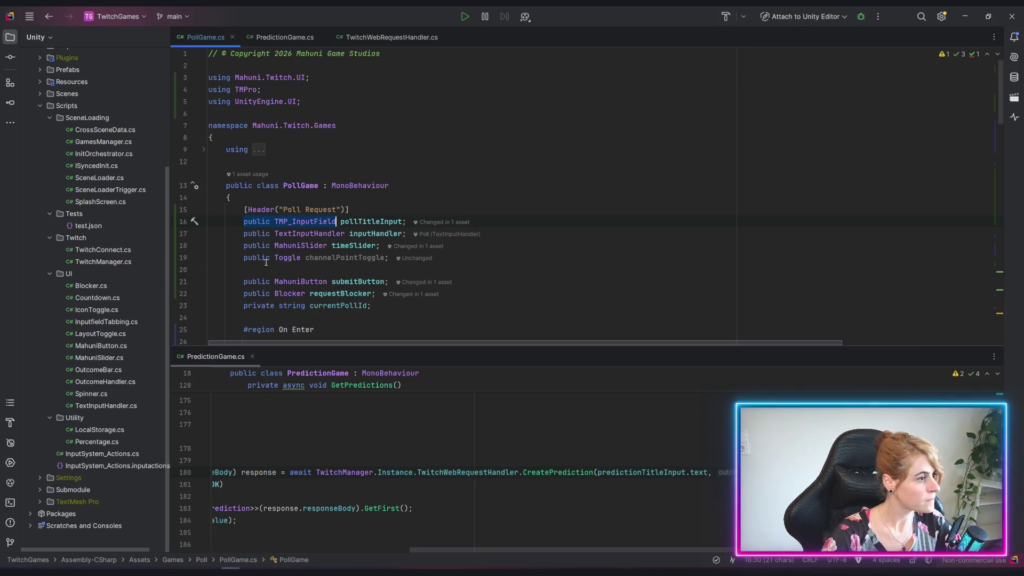
{"action": "type", "text": "channelPoint"}
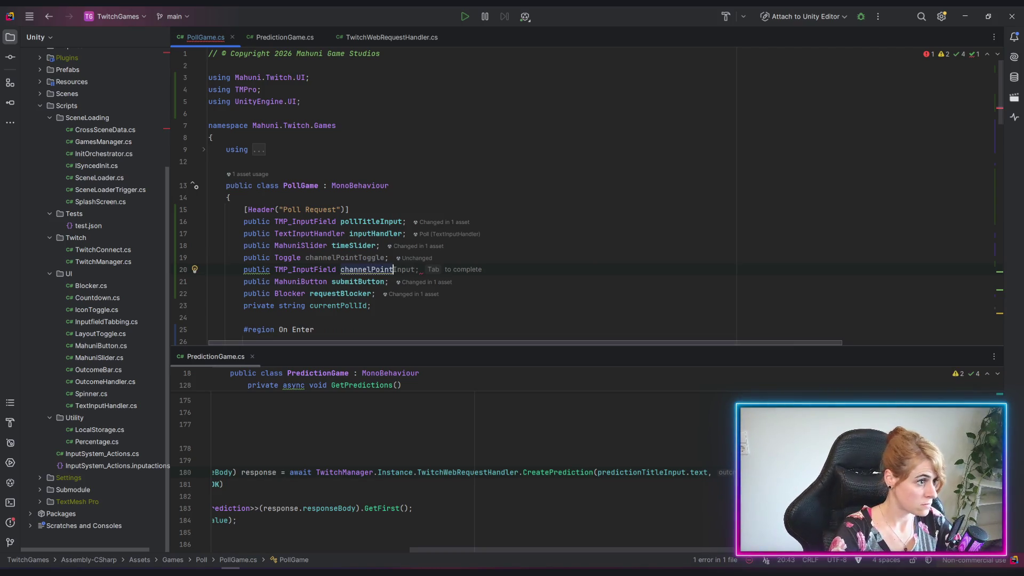
{"action": "type", "text": "s"}
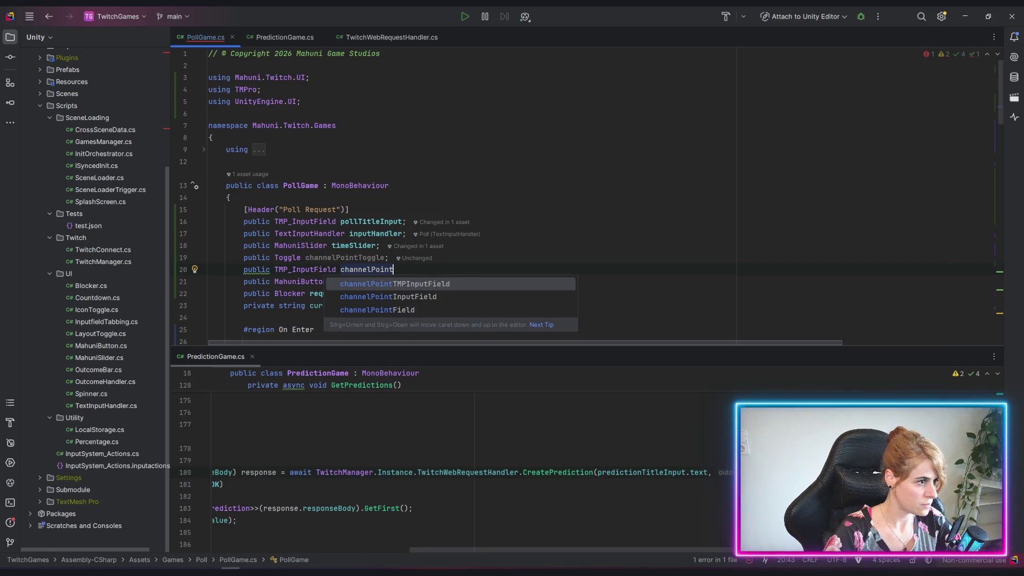
{"action": "key", "text": "Escape"}
{"action": "type", "text": "Input;"}
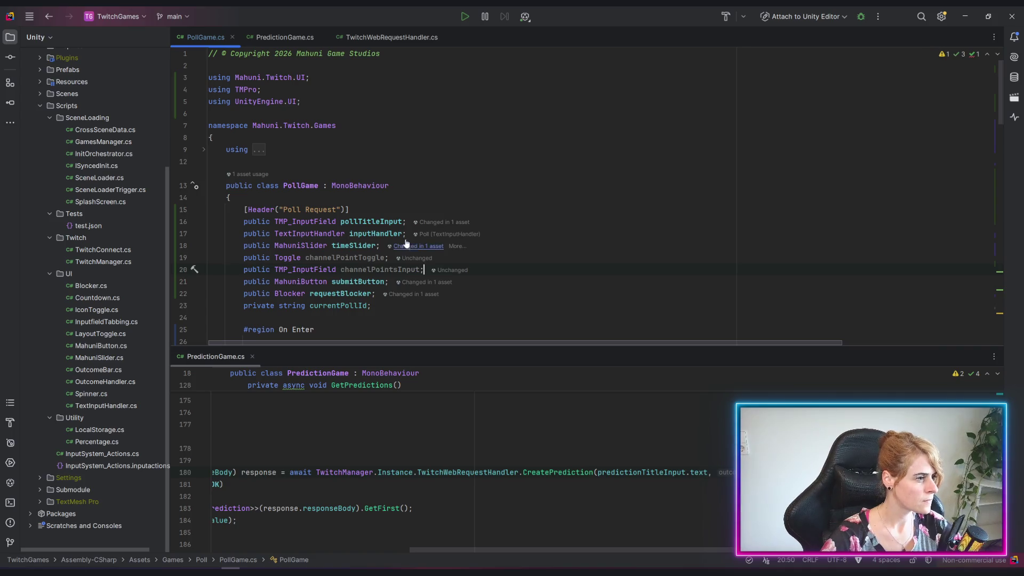
Step: Add a comma at the end of the CreatePrediction call in PredictionGame.cs
{"action": "left_click", "coordinate": [373, 532]}
{"action": "left_click", "coordinate": [778, 472]}
{"action": "type", "text": ","}
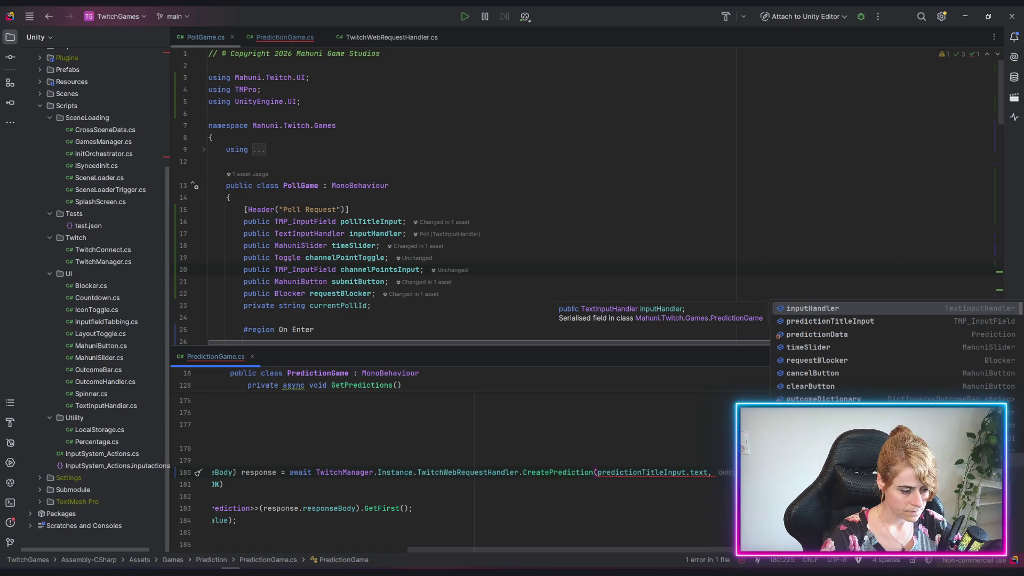
Step: Check the CreatePrediction declaration in TwitchWebRequestHandler.cs, then return to PredictionGame.cs
{"action": "key", "text": "Escape"}
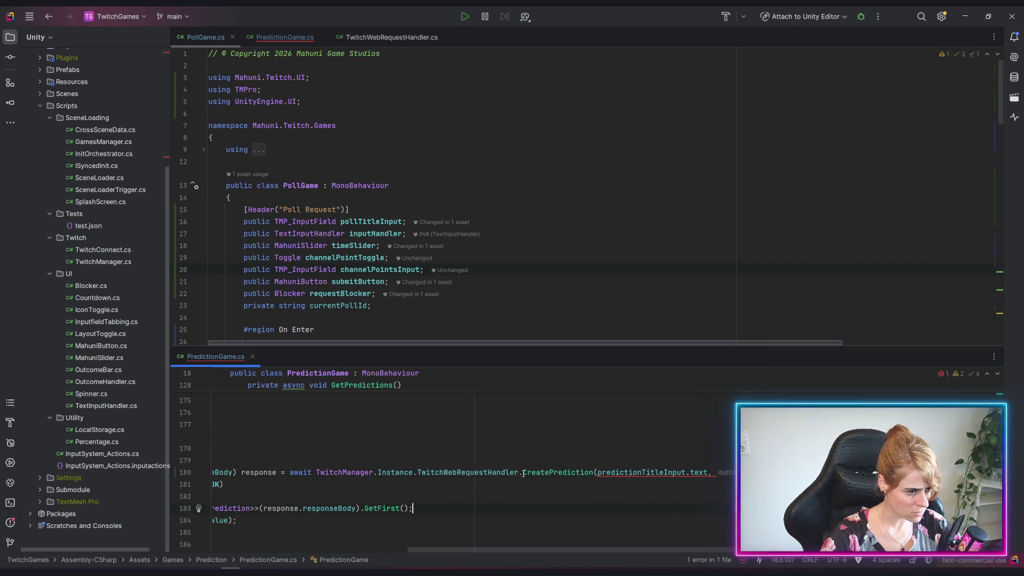
{"action": "left_click", "coordinate": [548, 473], "text": "ctrl"}
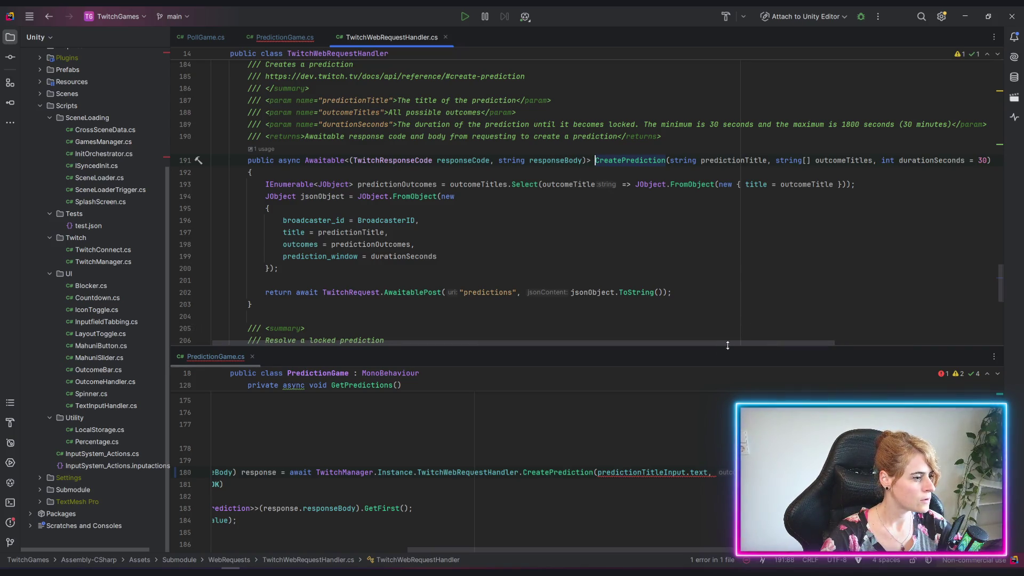
{"action": "left_click", "coordinate": [277, 36]}
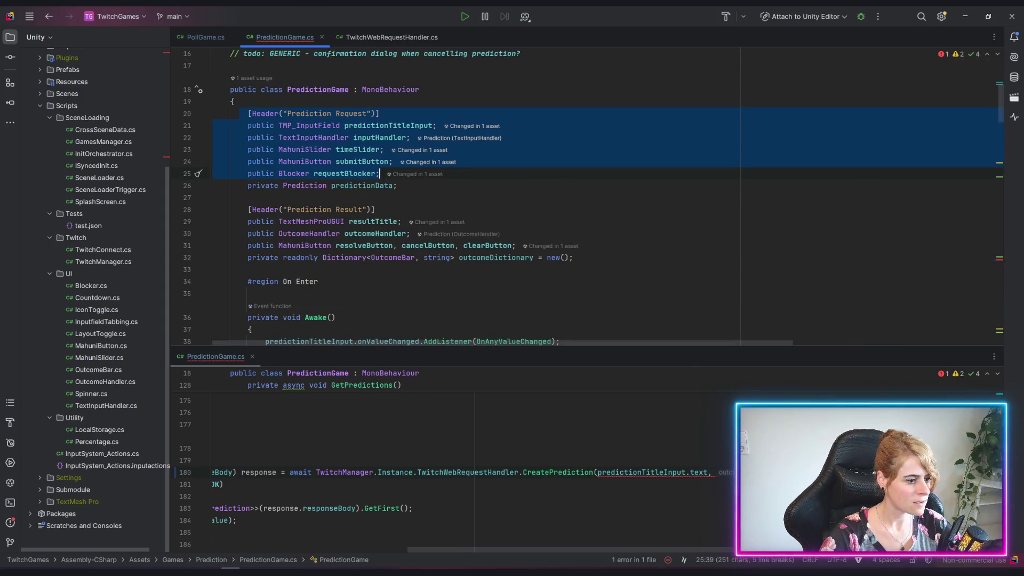
{"action": "left_click", "coordinate": [711, 451]}
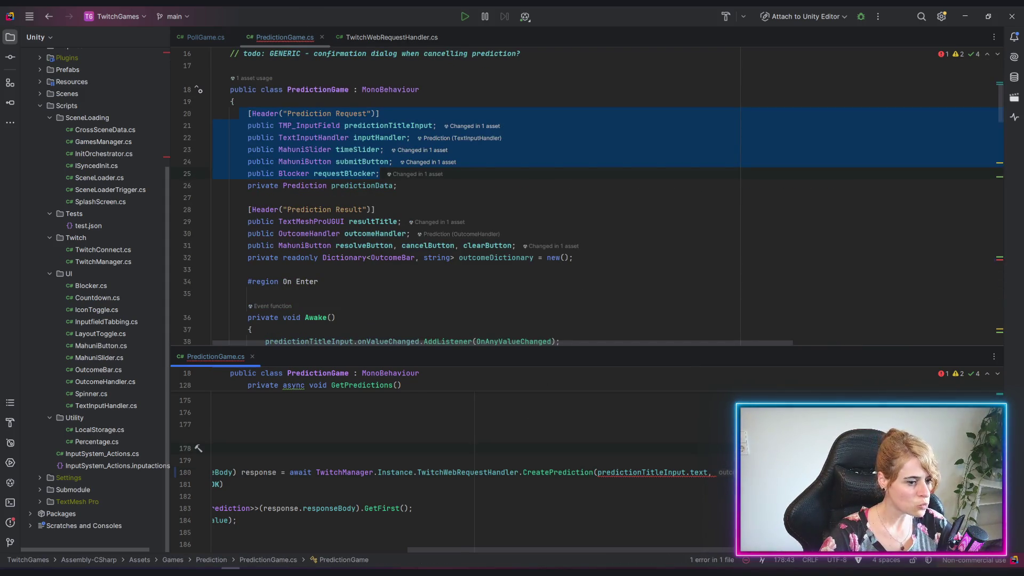
{"action": "scroll", "coordinate": [473, 477], "scroll_direction": "right", "scroll_amount": 1}
{"action": "scroll", "coordinate": [474, 477], "scroll_direction": "left", "scroll_amount": 1}
Step: Scroll through the NewPrediction code to locate the CreatePrediction call
{"action": "left_click", "coordinate": [236, 519]}
{"action": "scroll", "coordinate": [576, 236], "scroll_direction": "down", "scroll_amount": 1}
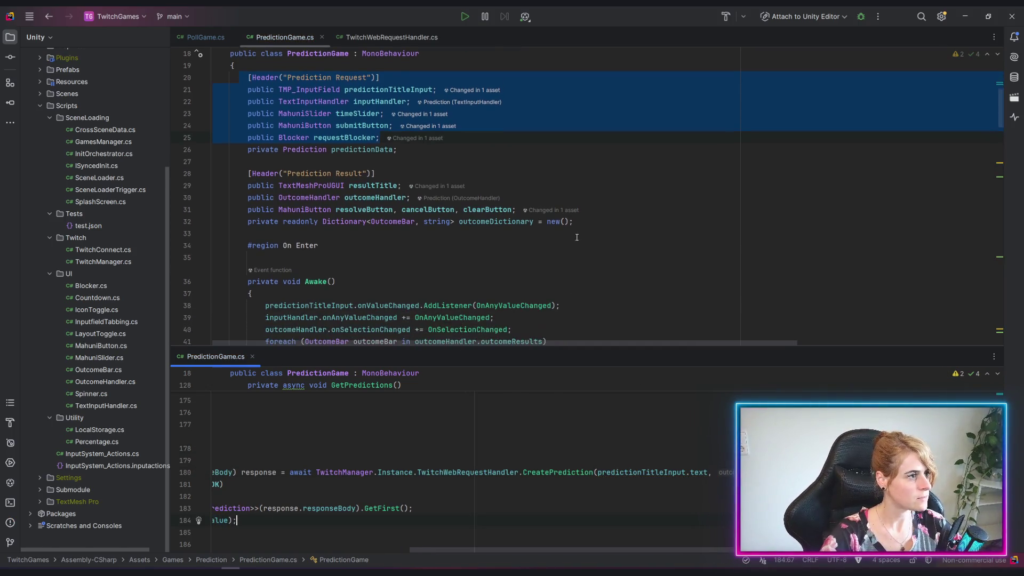
{"action": "scroll", "coordinate": [583, 229], "scroll_direction": "down", "scroll_amount": 10}
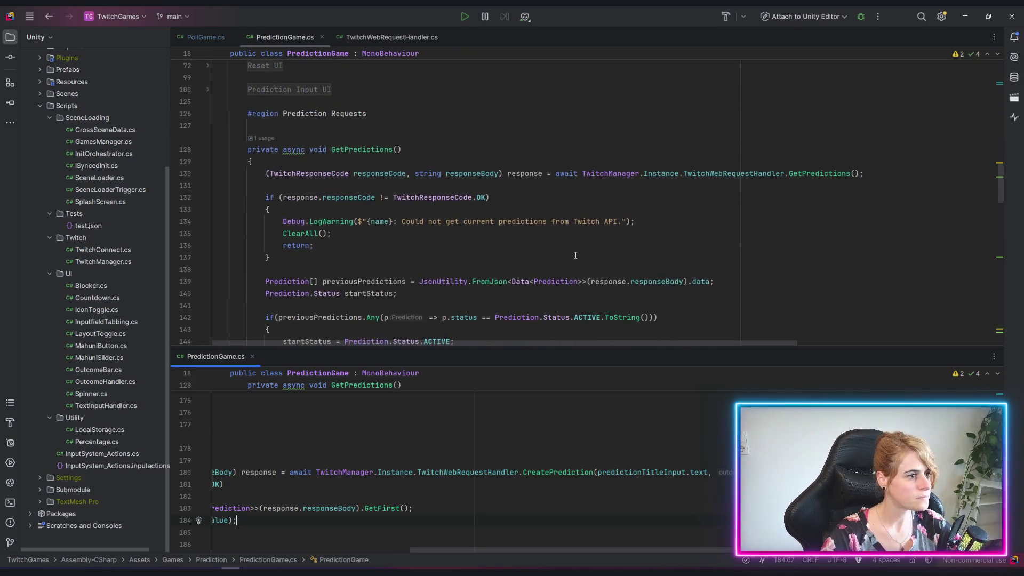
{"action": "scroll", "coordinate": [501, 240], "scroll_direction": "down", "scroll_amount": 15}
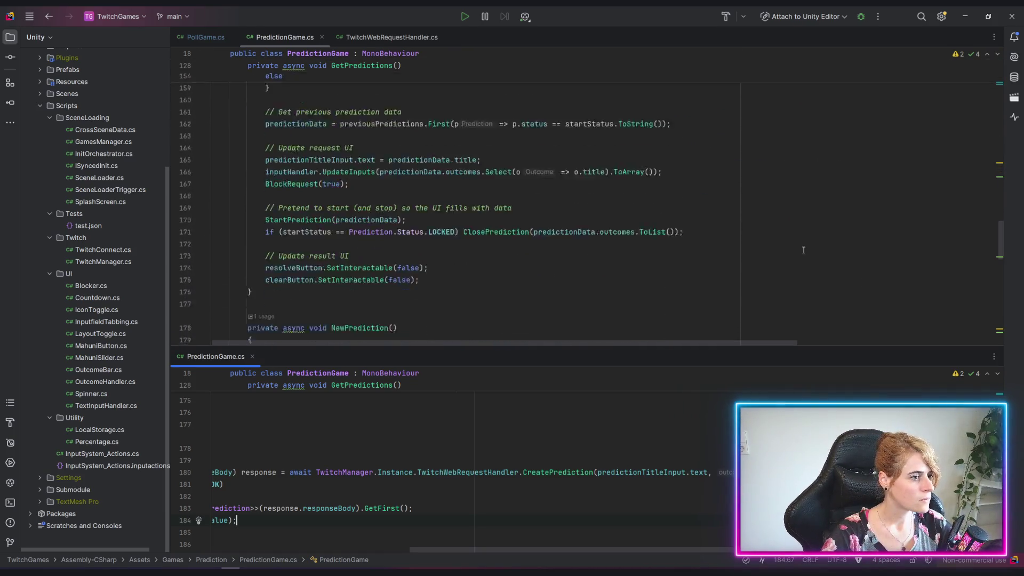
{"action": "scroll", "coordinate": [747, 331], "scroll_direction": "up", "scroll_amount": 3}
{"action": "left_click_drag", "start_coordinate": [730, 343], "coordinate": [928, 343]}
Step: Type a comma after timeSlider.value on line 180 to open a new argument
{"action": "left_click", "coordinate": [975, 281]}
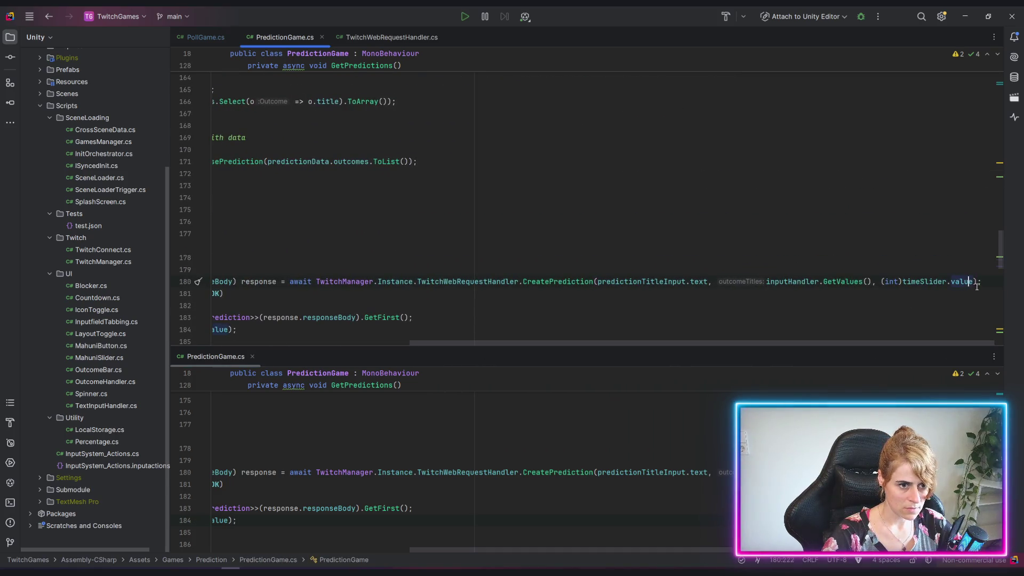
{"action": "key", "text": "Right"}
{"action": "type", "text": ","}
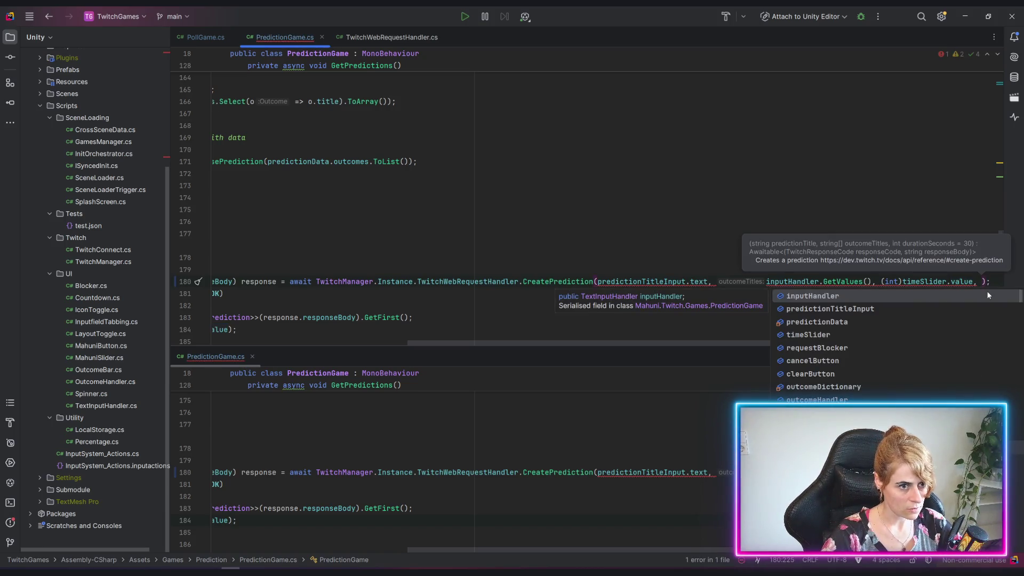
{"action": "left_click", "coordinate": [558, 281]}
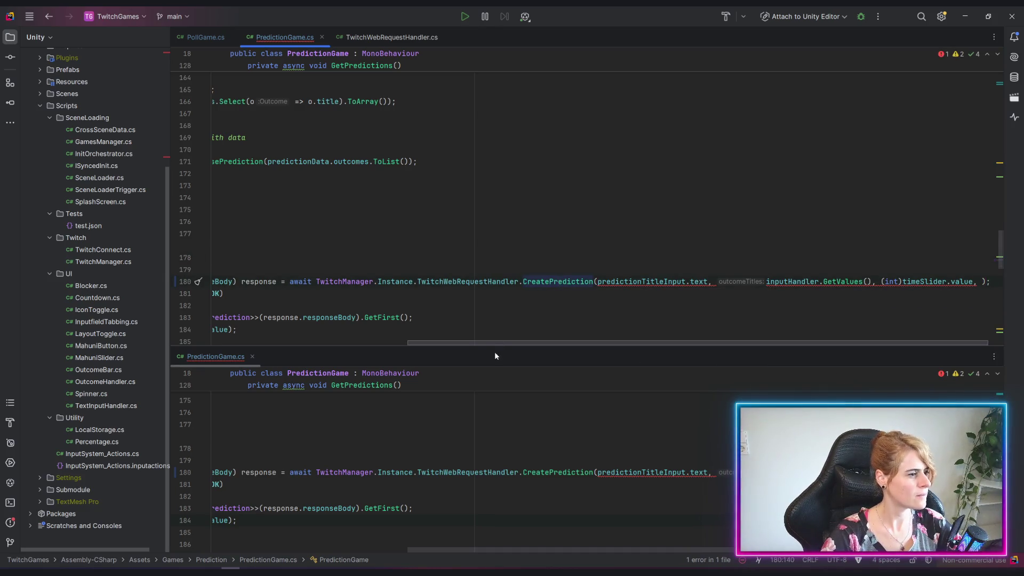
{"action": "left_click_drag", "start_coordinate": [506, 342], "coordinate": [283, 339]}
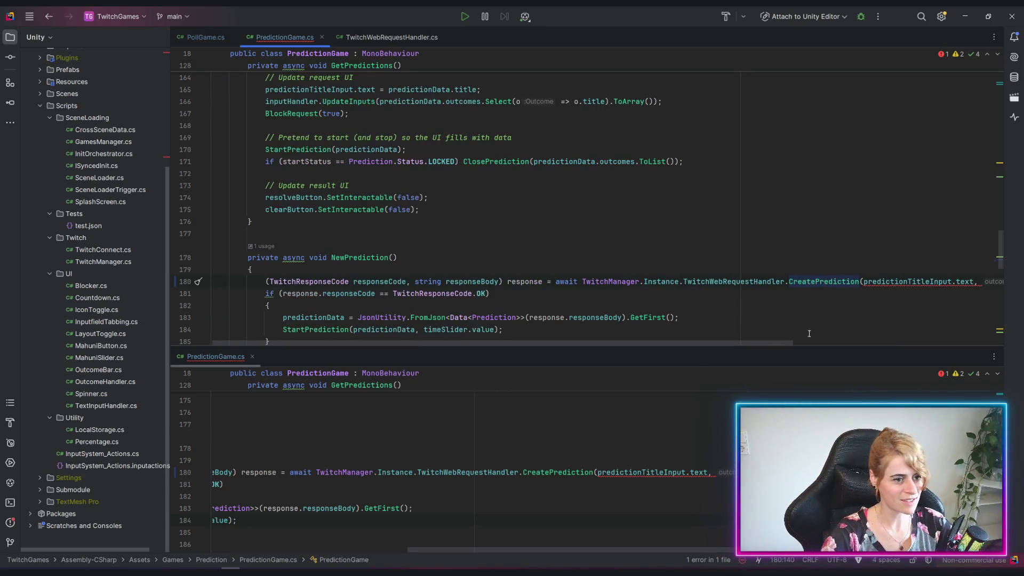
{"action": "left_click_drag", "start_coordinate": [744, 341], "coordinate": [945, 341]}
{"action": "left_click", "coordinate": [965, 281]}
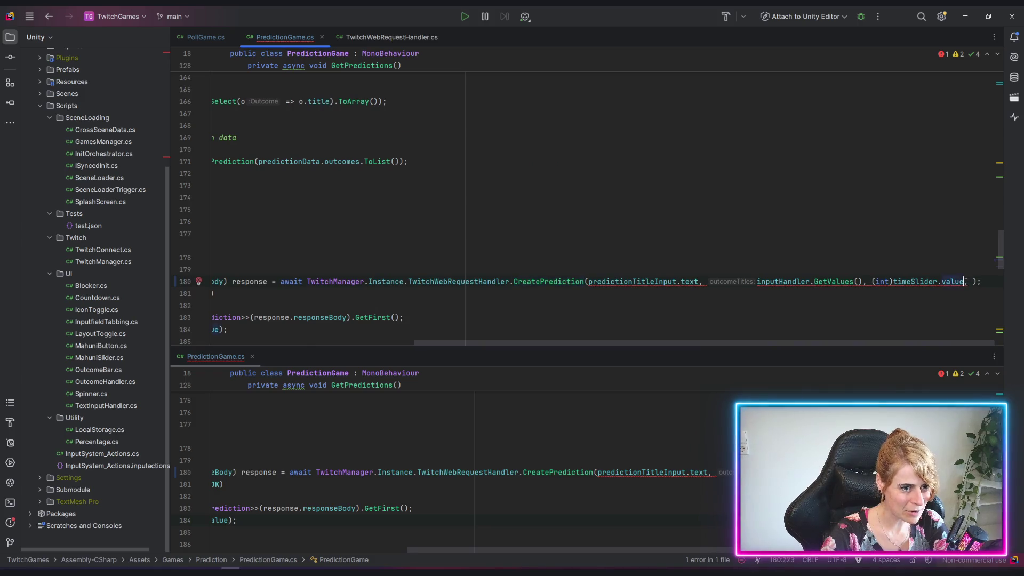
Step: In PollGame.cs, append channelPointToggle.isOn to the CreatePoll call
{"action": "left_click", "coordinate": [205, 38]}
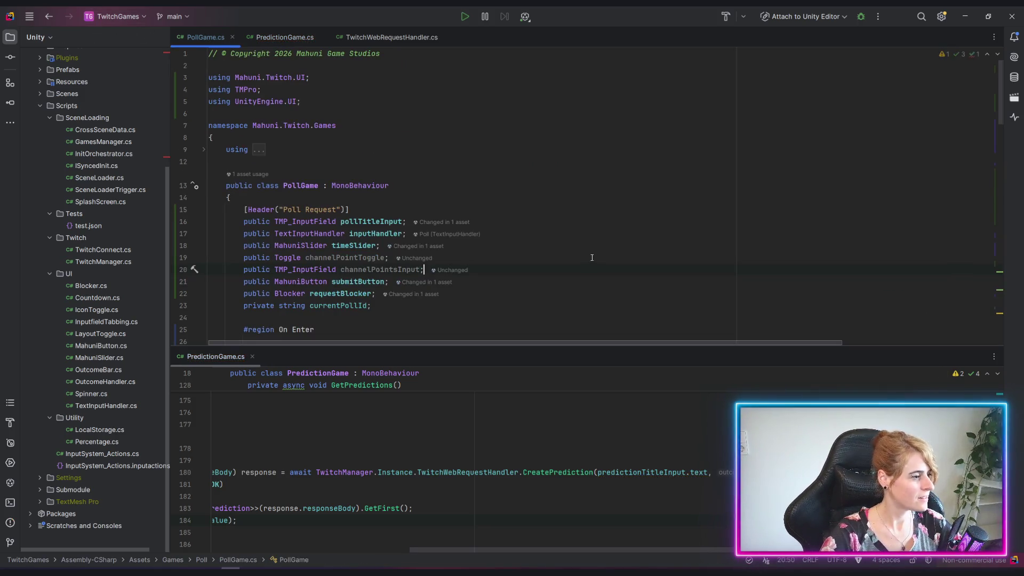
{"action": "scroll", "coordinate": [597, 245], "scroll_direction": "down", "scroll_amount": 10}
{"action": "scroll", "coordinate": [613, 222], "scroll_direction": "down", "scroll_amount": 5}
{"action": "left_click_drag", "start_coordinate": [711, 344], "coordinate": [933, 349]}
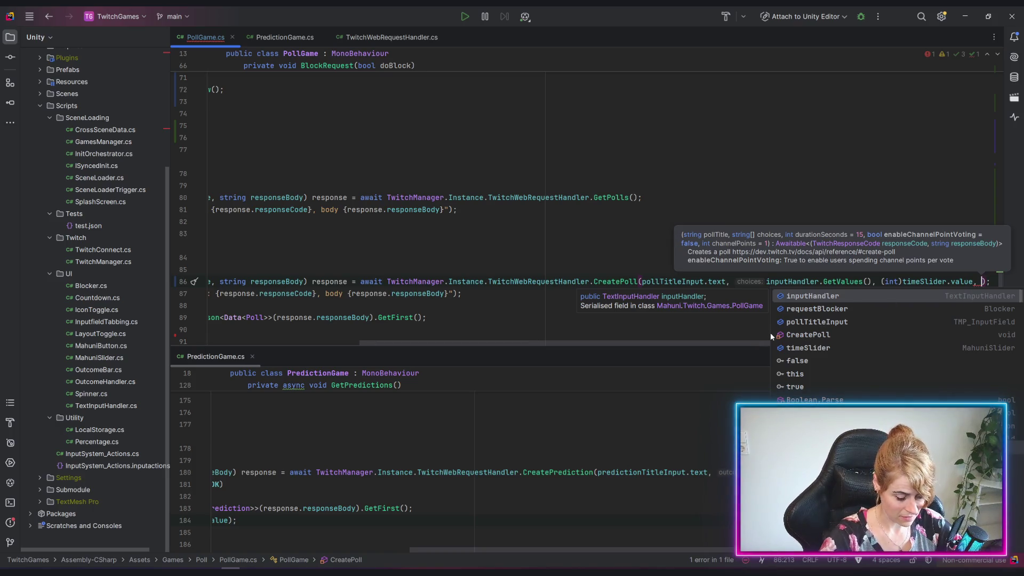
{"action": "type", "text": "channelP"}
{"action": "key", "text": "Down"}
{"action": "key", "text": "Return"}
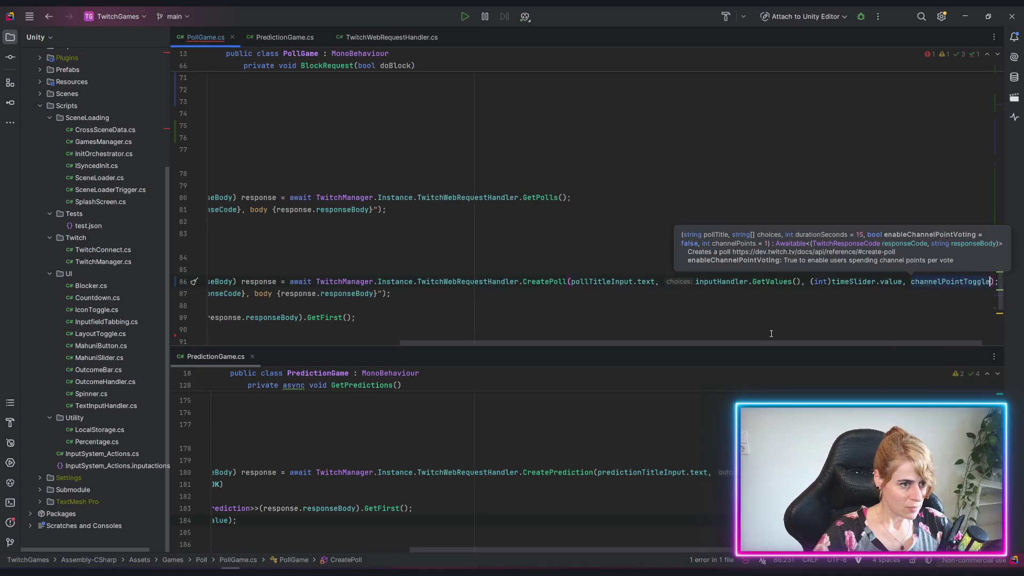
{"action": "type", "text": "."}
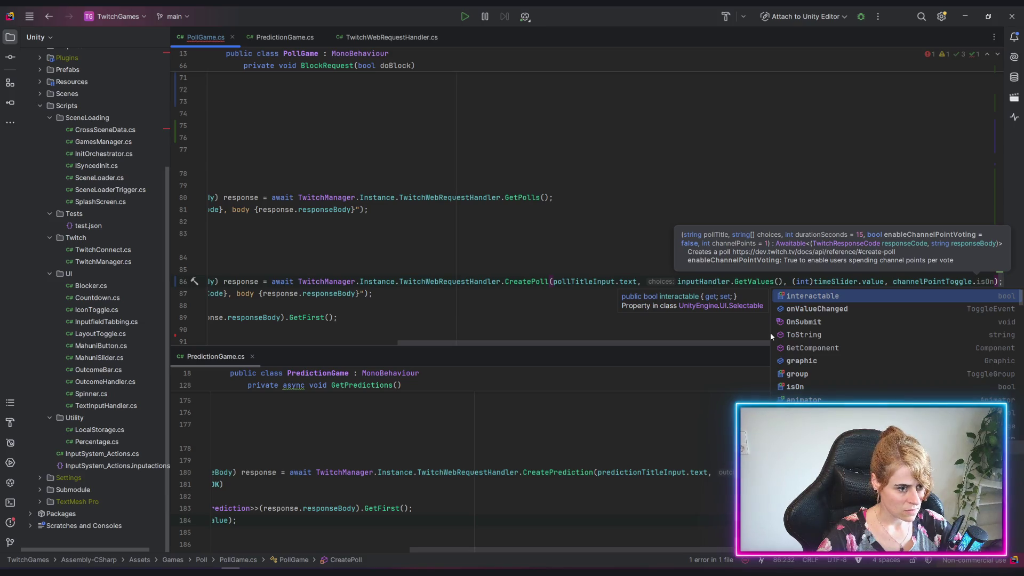
{"action": "double_click", "coordinate": [809, 384]}
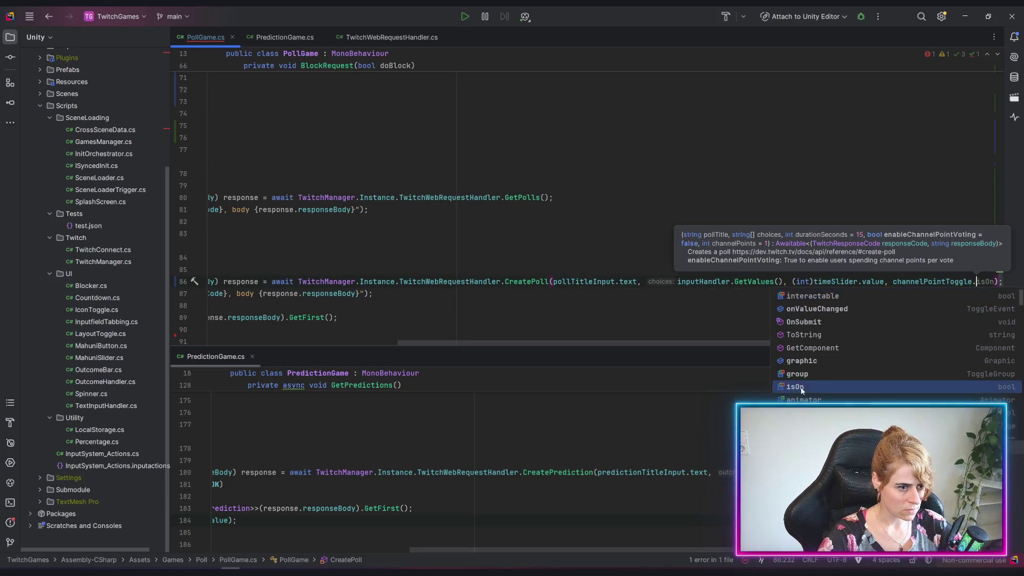
Step: Append channelPointsInput.text as the last CreatePoll argument and inspect the type error
{"action": "scroll", "coordinate": [717, 346], "scroll_direction": "right", "scroll_amount": 1}
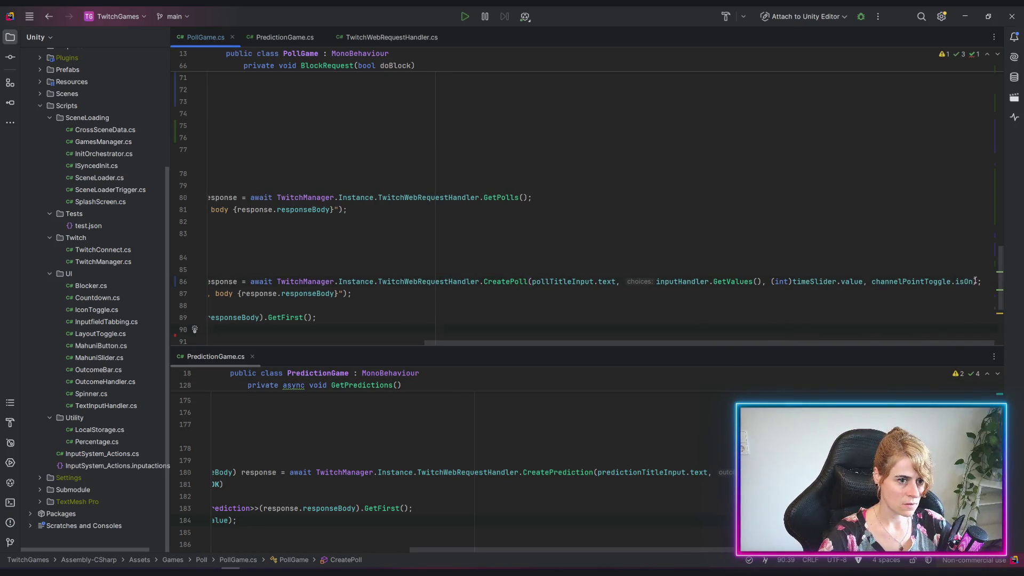
{"action": "type", "text": "channe"}
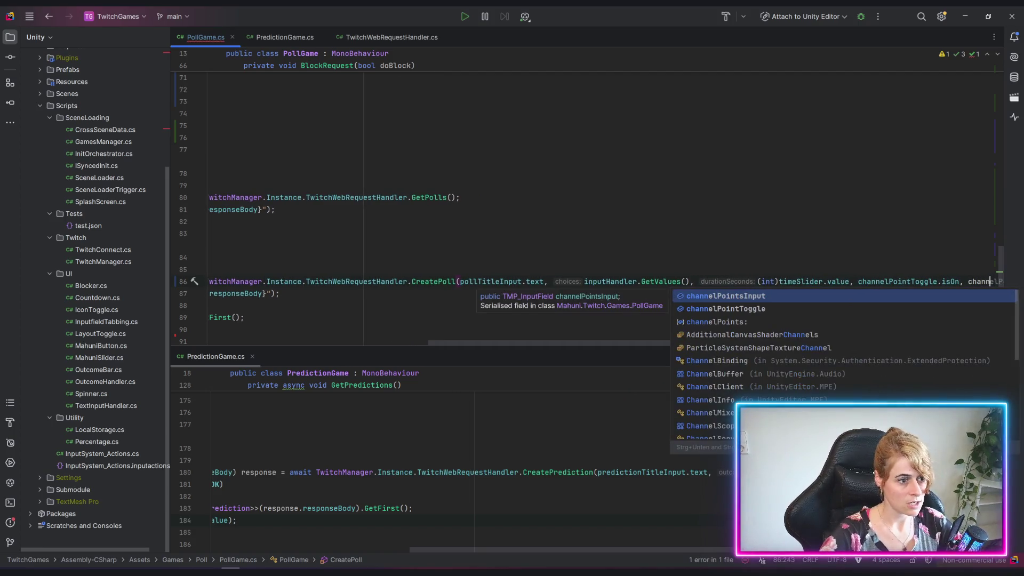
{"action": "key", "text": "Return"}
{"action": "type", "text": ".text);"}
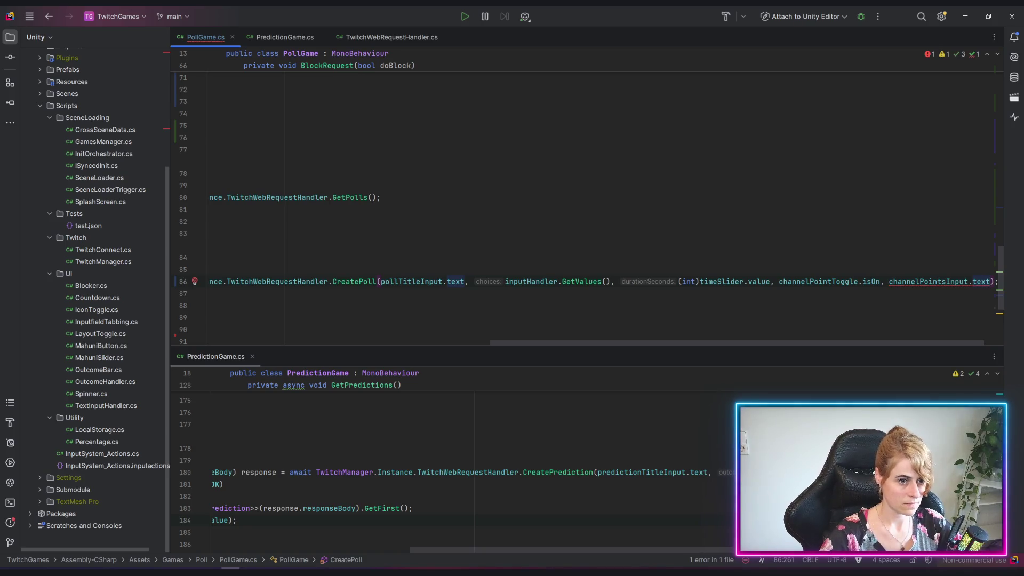
{"action": "mouse_move", "coordinate": [942, 281]}
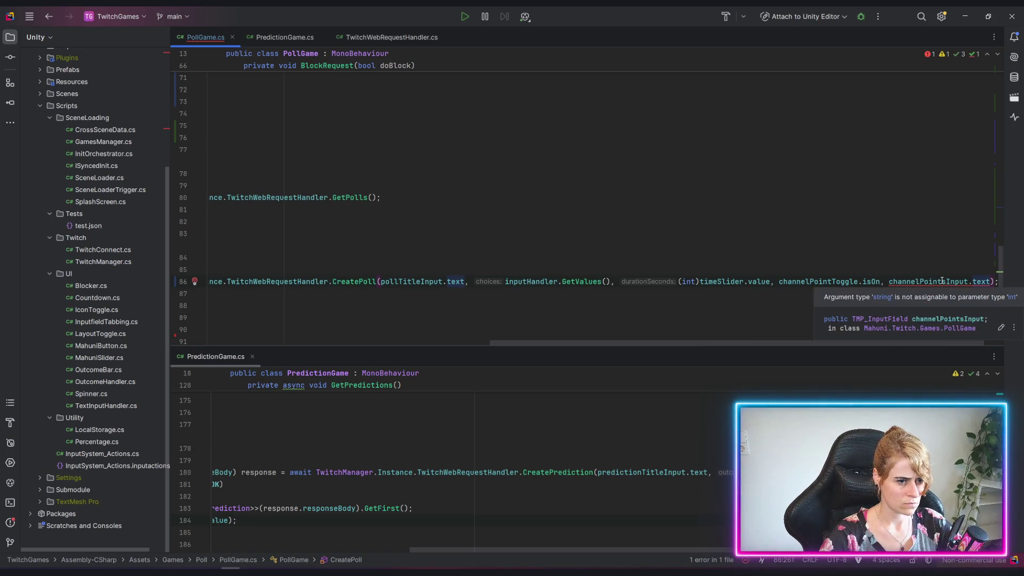
{"action": "left_click", "coordinate": [941, 281]}
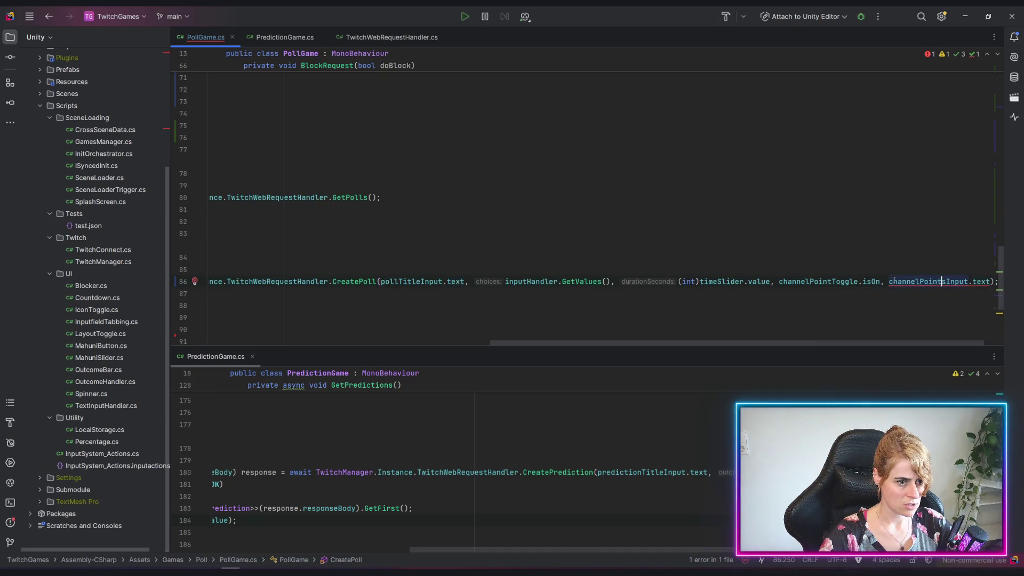
{"action": "key", "text": "Left"}
{"action": "key", "text": "Left"}
{"action": "key", "text": "Left"}
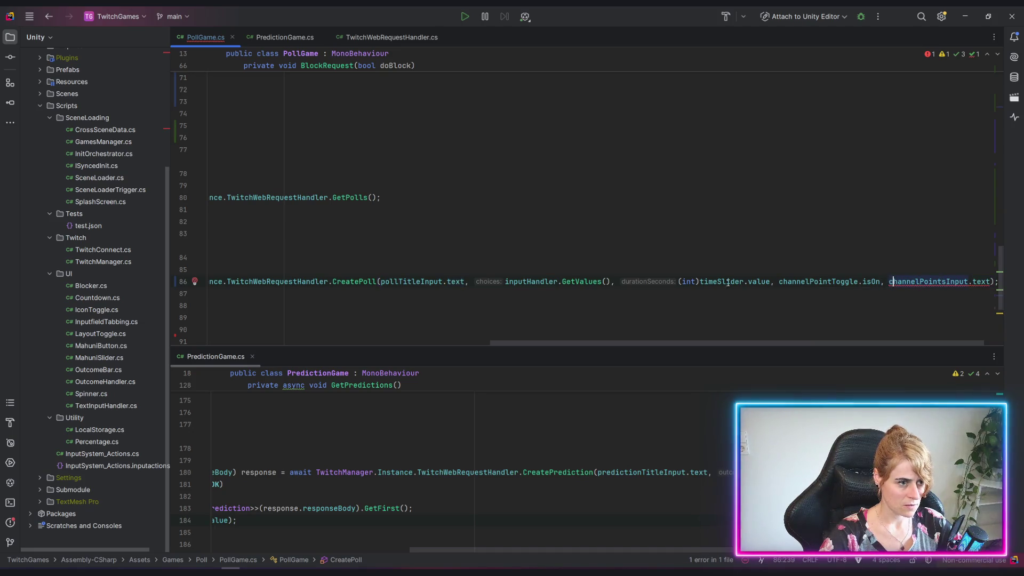
Step: Bring the Unity editor back to the front
{"action": "scroll", "coordinate": [586, 267], "scroll_direction": "down", "scroll_amount": 1}
{"action": "scroll", "coordinate": [580, 341], "scroll_direction": "right", "scroll_amount": 2}
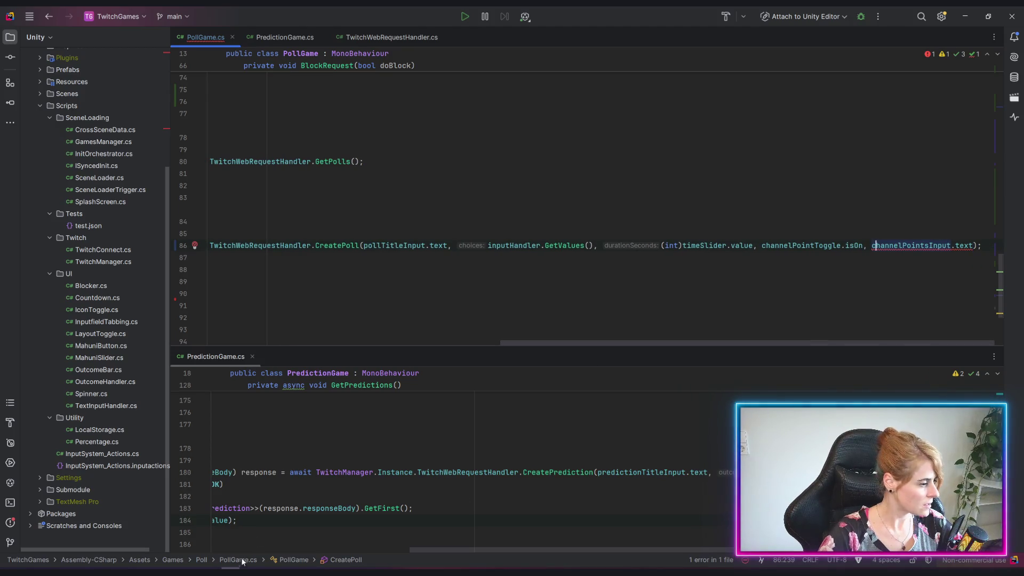
{"action": "mouse_move", "coordinate": [213, 571]}
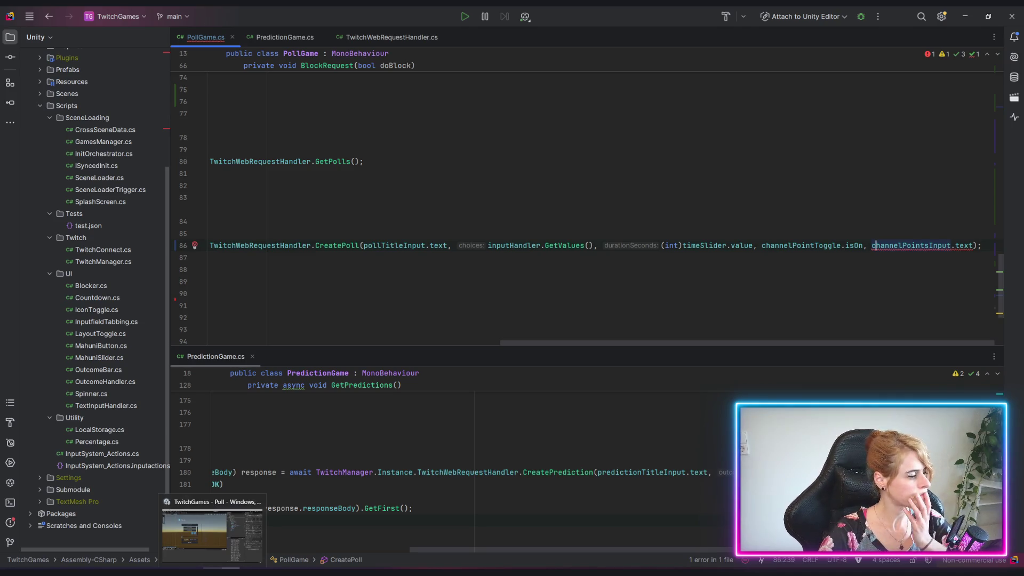
{"action": "left_click", "coordinate": [212, 533]}
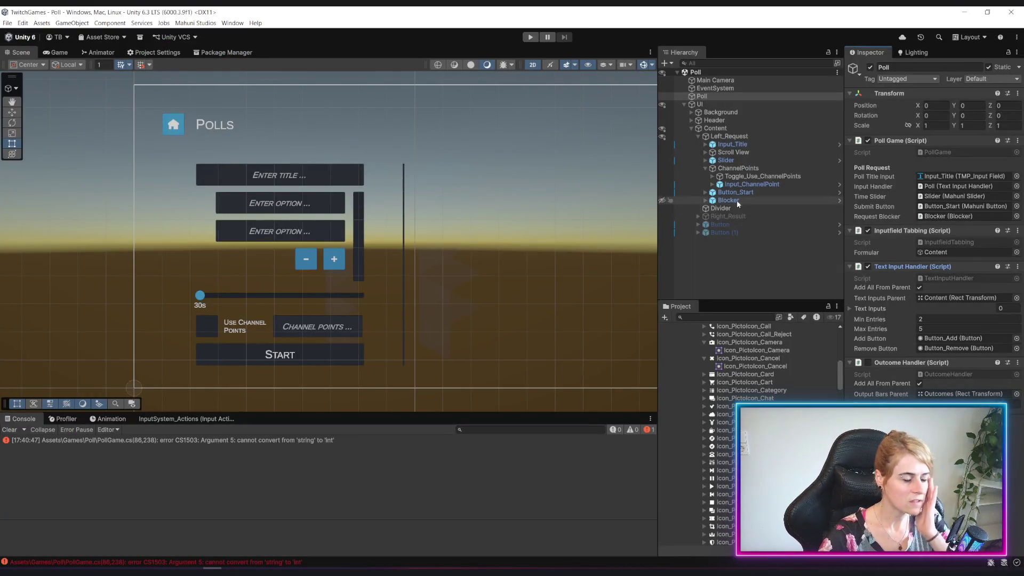
Step: Inspect Toggle_Use_ChannelPoints and its Text label in the ChannelPoints Hierarchy group
{"action": "left_click", "coordinate": [768, 178]}
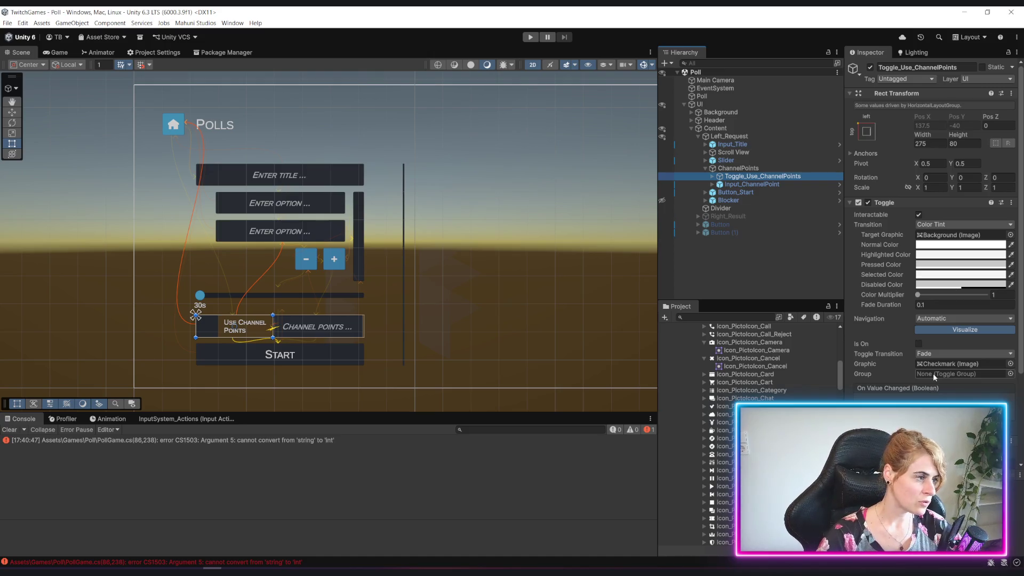
{"action": "key", "text": "alt+Tab"}
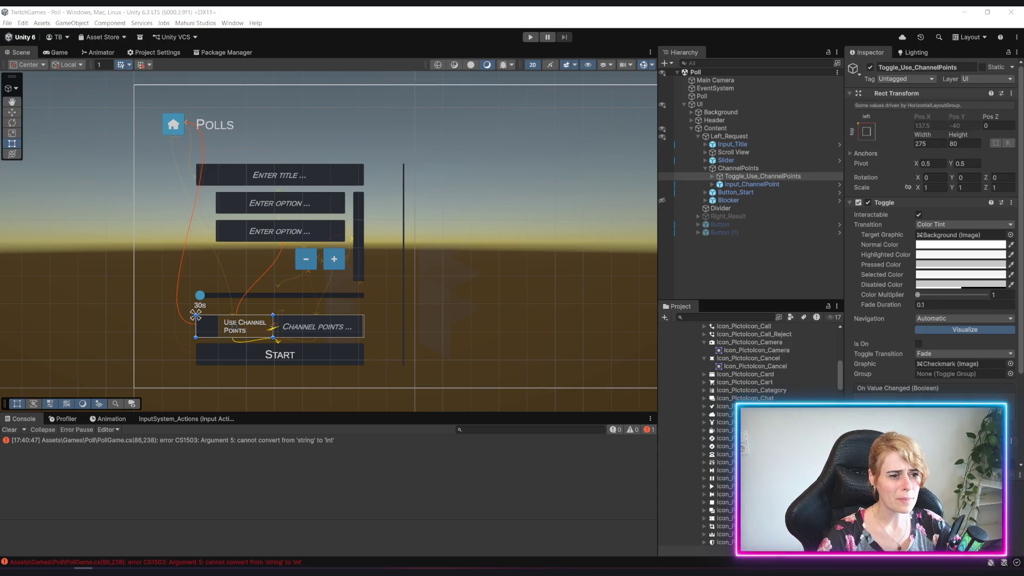
{"action": "left_click", "coordinate": [711, 176]}
{"action": "left_click", "coordinate": [723, 192]}
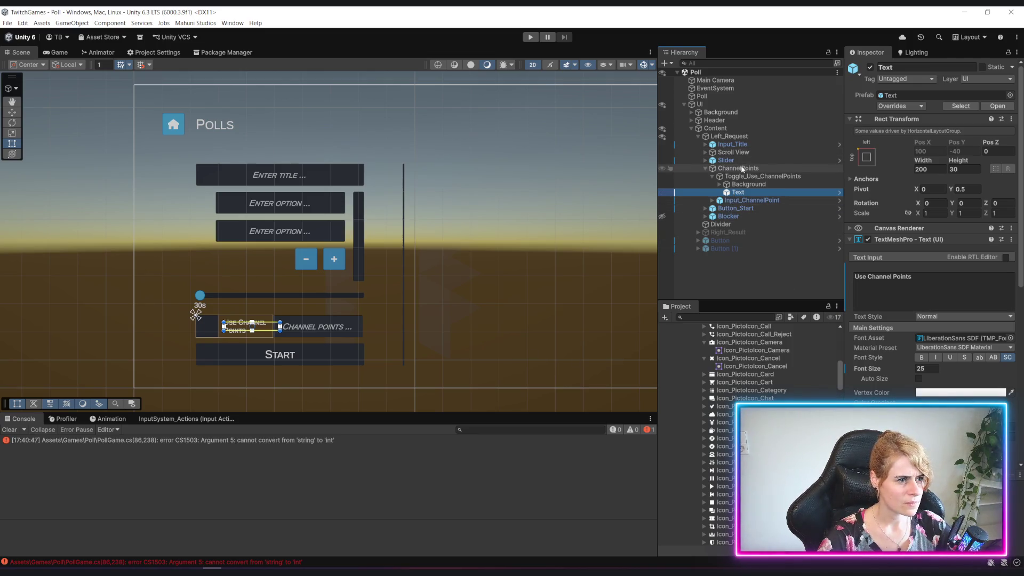
{"action": "left_click", "coordinate": [705, 169]}
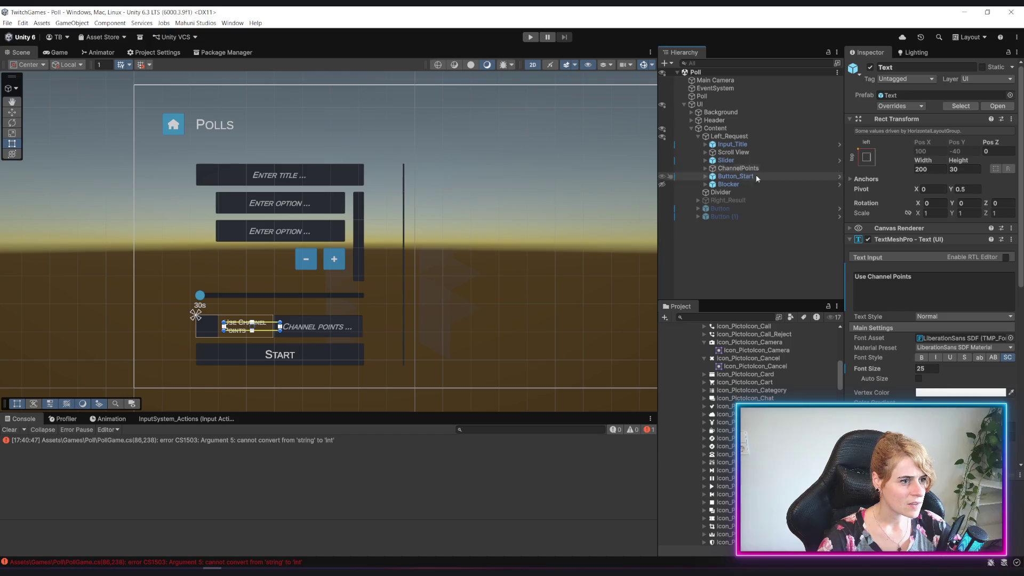
{"action": "left_click", "coordinate": [705, 168]}
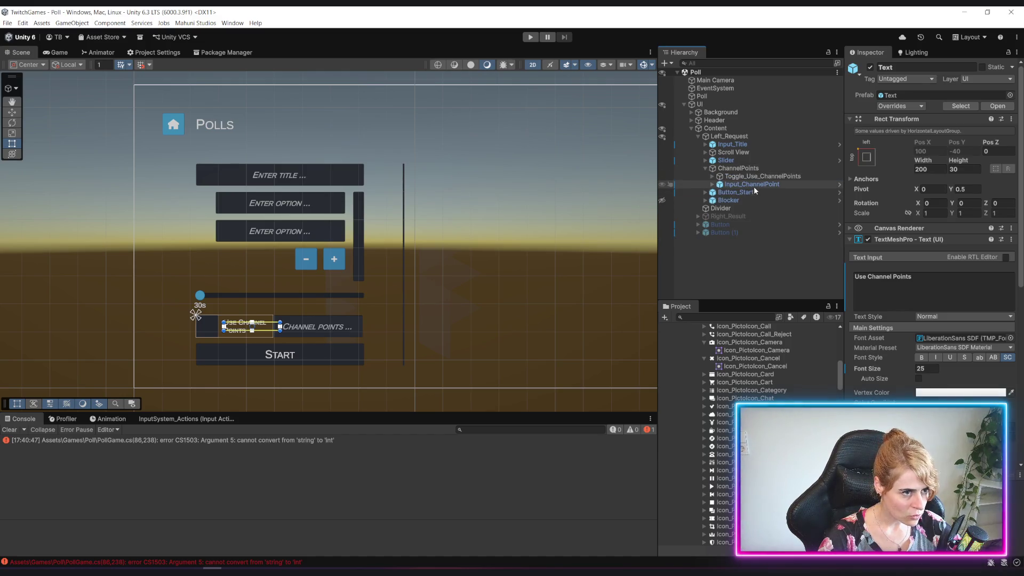
Step: Set Input_ChannelPoint's Content Type to Integer Number
{"action": "left_click", "coordinate": [754, 185]}
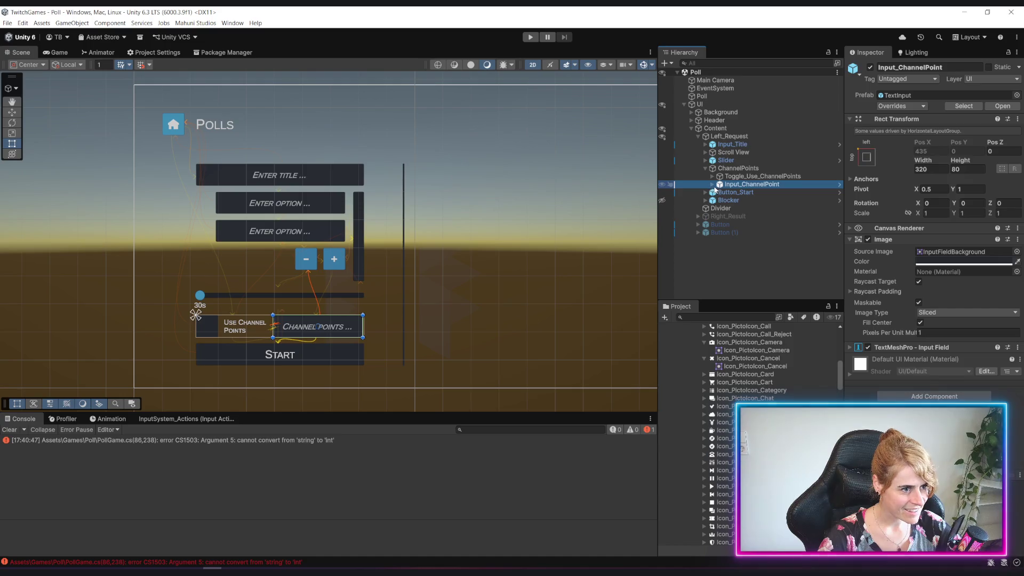
{"action": "left_click", "coordinate": [850, 347]}
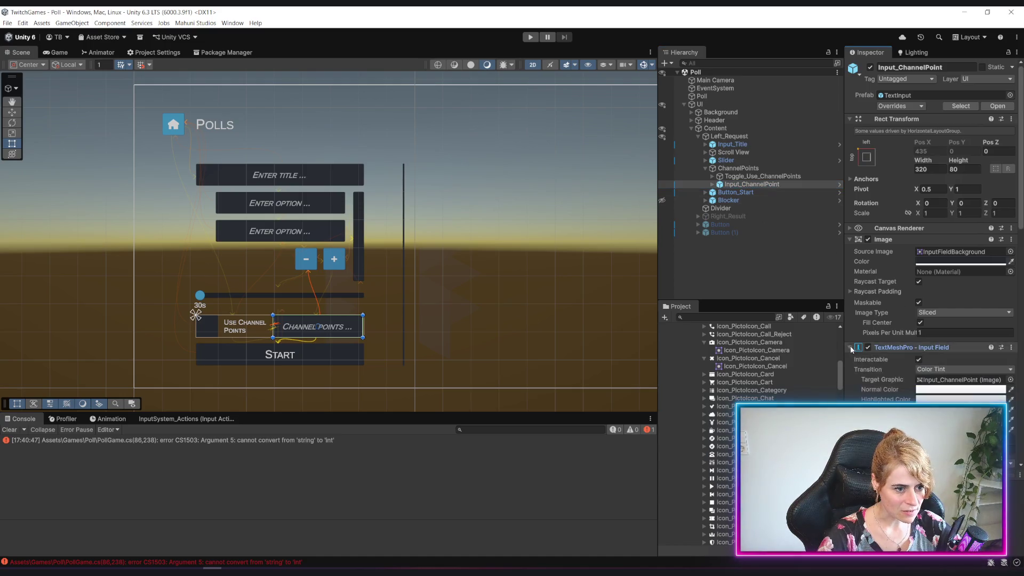
{"action": "scroll", "coordinate": [882, 338], "scroll_direction": "down", "scroll_amount": 3}
{"action": "scroll", "coordinate": [881, 337], "scroll_direction": "down", "scroll_amount": 8}
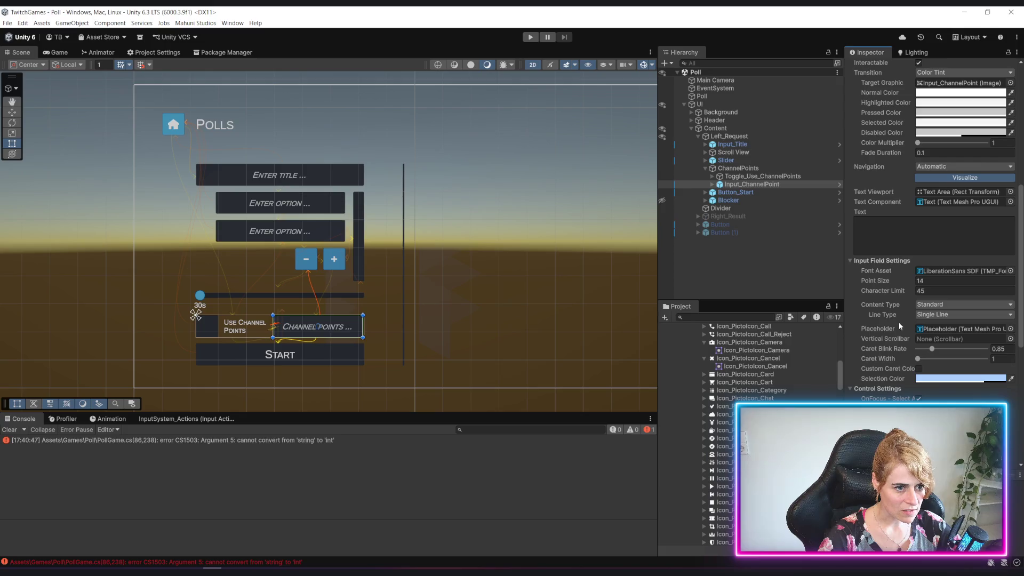
{"action": "left_click", "coordinate": [937, 304]}
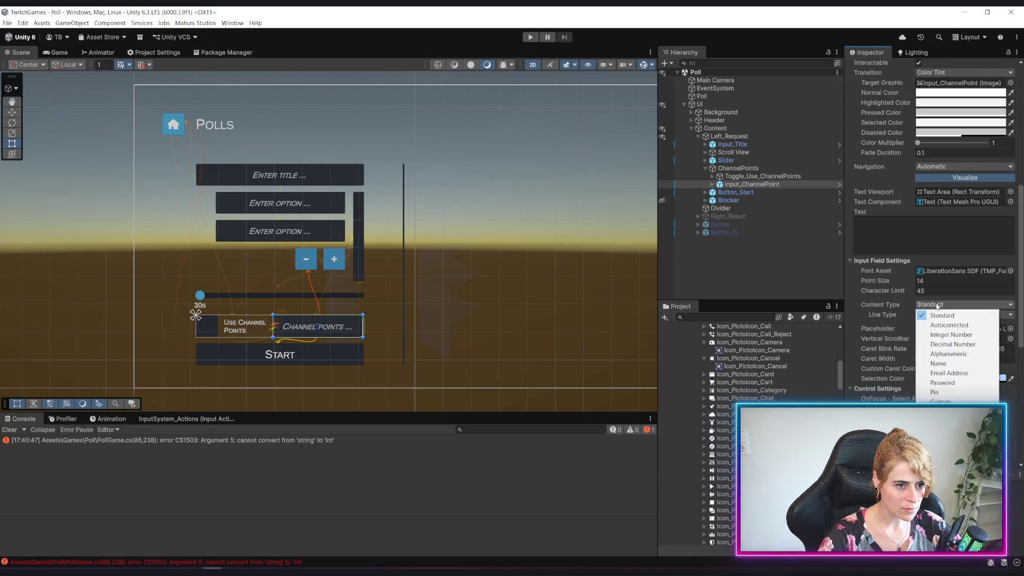
{"action": "left_click", "coordinate": [941, 334]}
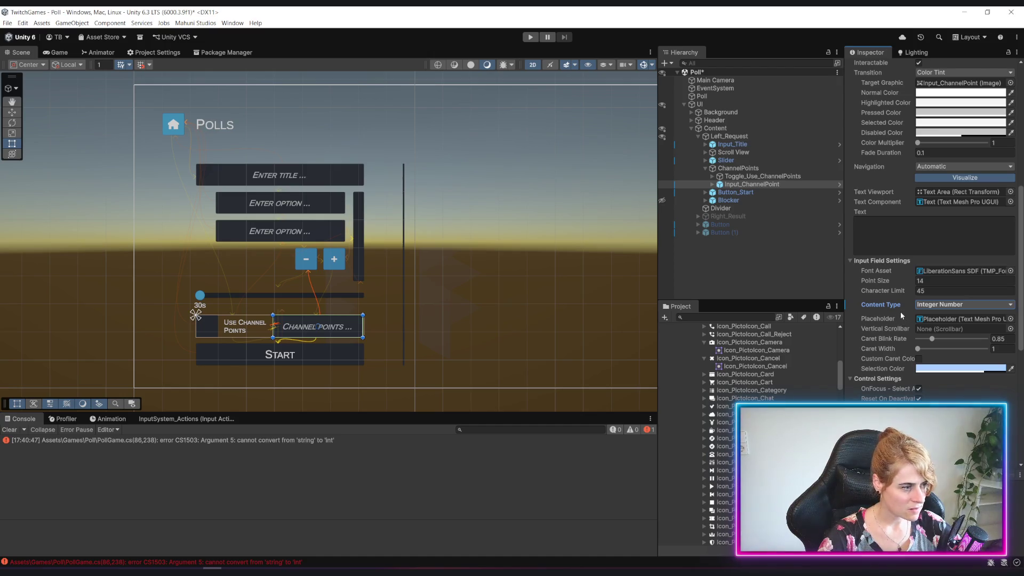
Step: Check the input field's value-changed event and deselect Input_ChannelPoint
{"action": "scroll", "coordinate": [901, 309], "scroll_direction": "down", "scroll_amount": 1}
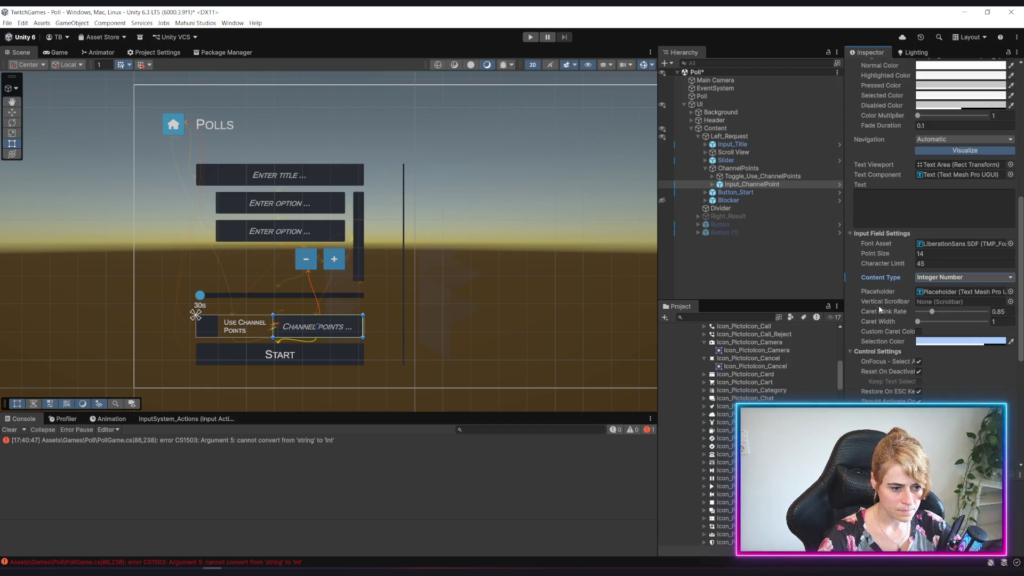
{"action": "scroll", "coordinate": [882, 302], "scroll_direction": "down", "scroll_amount": 2}
{"action": "scroll", "coordinate": [882, 302], "scroll_direction": "down", "scroll_amount": 2}
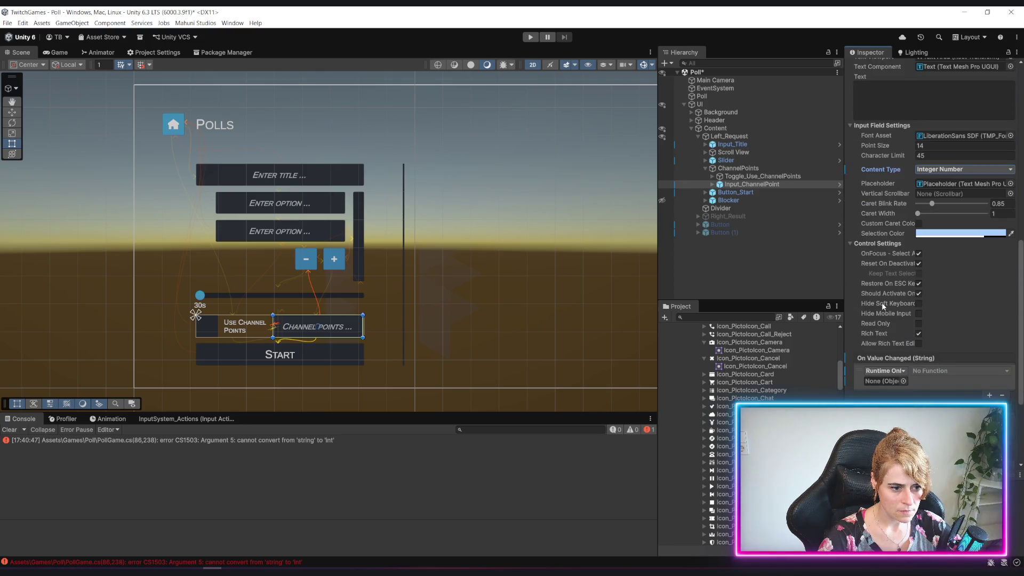
{"action": "left_click", "coordinate": [965, 384]}
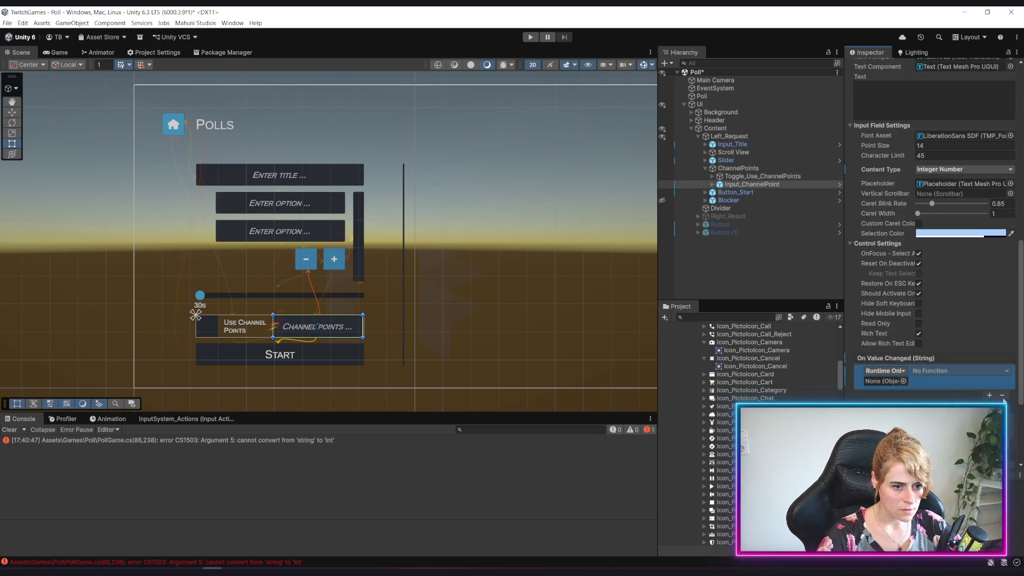
{"action": "scroll", "coordinate": [952, 360], "scroll_direction": "down", "scroll_amount": 5}
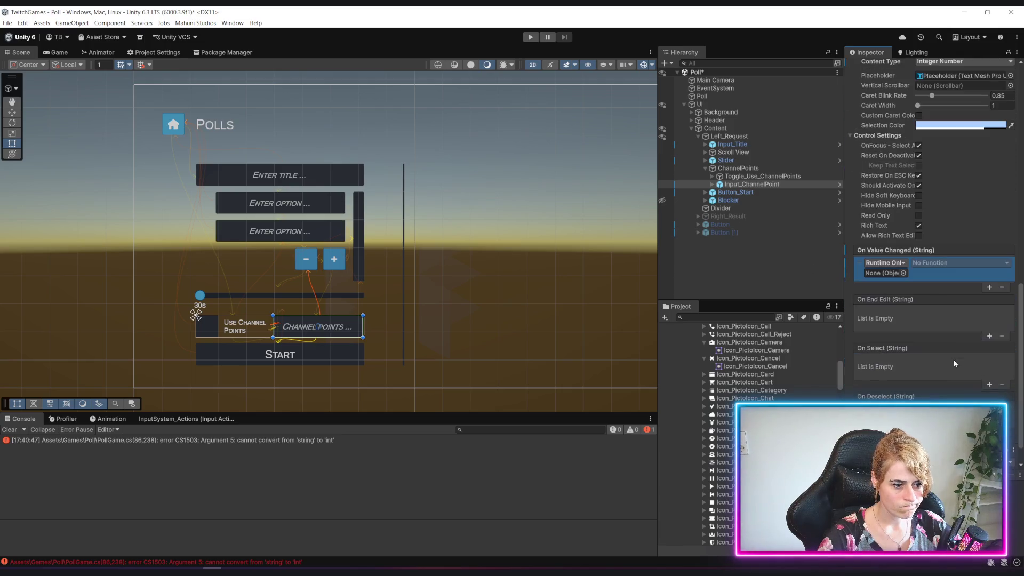
{"action": "left_click", "coordinate": [766, 286]}
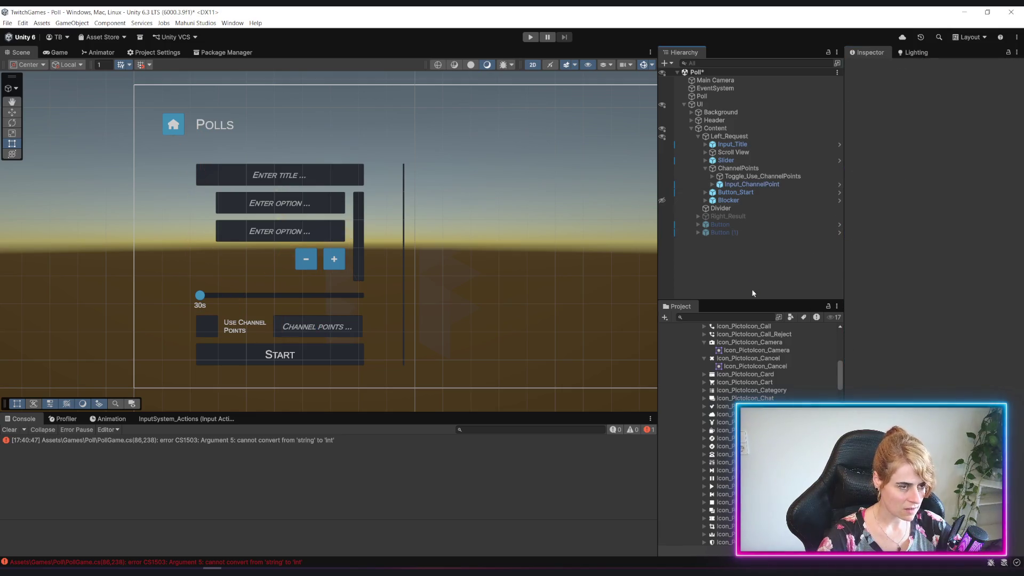
Step: At the top of CreatePoll, open an if (channelPointToggle.isOn) block
{"action": "double_click", "coordinate": [266, 440]}
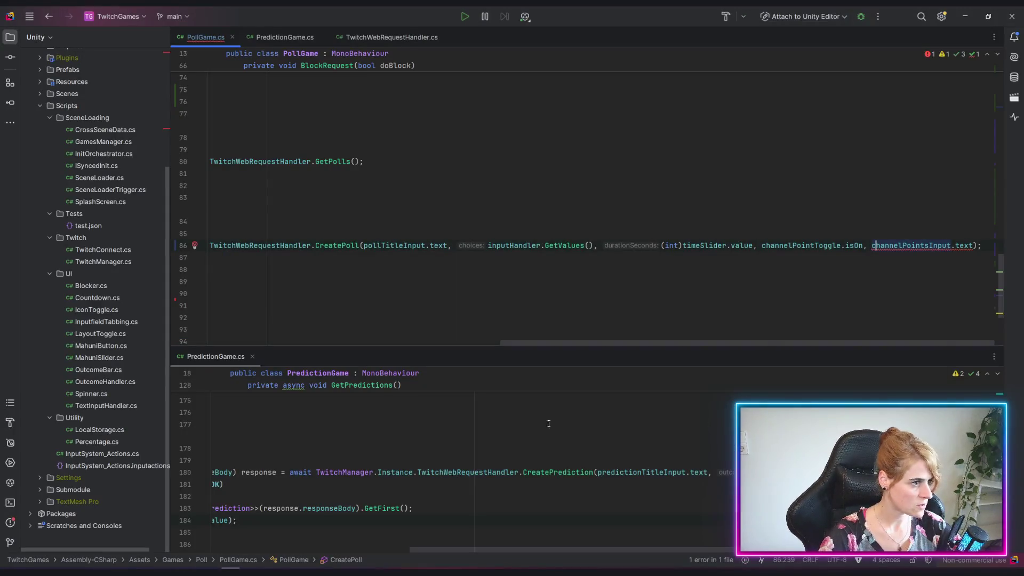
{"action": "left_click_drag", "start_coordinate": [595, 341], "coordinate": [303, 342]}
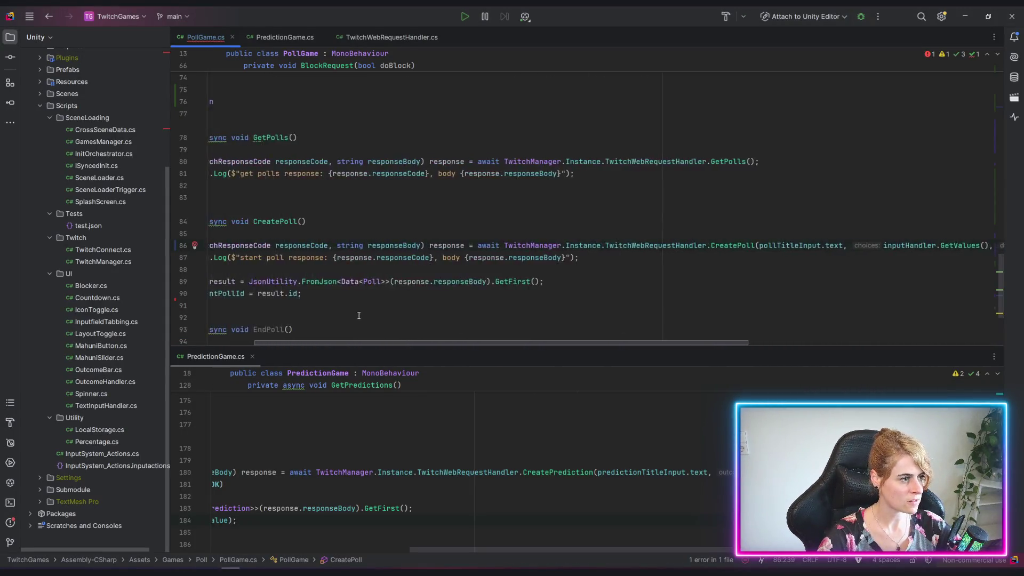
{"action": "key", "text": "ctrl+alt+Return"}
{"action": "key", "text": "ctrl+alt+Return"}
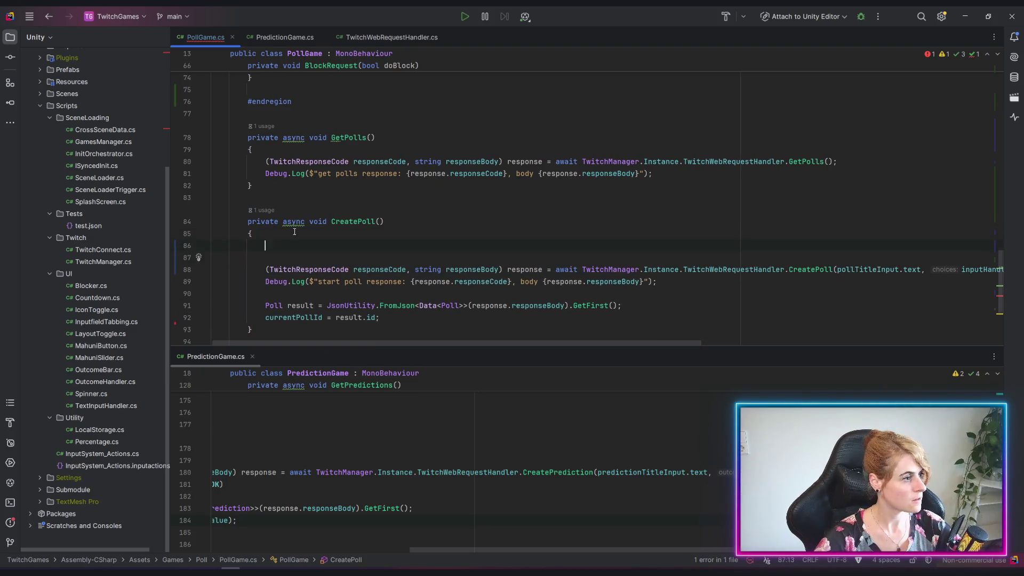
{"action": "type", "text": "int ch"}
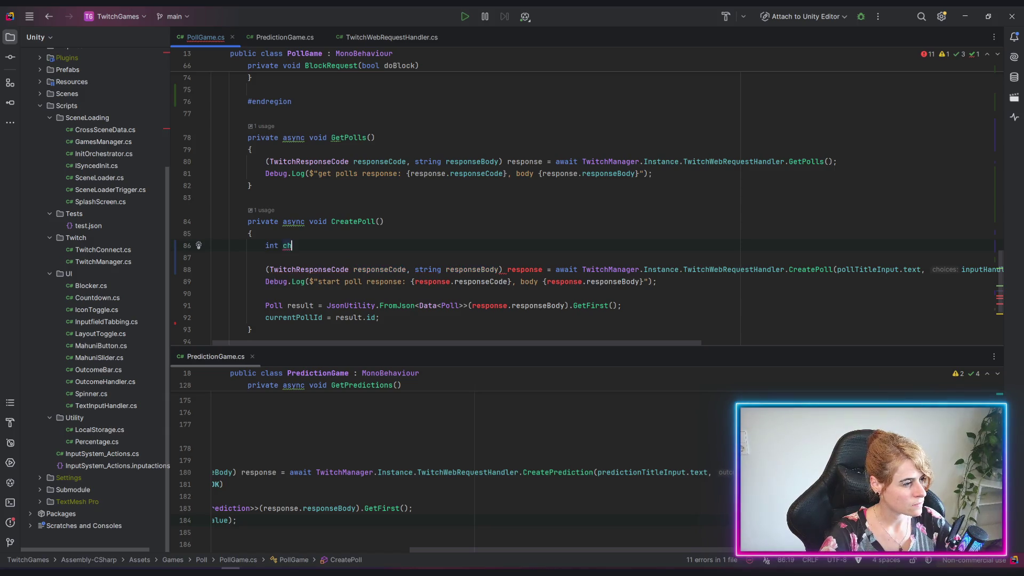
{"action": "key", "text": "BackSpace"}
{"action": "key", "text": "BackSpace"}
{"action": "key", "text": "BackSpace"}
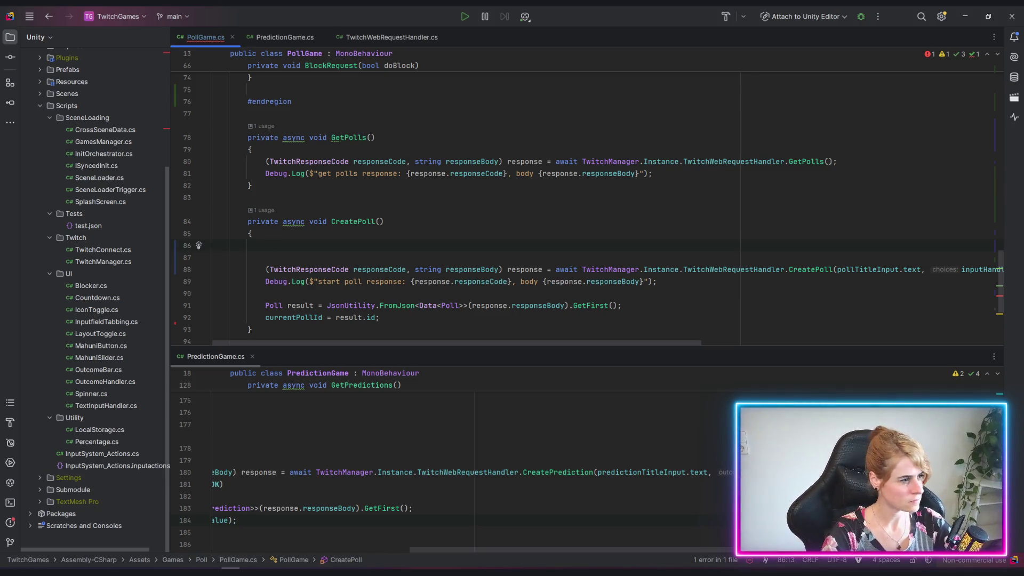
{"action": "type", "text": "if("}
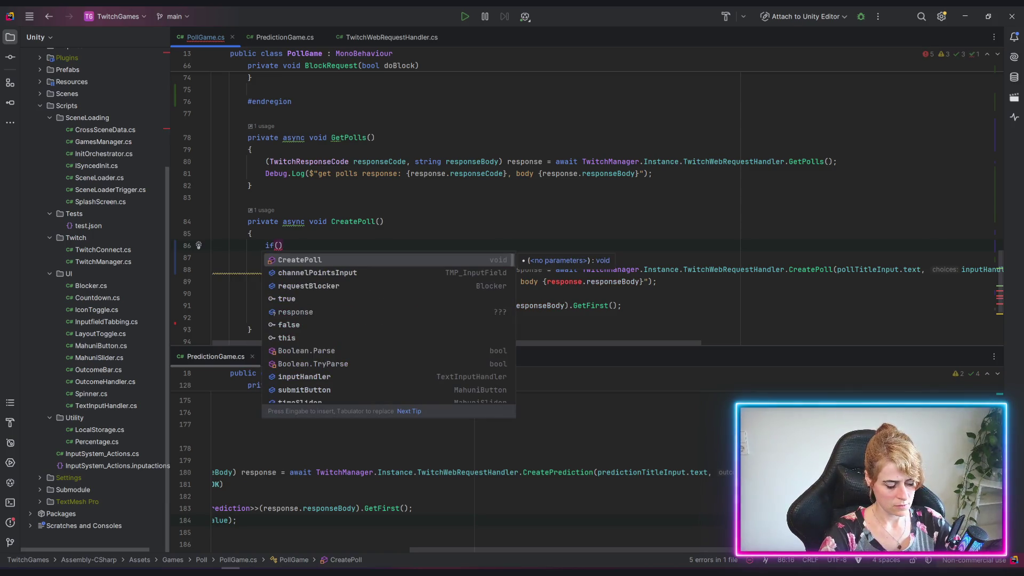
{"action": "type", "text": "ch"}
{"action": "key", "text": "Down"}
{"action": "key", "text": "Return"}
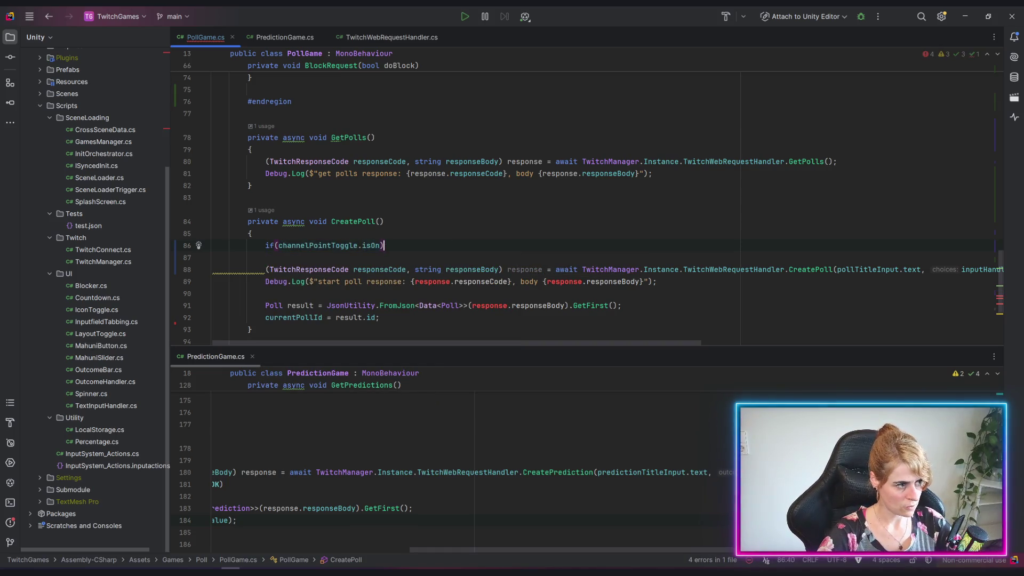
{"action": "key", "text": "Return"}
{"action": "type", "text": "{"}
{"action": "key", "text": "Return"}
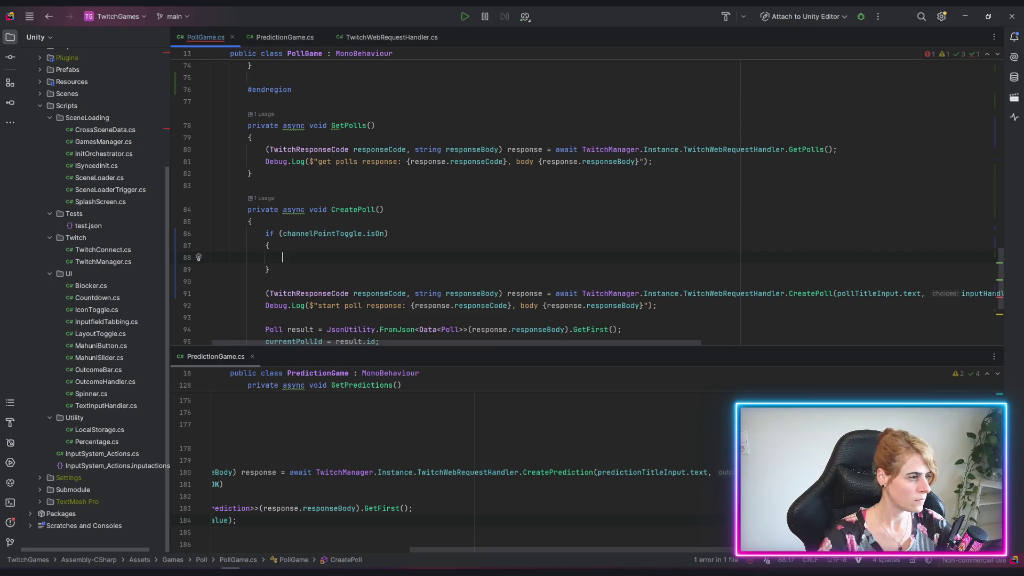
Step: Write int.TryParse on channelPointsInput.text with out int channelPoints inside the block
{"action": "left_click", "coordinate": [270, 269]}
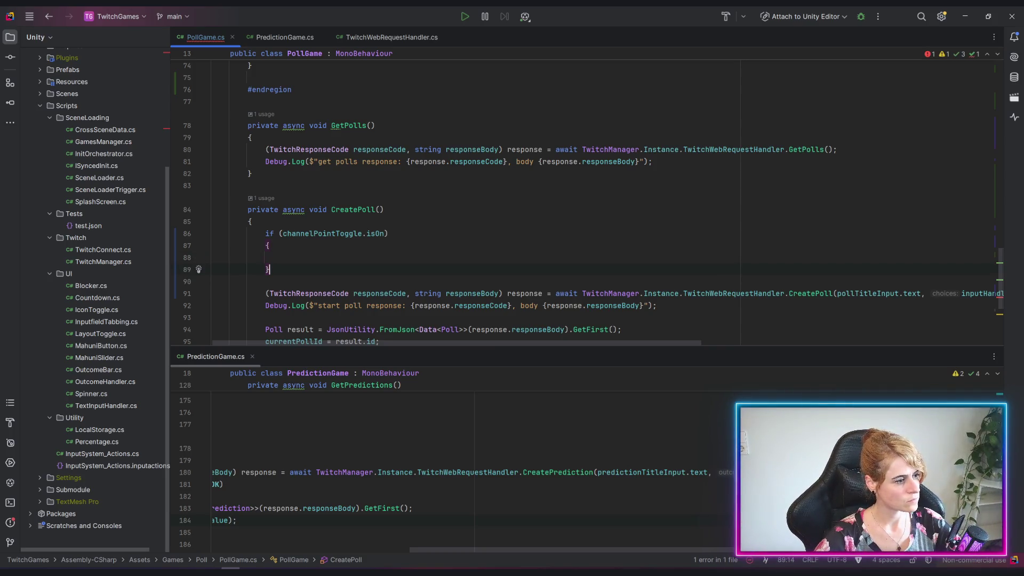
{"action": "left_click", "coordinate": [282, 258]}
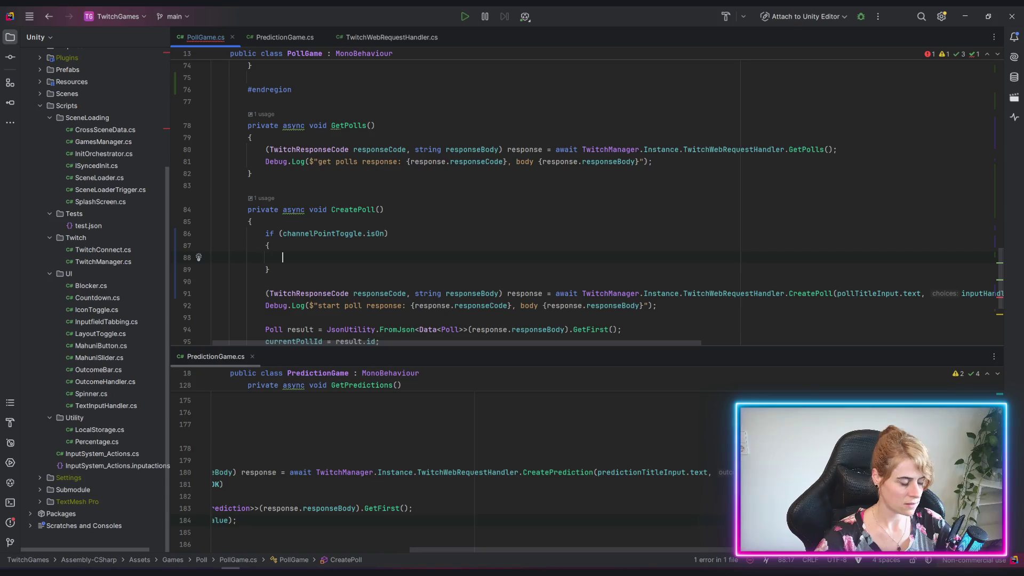
{"action": "type", "text": "int "}
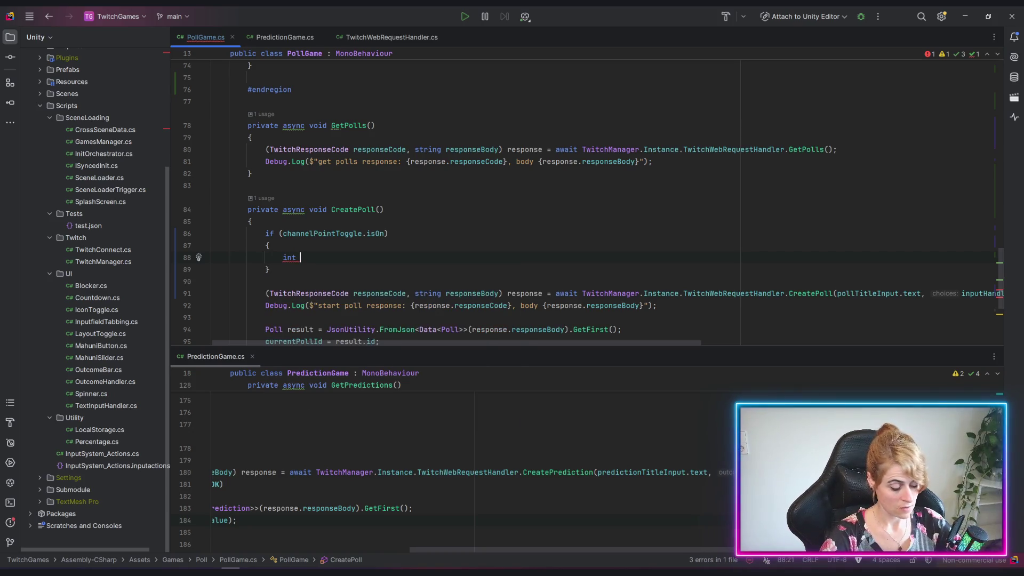
{"action": "type", "text": "points = int"}
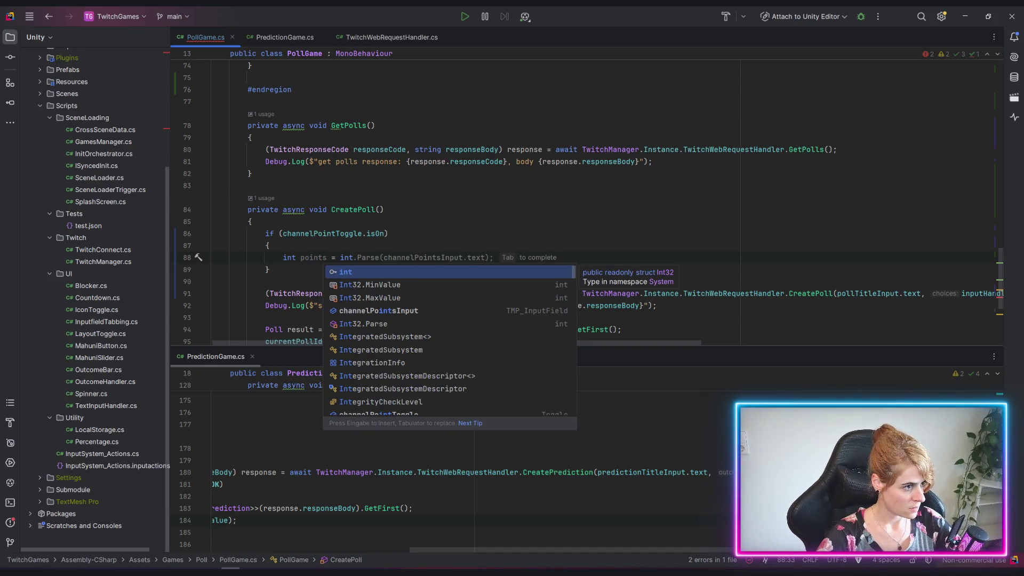
{"action": "key", "text": "Tab"}
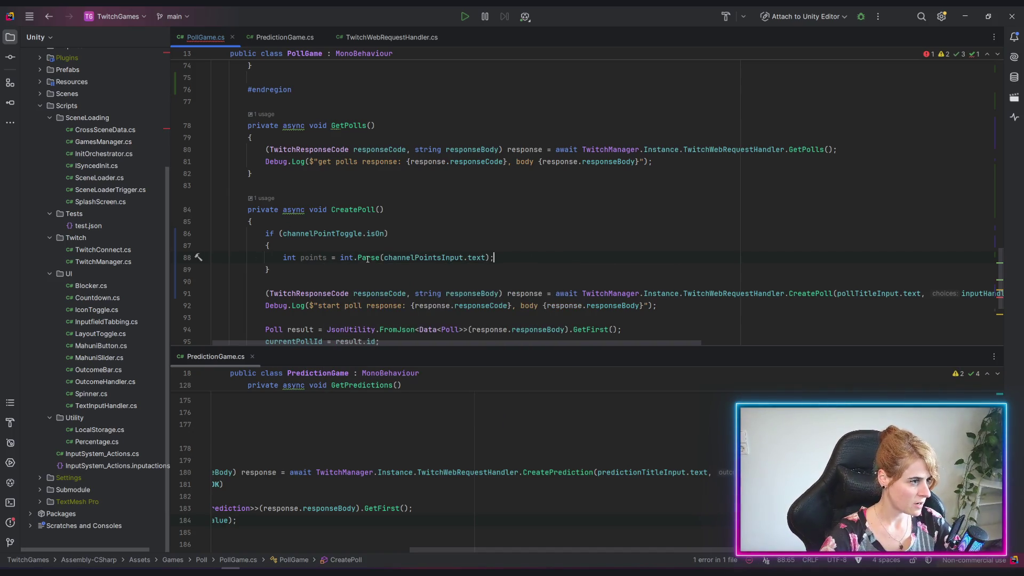
{"action": "double_click", "coordinate": [367, 258]}
{"action": "type", "text": "tr"}
{"action": "key", "text": "Return"}
{"action": "key", "text": "ctrl+z"}
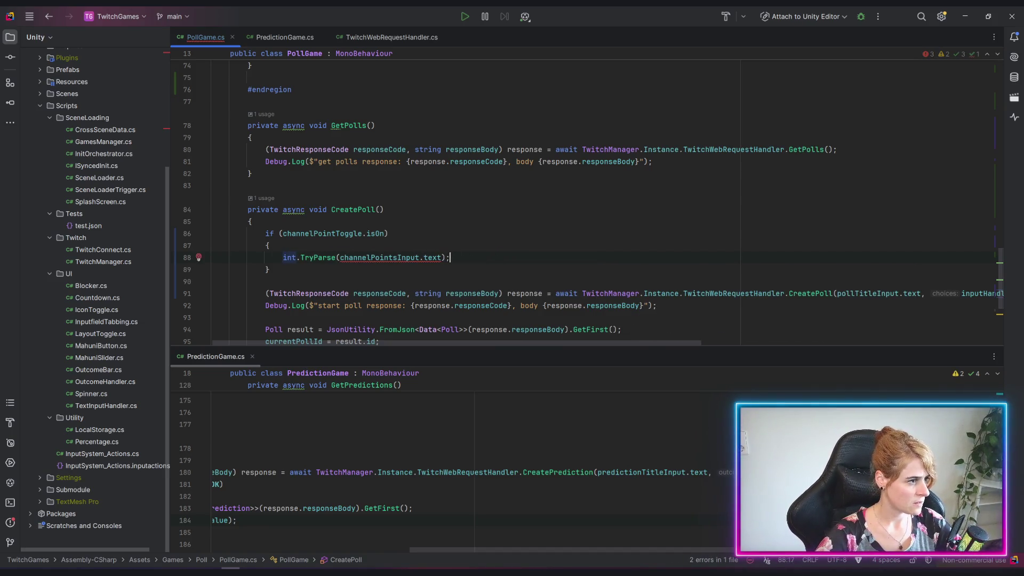
{"action": "type", "text": ", out int channelPoints"}
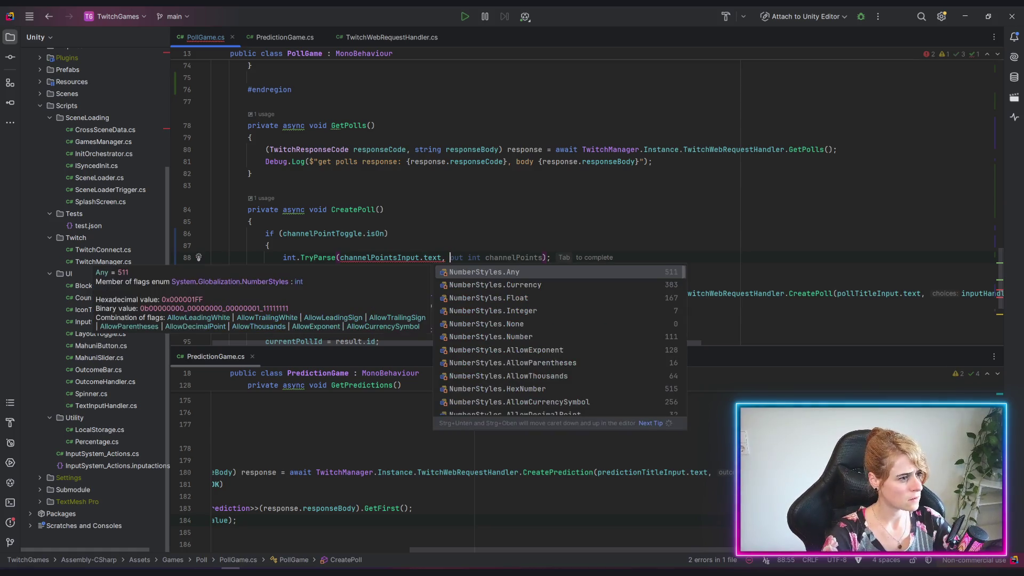
Step: Wrap the TryParse call in an if condition that opens its own block
{"action": "left_click", "coordinate": [283, 257]}
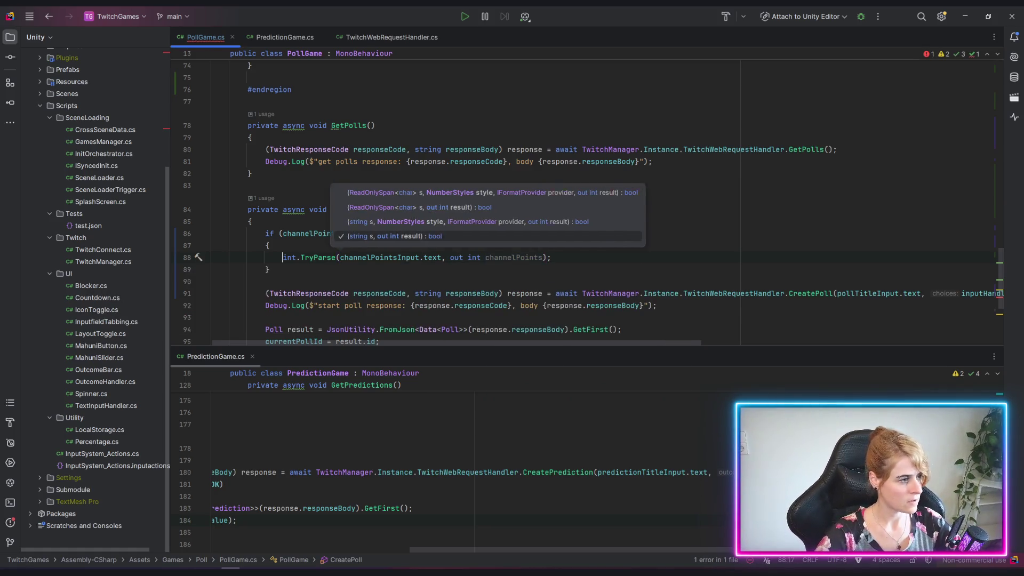
{"action": "type", "text": "if("}
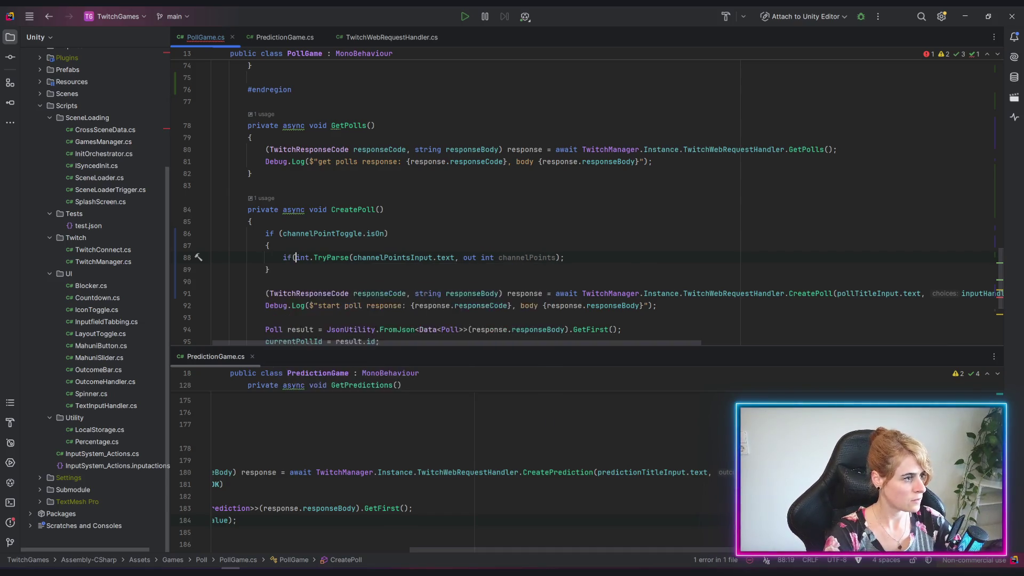
{"action": "key", "text": "End"}
{"action": "key", "text": "BackSpace"}
{"action": "type", "text": ")"}
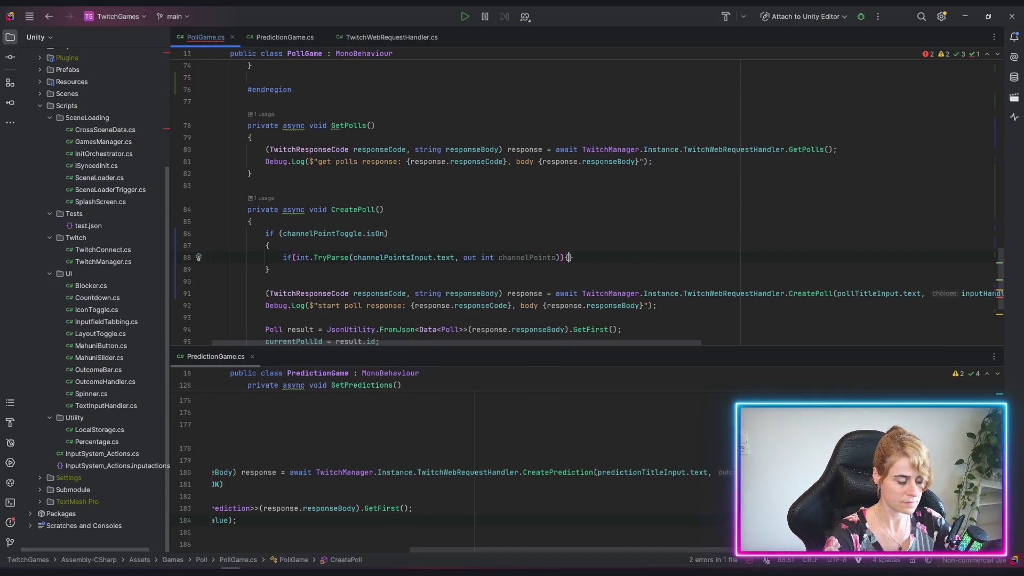
{"action": "type", "text": "{"}
{"action": "key", "text": "Return"}
Step: Log the error 'The channel points must be a number.' with Debug.LogError, then return
{"action": "type", "text": "Debug.log"}
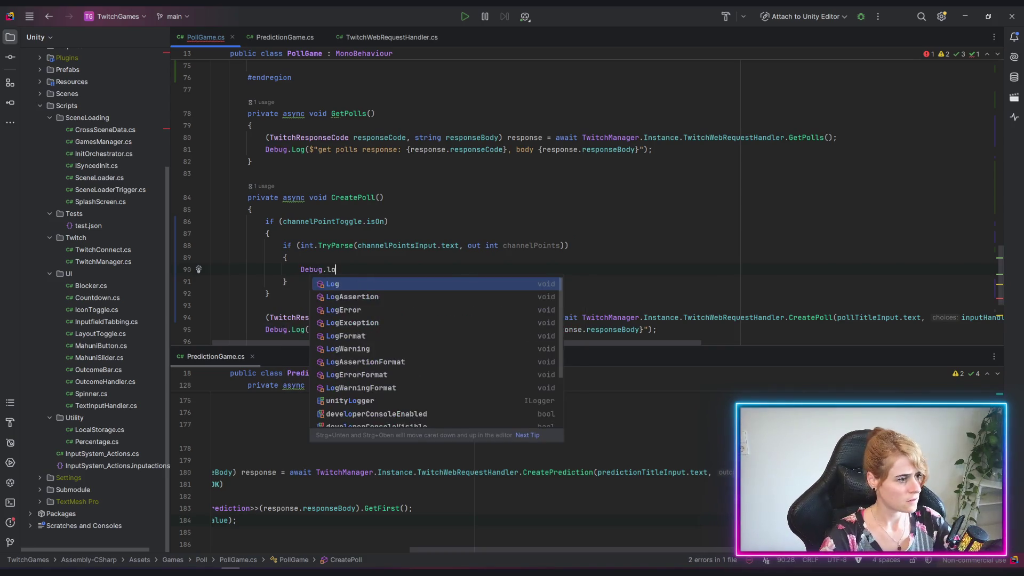
{"action": "key", "text": "Down"}
{"action": "key", "text": "Down"}
{"action": "key", "text": "Down"}
{"action": "key", "text": "Down"}
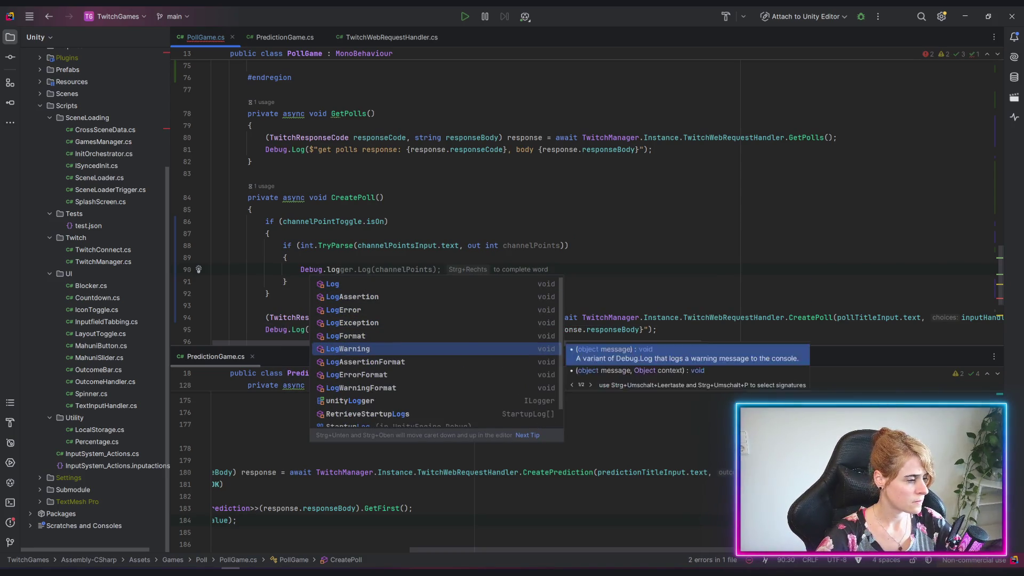
{"action": "key", "text": "Return"}
{"action": "type", "text": "\""}
{"action": "key", "text": "BackSpace"}
{"action": "key", "text": "BackSpace"}
{"action": "key", "text": "BackSpace"}
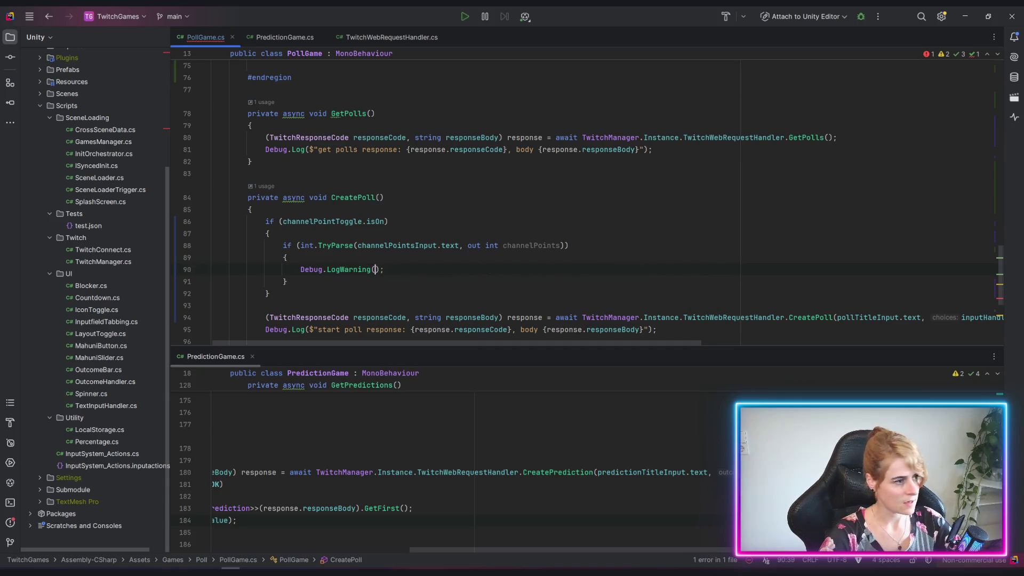
{"action": "type", "text": "Error"}
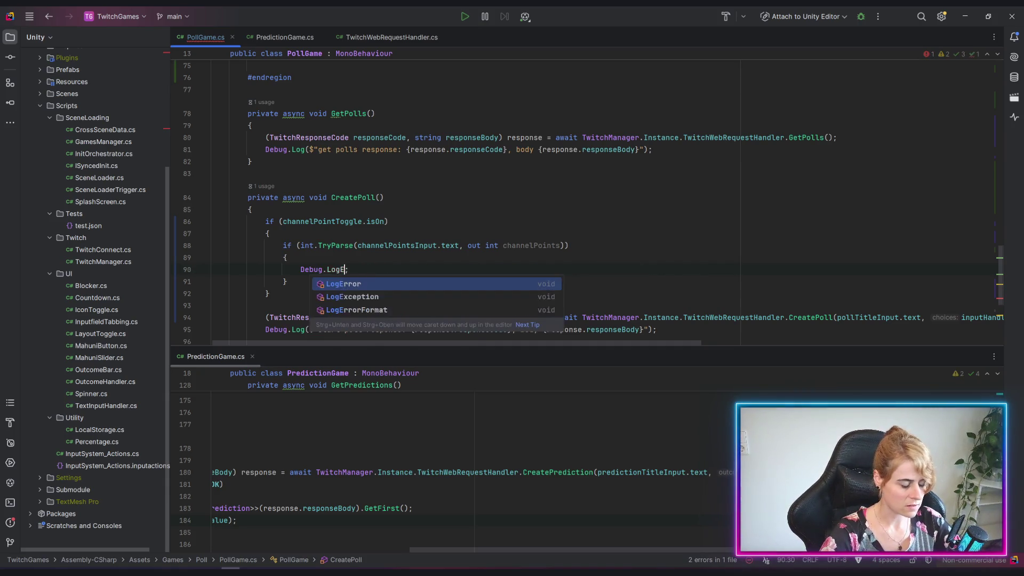
{"action": "type", "text": "("}
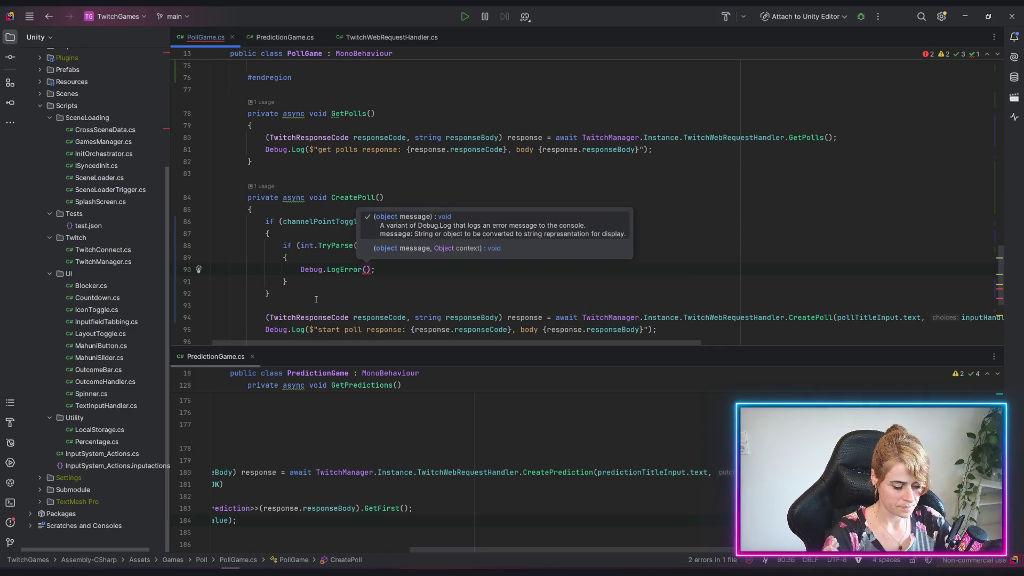
{"action": "type", "text": "$\""}
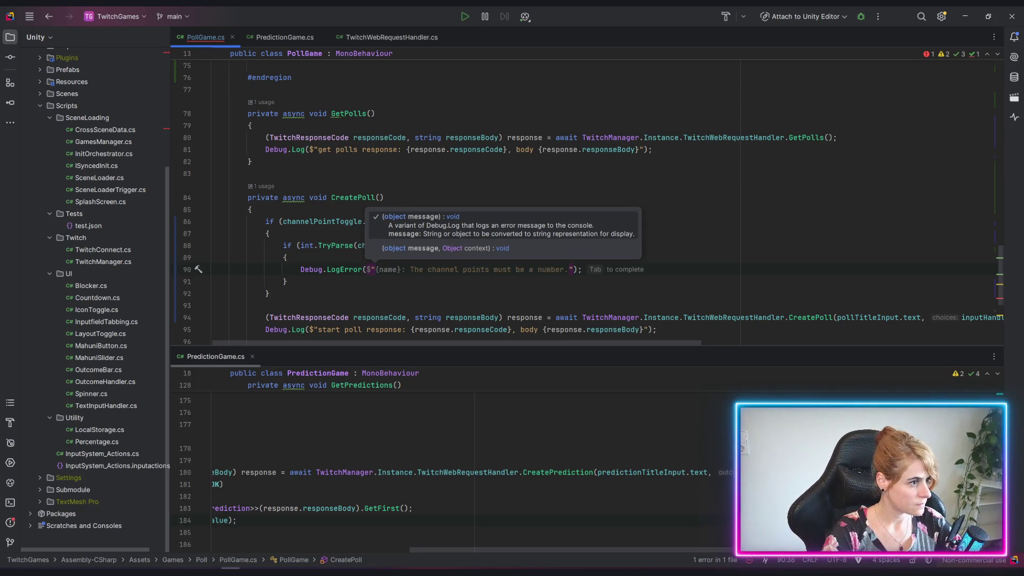
{"action": "key", "text": "Tab"}
{"action": "left_click", "coordinate": [449, 282]}
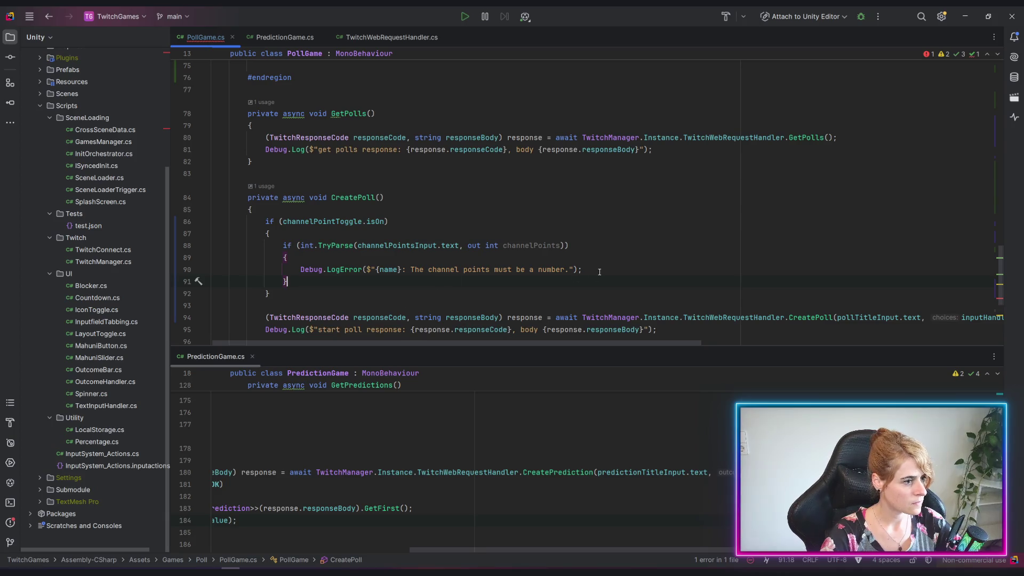
{"action": "key", "text": "Return"}
{"action": "type", "text": "return;"}
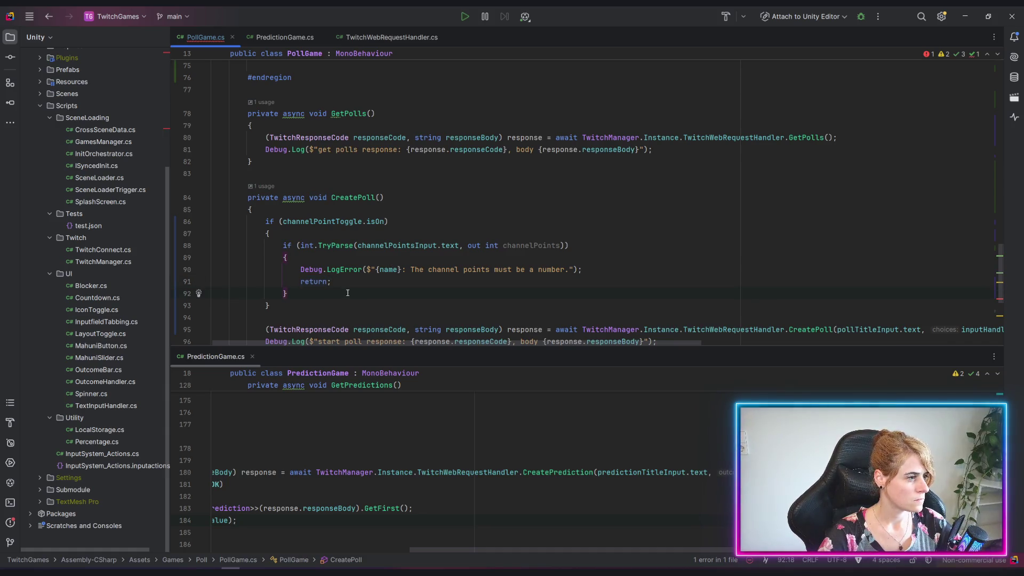
{"action": "scroll", "coordinate": [347, 292], "scroll_direction": "down", "scroll_amount": 1}
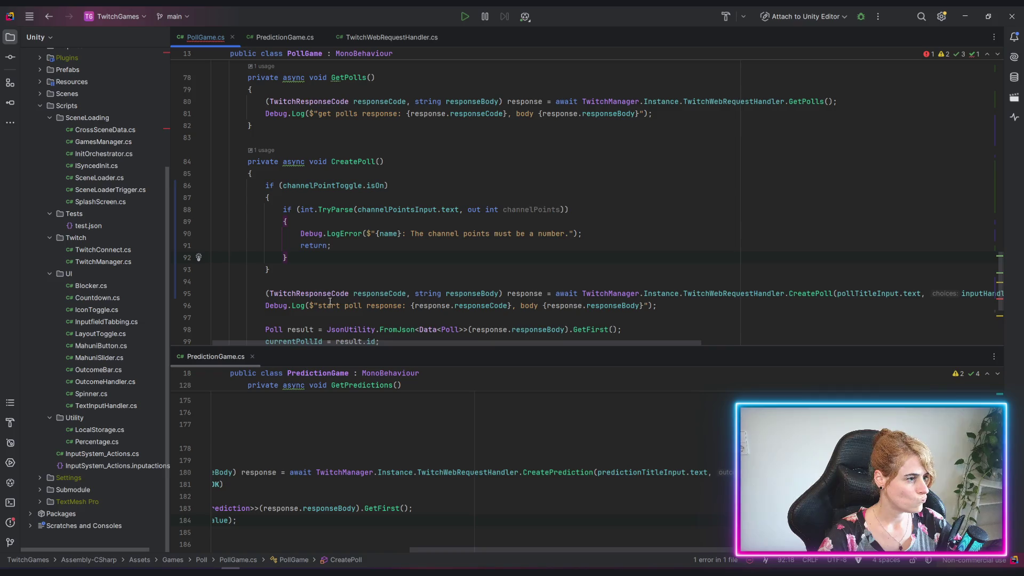
Step: Duplicate the CreatePoll call into the toggle branch, passing channelPoints instead of channelPointsInput.text
{"action": "triple_click", "coordinate": [371, 292]}
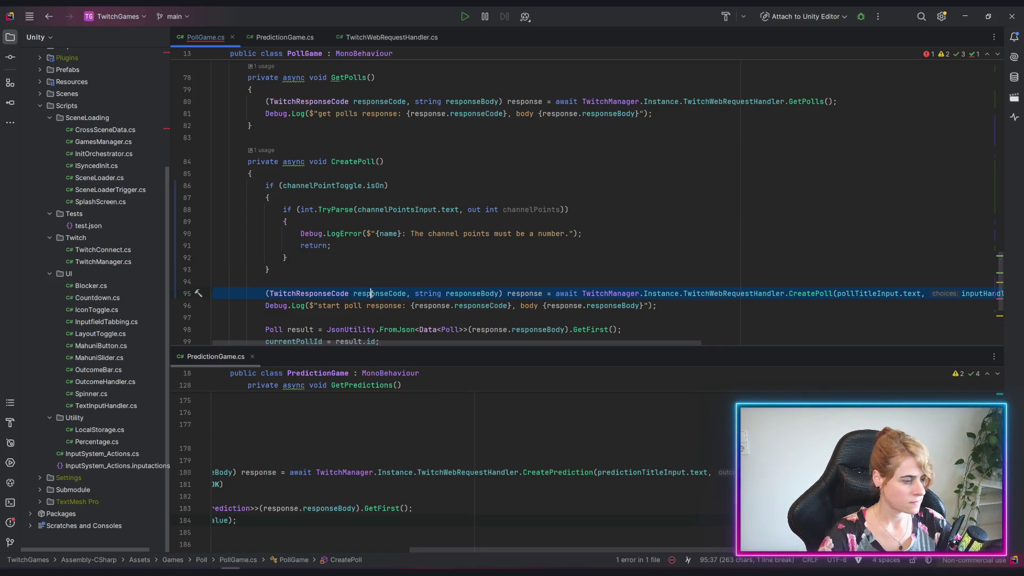
{"action": "key", "text": "ctrl+c"}
{"action": "left_click", "coordinate": [291, 259]}
{"action": "key", "text": "Return"}
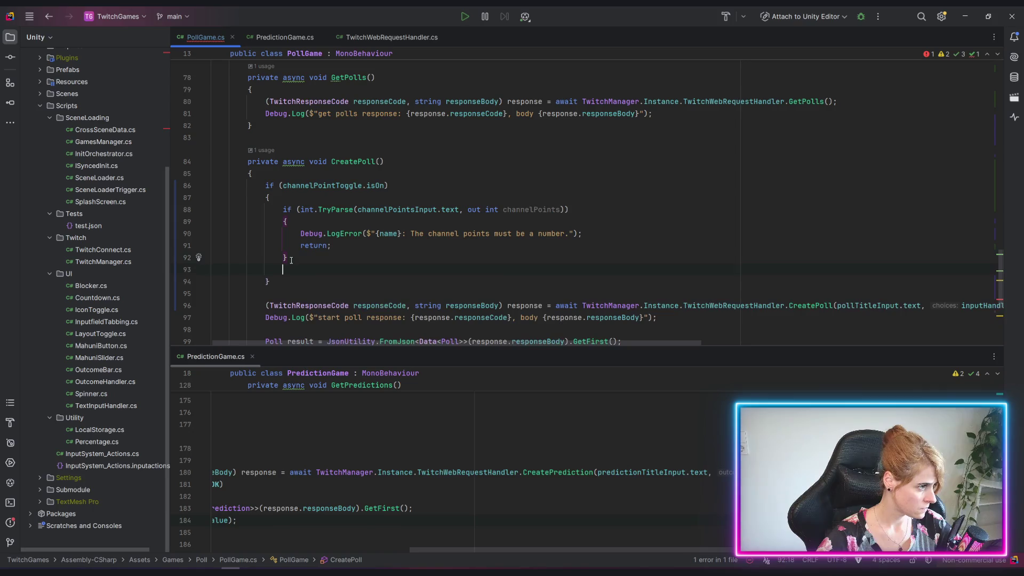
{"action": "key", "text": "ctrl+v"}
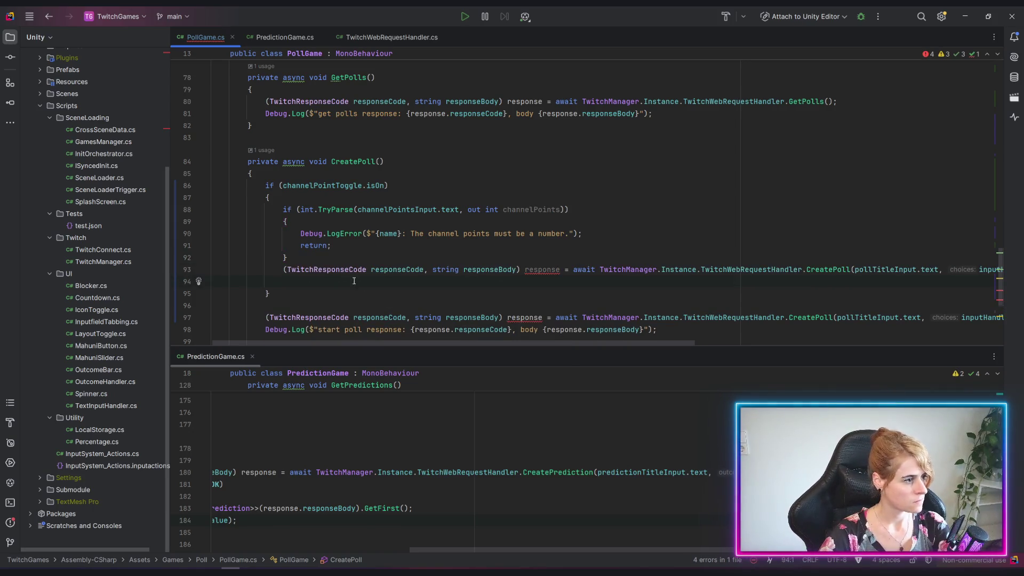
{"action": "left_click_drag", "start_coordinate": [425, 340], "coordinate": [725, 341]}
{"action": "left_click_drag", "start_coordinate": [969, 269], "coordinate": [973, 269]}
{"action": "type", "text": "channelPoints);"}
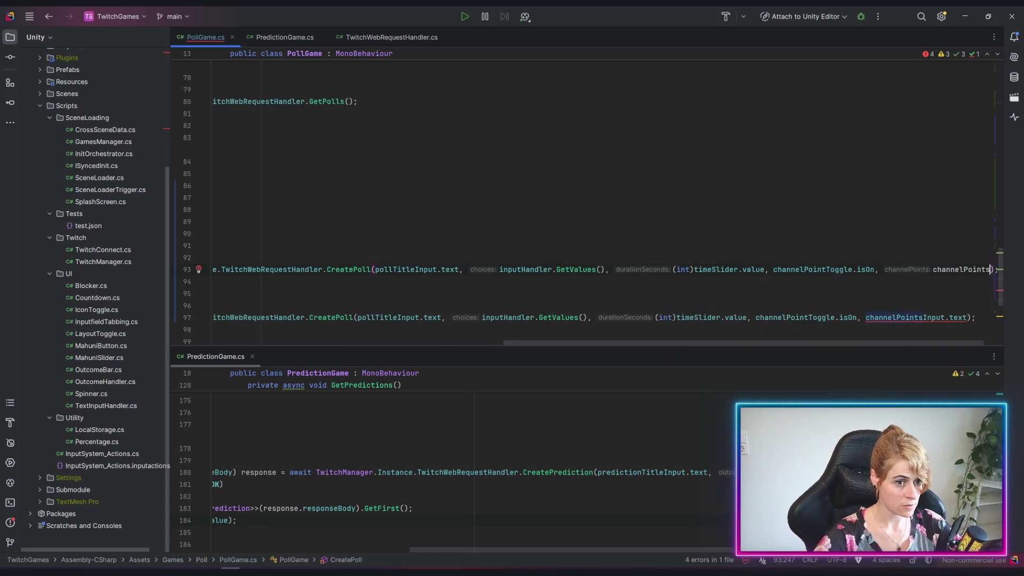
Step: Remove the stray blank line and add an empty else block after the if
{"action": "left_click", "coordinate": [773, 305]}
{"action": "scroll", "coordinate": [659, 539], "scroll_direction": "left", "scroll_amount": 5}
{"action": "scroll", "coordinate": [303, 326], "scroll_direction": "left", "scroll_amount": 8}
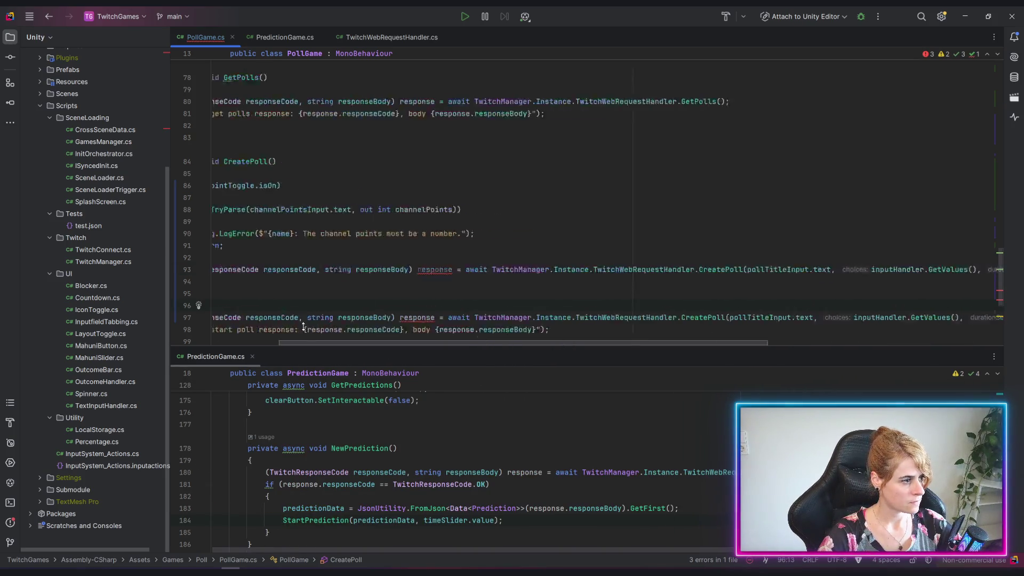
{"action": "scroll", "coordinate": [303, 326], "scroll_direction": "left", "scroll_amount": 5}
{"action": "left_click", "coordinate": [317, 262]}
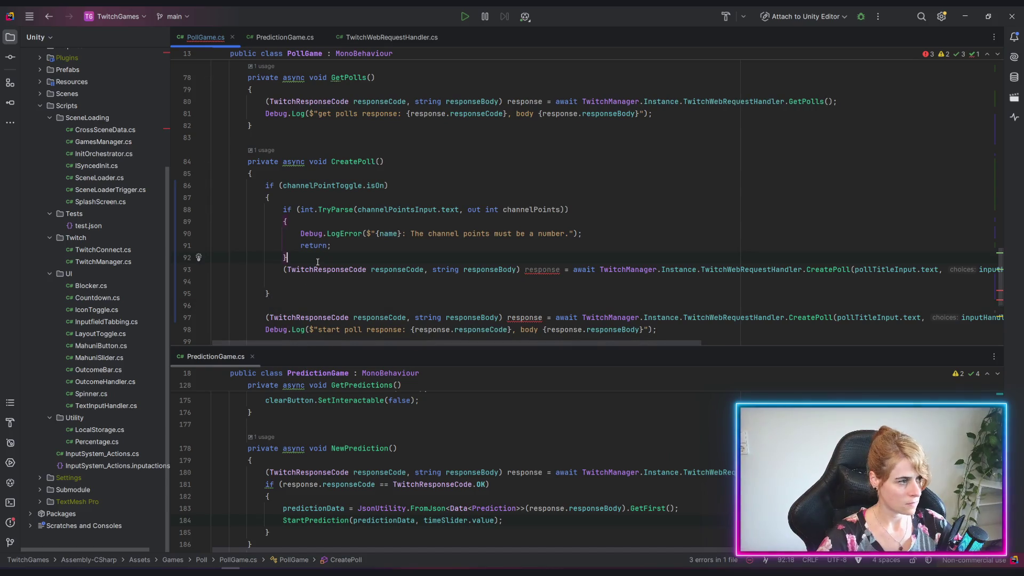
{"action": "key", "text": "Delete"}
{"action": "key", "text": "End"}
{"action": "key", "text": "Return"}
{"action": "type", "text": "else"}
{"action": "key", "text": "Return"}
{"action": "type", "text": "{"}
{"action": "key", "text": "Return"}
Step: Copy the response declaration from the branch call onto a new line above the toggle check
{"action": "scroll", "coordinate": [503, 241], "scroll_direction": "down", "scroll_amount": 1}
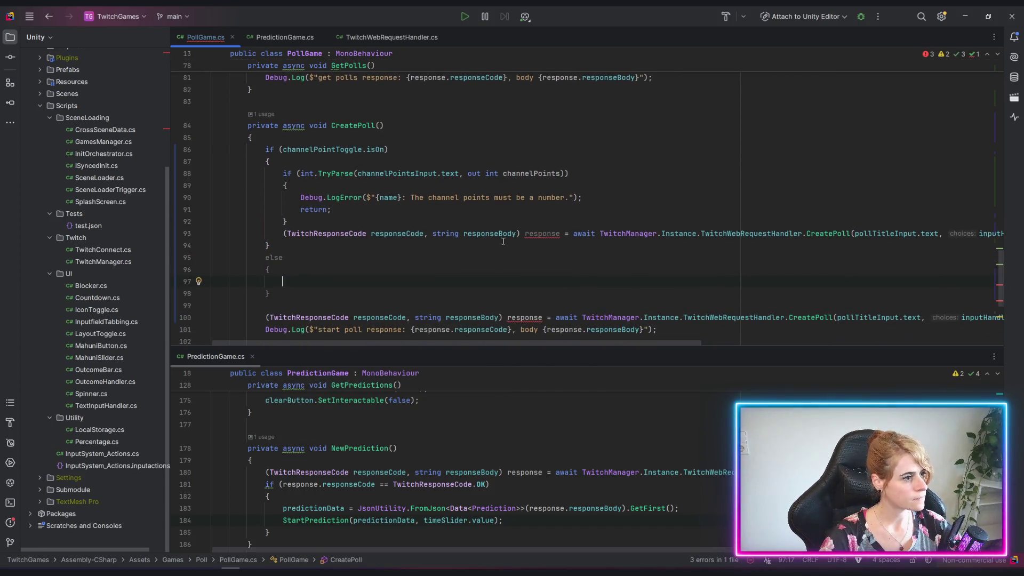
{"action": "left_click", "coordinate": [295, 149]}
{"action": "key", "text": "Return"}
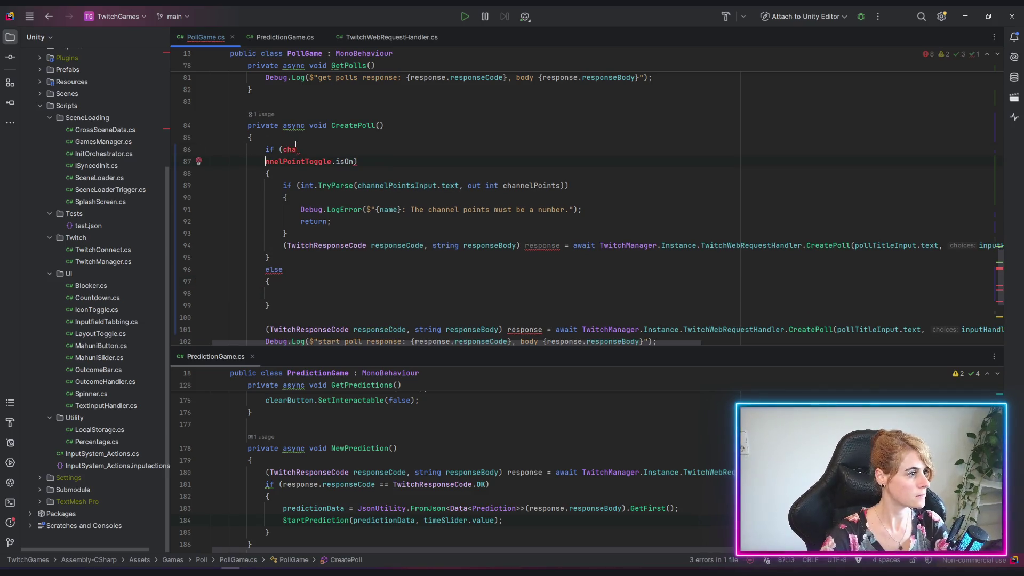
{"action": "key", "text": "ctrl+z"}
{"action": "key", "text": "Up"}
{"action": "key", "text": "End"}
{"action": "key", "text": "Return"}
{"action": "type", "text": "va"}
{"action": "key", "text": "BackSpace"}
{"action": "key", "text": "BackSpace"}
{"action": "left_click_drag", "start_coordinate": [282, 244], "coordinate": [543, 244]}
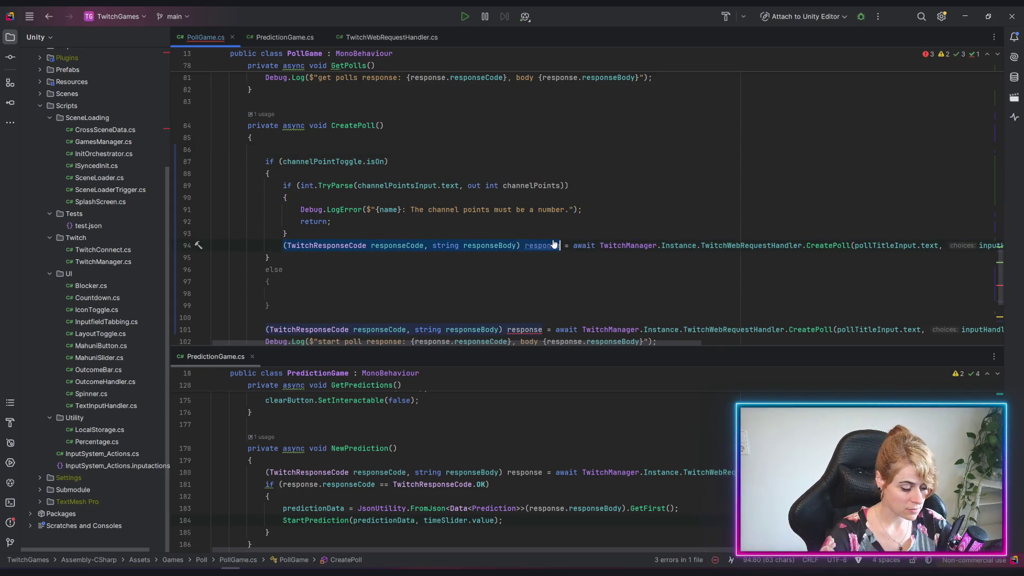
{"action": "key", "text": "ctrl+c"}
{"action": "key", "text": "Up"}
{"action": "key", "text": "Up"}
{"action": "key", "text": "Up"}
{"action": "key", "text": "ctrl+v"}
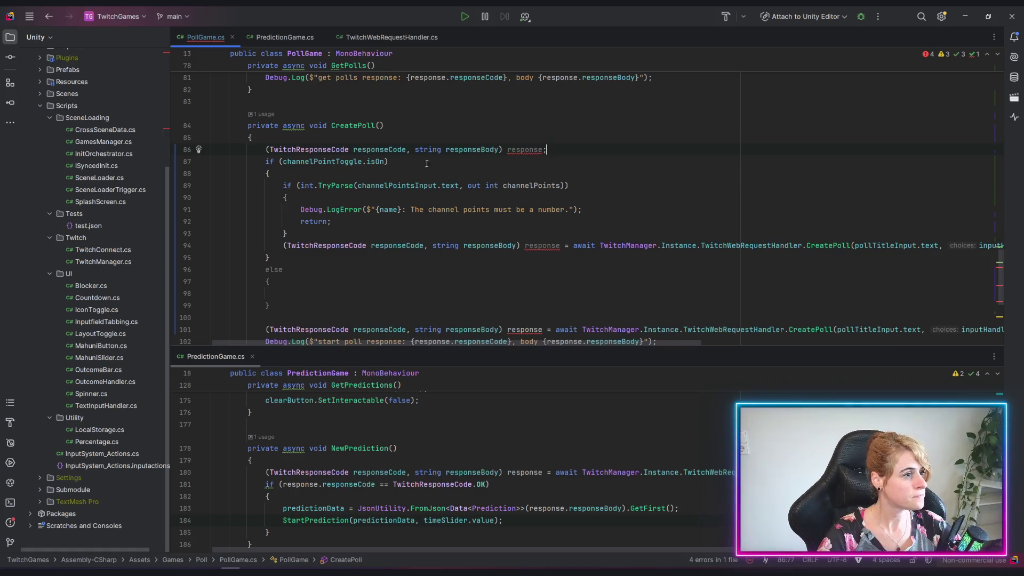
Step: Make the branch call assign response, and move the original CreatePoll call into the else block
{"action": "left_click", "coordinate": [285, 246]}
{"action": "key", "text": "ctrl+shift+Right"}
{"action": "key", "text": "ctrl+shift+Right"}
{"action": "key", "text": "ctrl+shift+Right"}
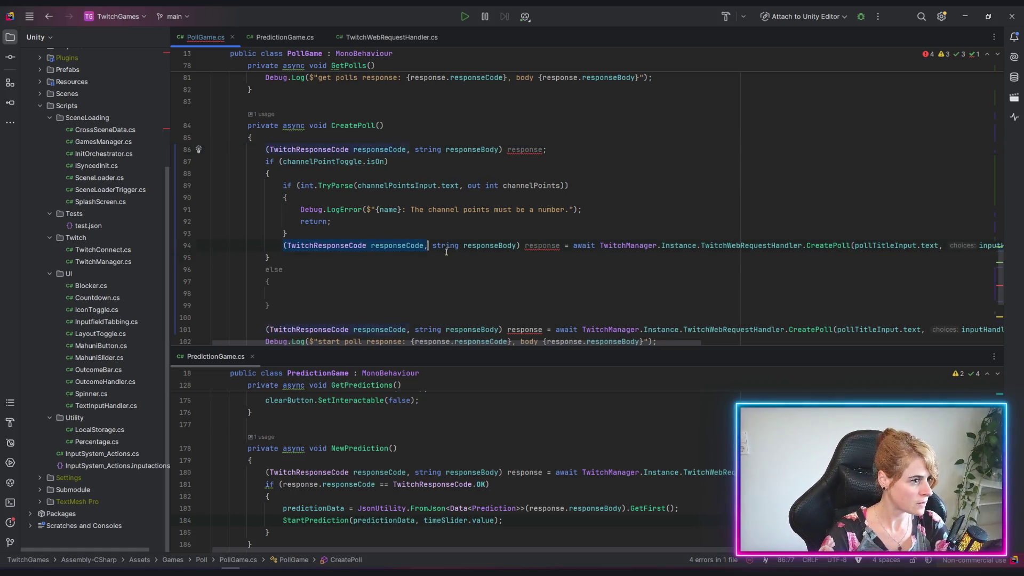
{"action": "key", "text": "Delete"}
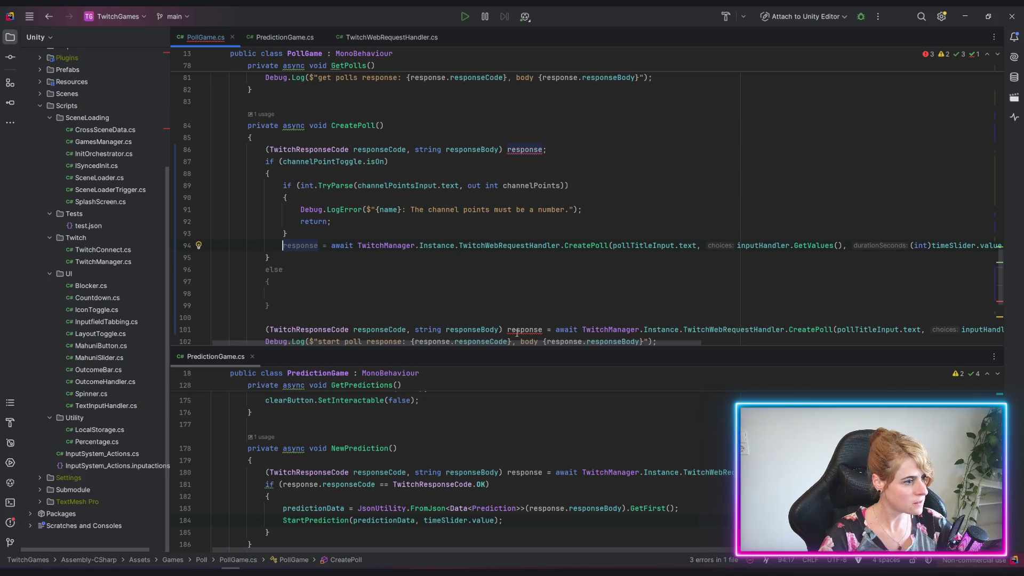
{"action": "triple_click", "coordinate": [515, 329]}
{"action": "key", "text": "ctrl+x"}
{"action": "left_click", "coordinate": [307, 293]}
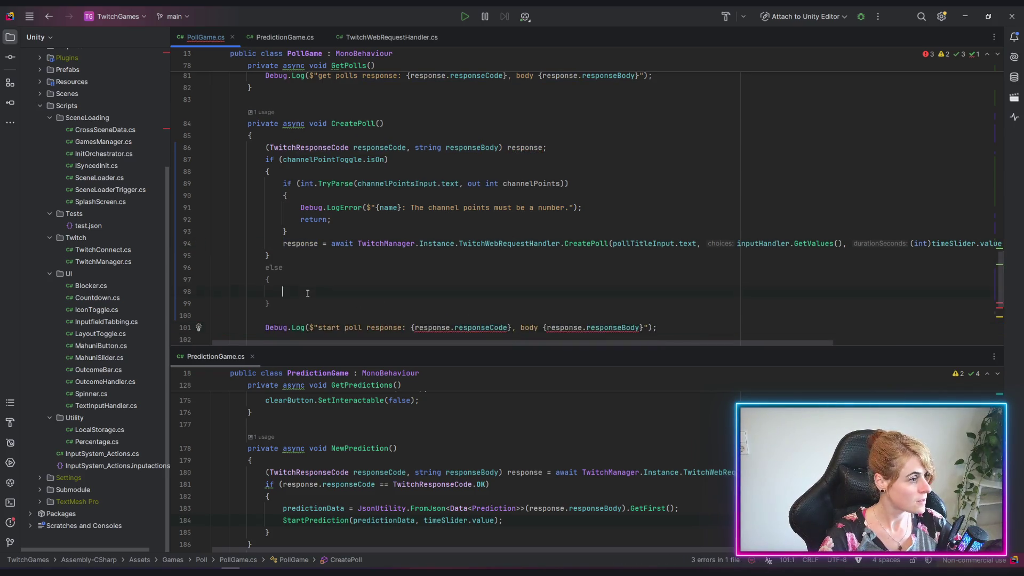
{"action": "key", "text": "ctrl+v"}
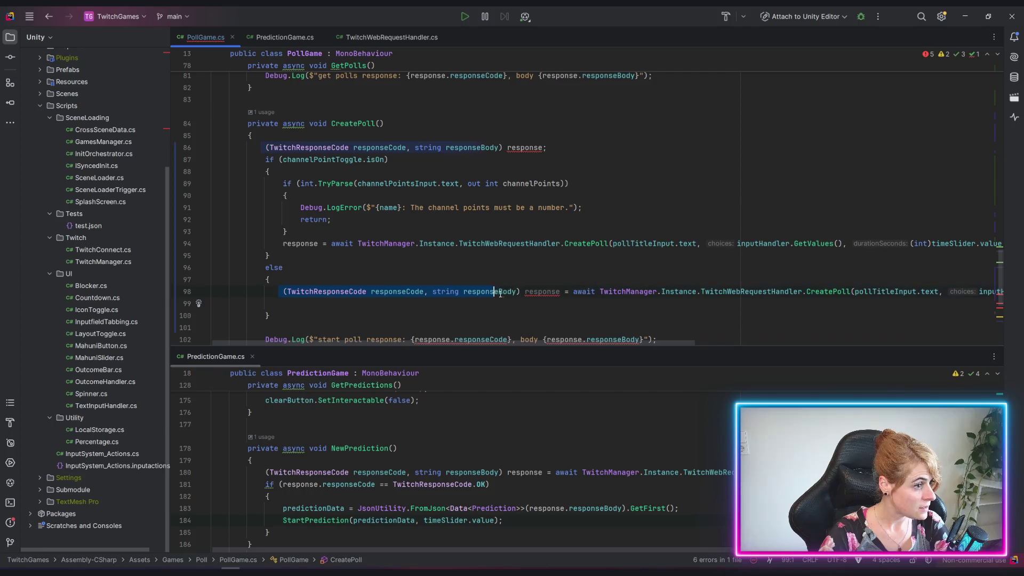
Step: Strip the else call's declaration and its toggle and channel point arguments, leaving title, choices, duration
{"action": "key", "text": "Delete"}
{"action": "key", "text": "Down"}
{"action": "key", "text": "ctrl+y"}
{"action": "left_click_drag", "start_coordinate": [575, 342], "coordinate": [912, 357]}
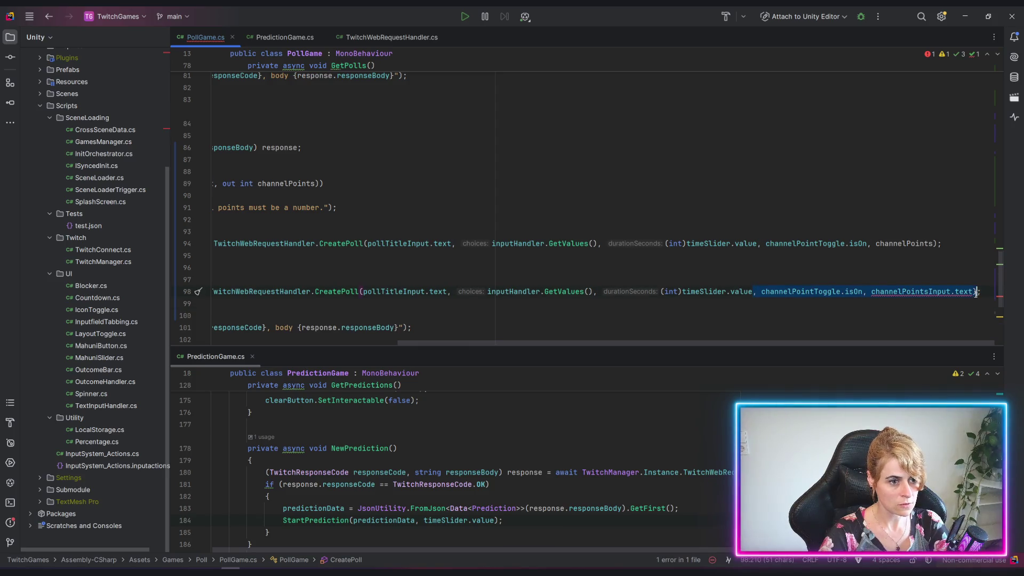
{"action": "key", "text": "Delete"}
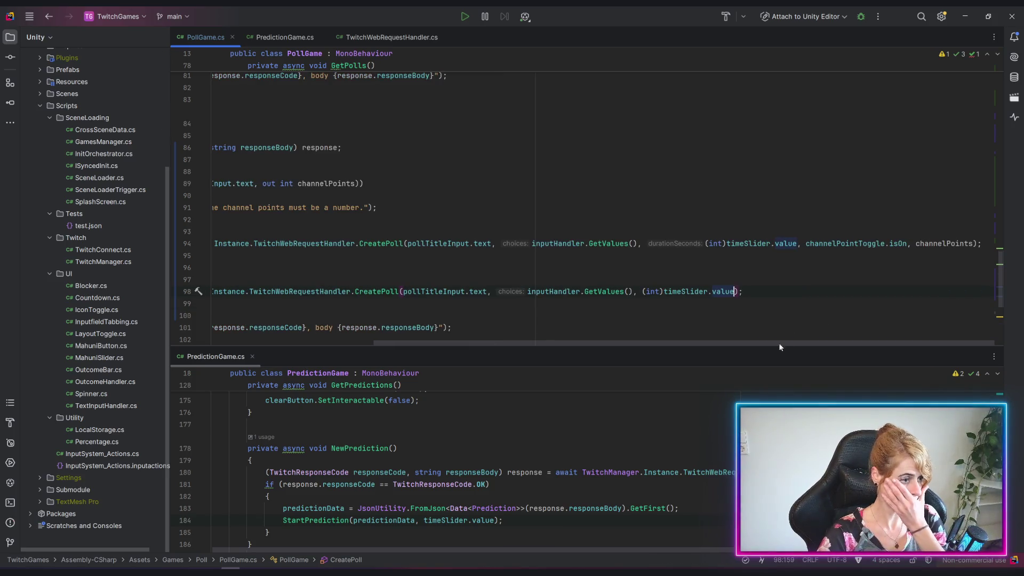
{"action": "left_click_drag", "start_coordinate": [794, 342], "coordinate": [633, 343]}
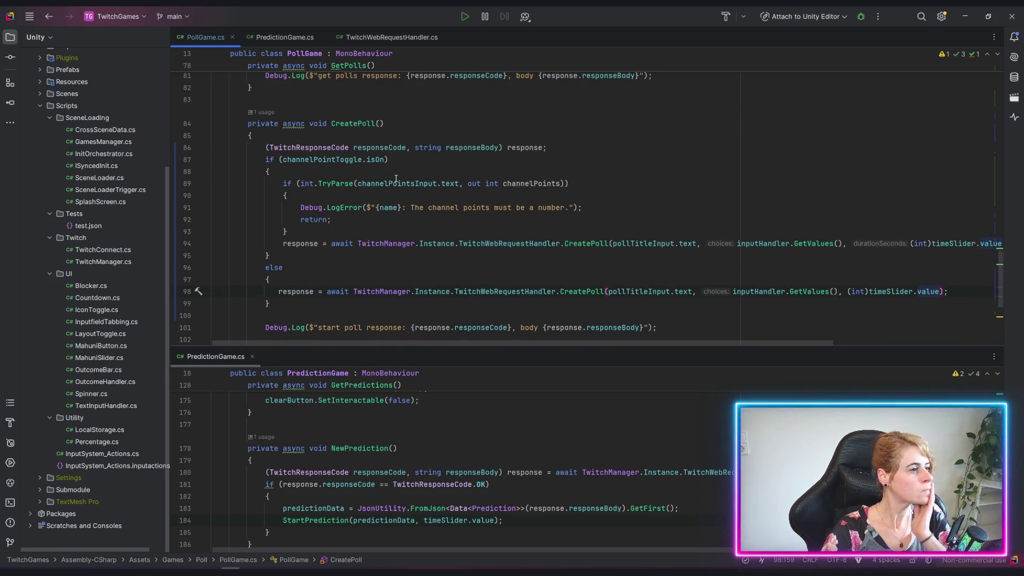
{"action": "scroll", "coordinate": [396, 179], "scroll_direction": "down", "scroll_amount": 2}
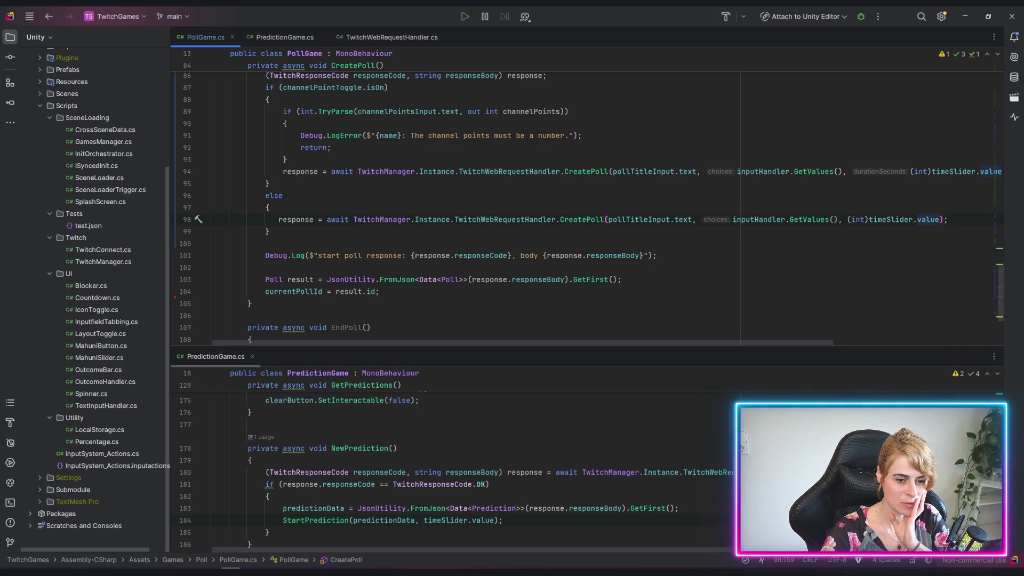
{"action": "scroll", "coordinate": [334, 245], "scroll_direction": "up", "scroll_amount": 3}
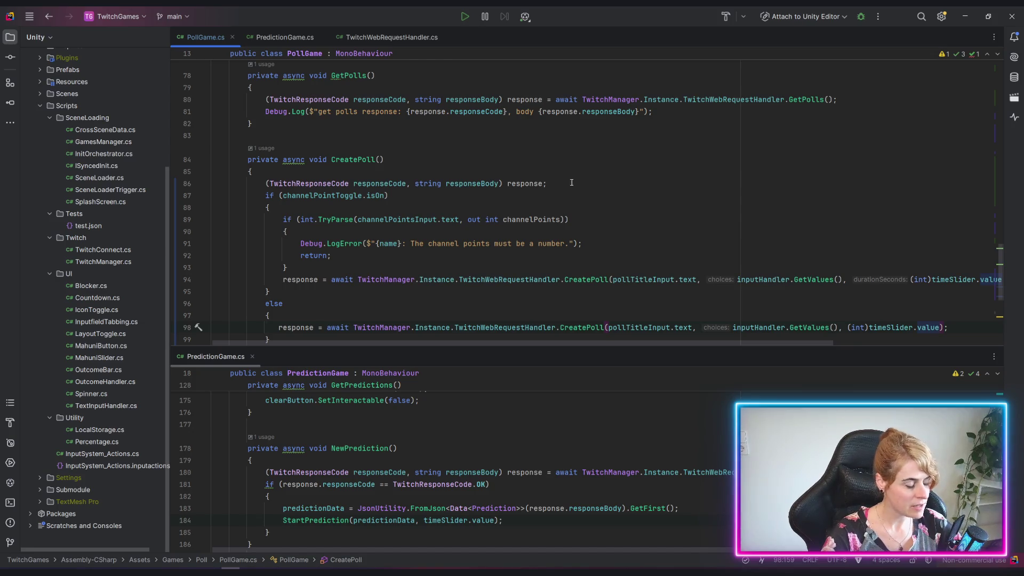
{"action": "left_click", "coordinate": [333, 219]}
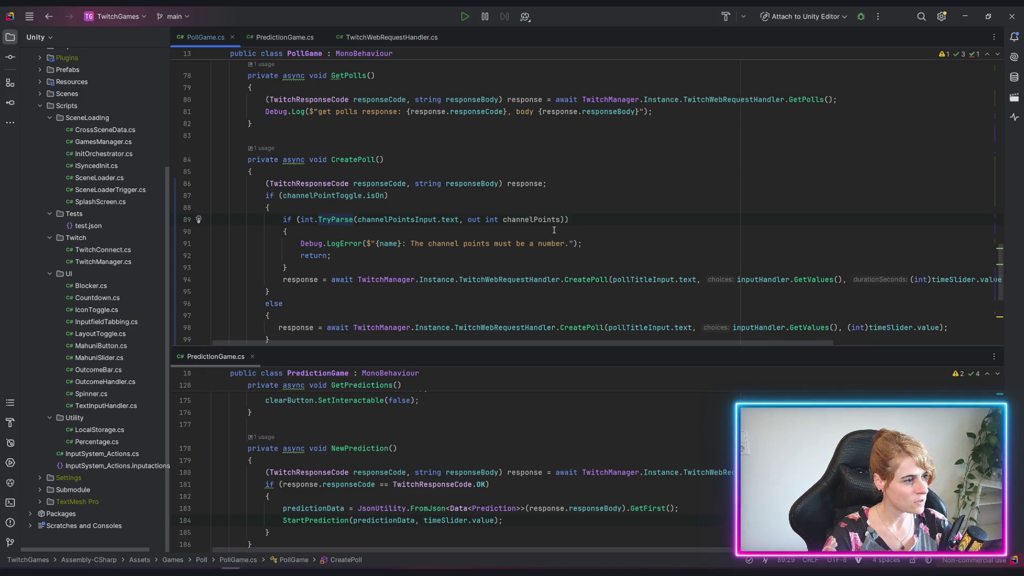
Step: Add ! before int.TryParse so the error and return run only for non-numeric channel points
{"action": "left_click", "coordinate": [302, 219]}
{"action": "type", "text": "!"}
{"action": "left_click", "coordinate": [483, 243]}
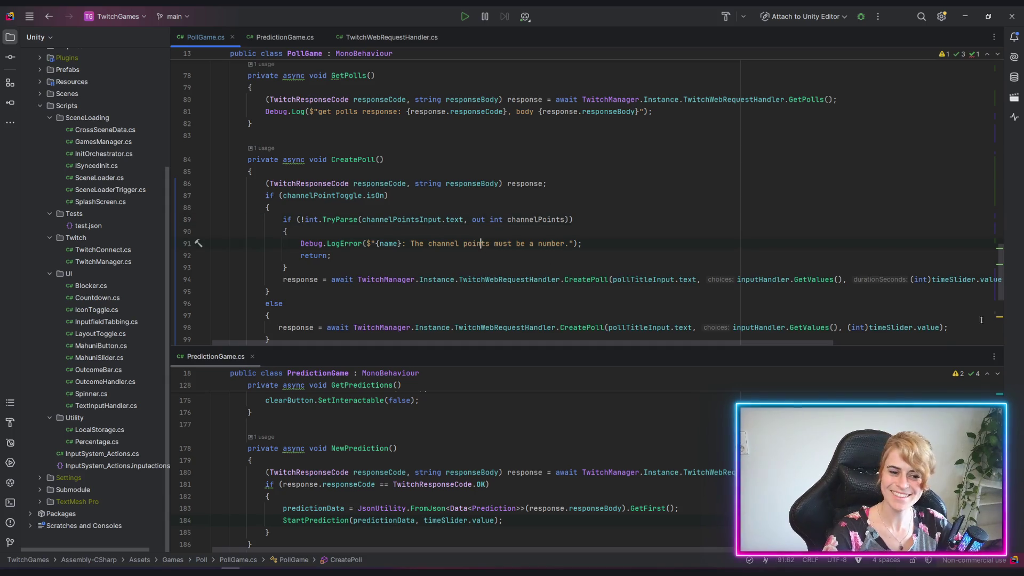
{"action": "key", "text": "Down"}
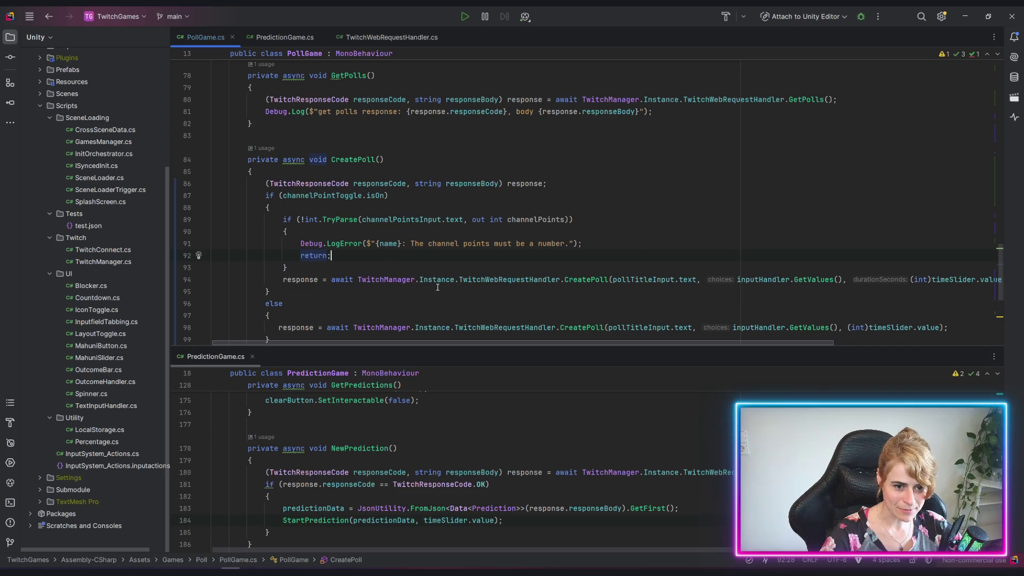
{"action": "left_click", "coordinate": [322, 271]}
{"action": "scroll", "coordinate": [330, 256], "scroll_direction": "down", "scroll_amount": 4}
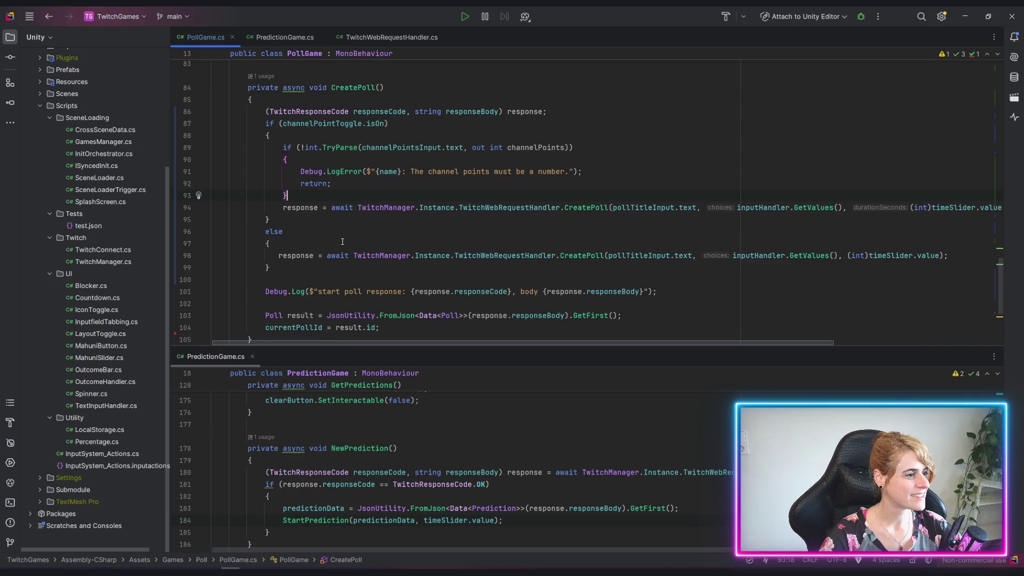
{"action": "scroll", "coordinate": [341, 242], "scroll_direction": "up", "scroll_amount": 3}
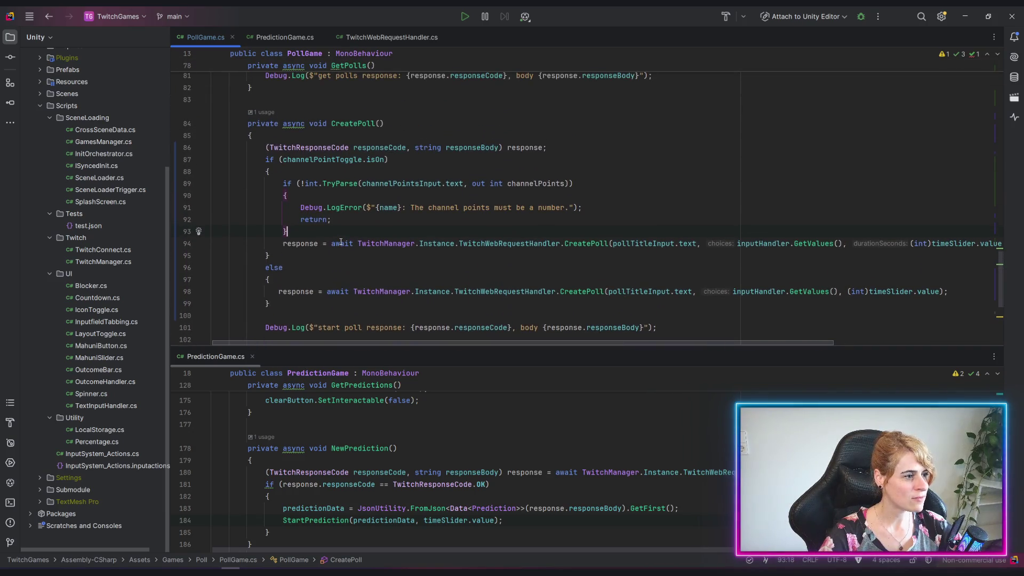